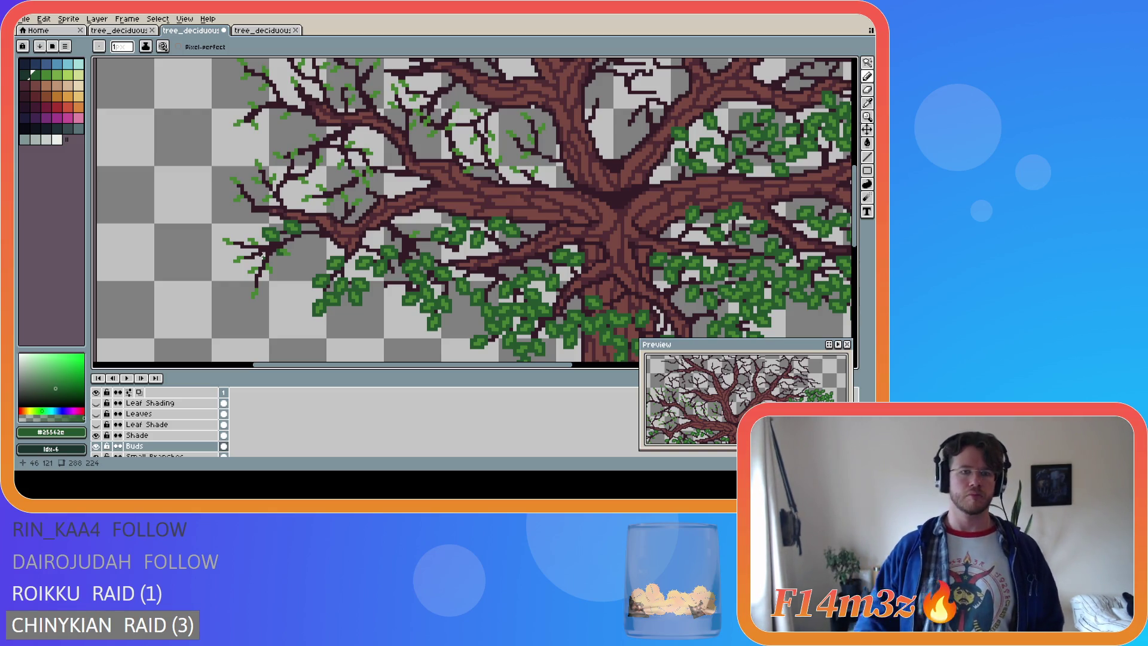
Dot green bud pixels onto the lower-left twig tips and the leaf below the cluster
{"action": "left_click_drag", "start_coordinate": [285, 259], "coordinate": [284, 247]}
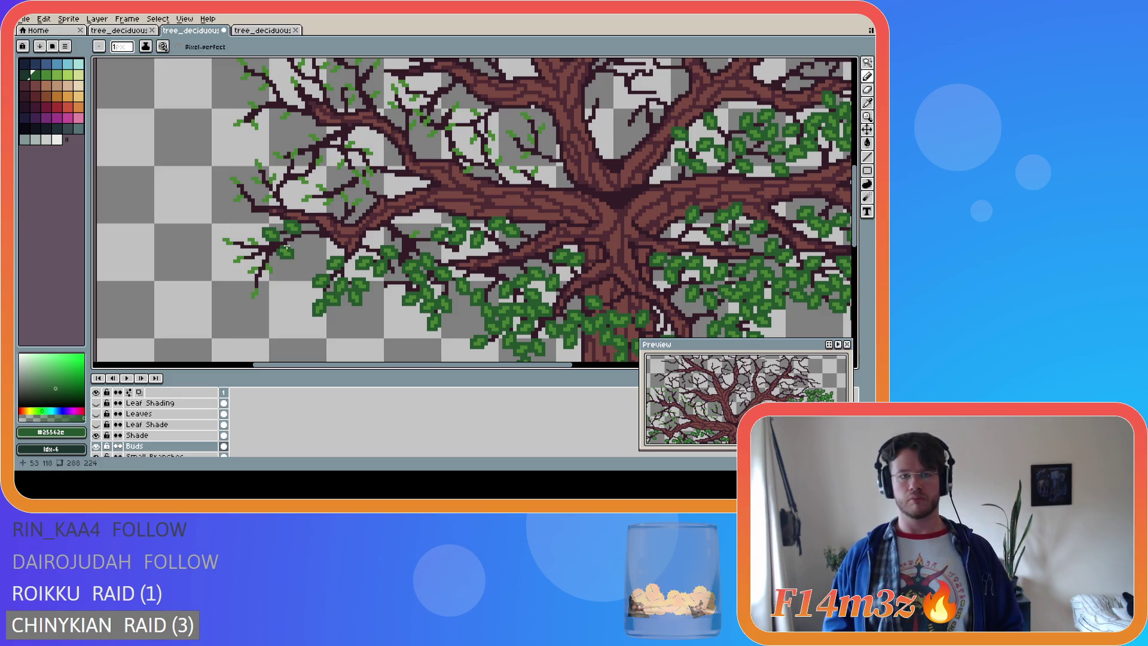
{"action": "mouse_move", "coordinate": [267, 257]}
{"action": "left_mouse_down"}
{"action": "mouse_move", "coordinate": [274, 272]}
{"action": "mouse_move", "coordinate": [252, 273]}
{"action": "left_mouse_up"}
{"action": "key", "text": "ctrl"}
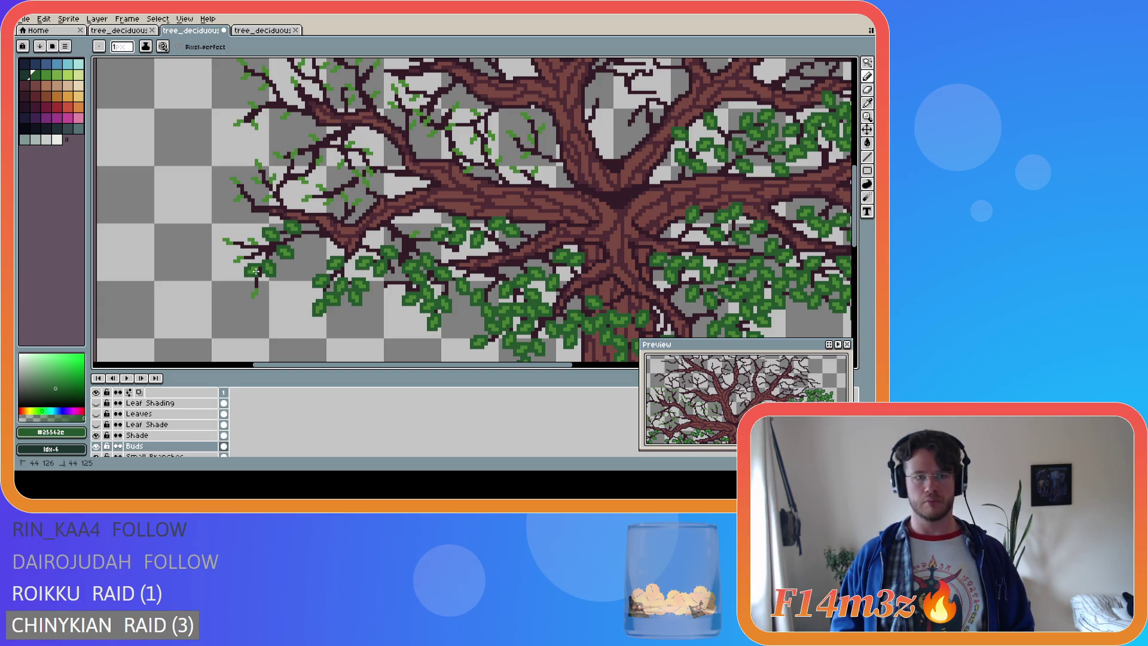
{"action": "left_click_drag", "start_coordinate": [254, 285], "coordinate": [252, 286]}
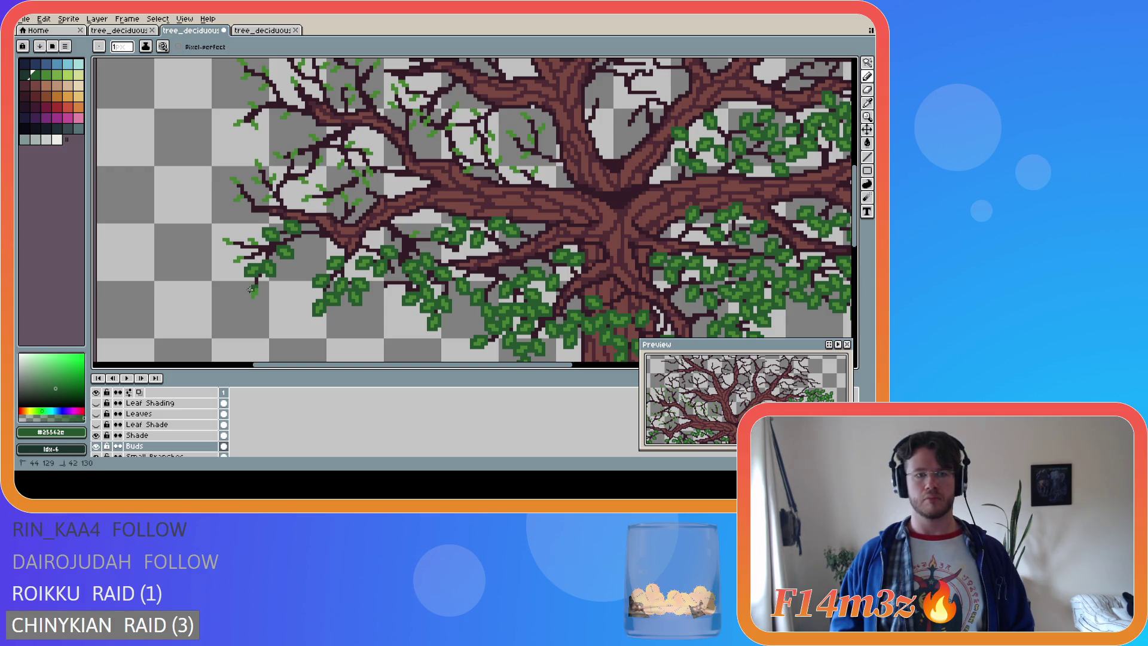
{"action": "left_click", "coordinate": [256, 296]}
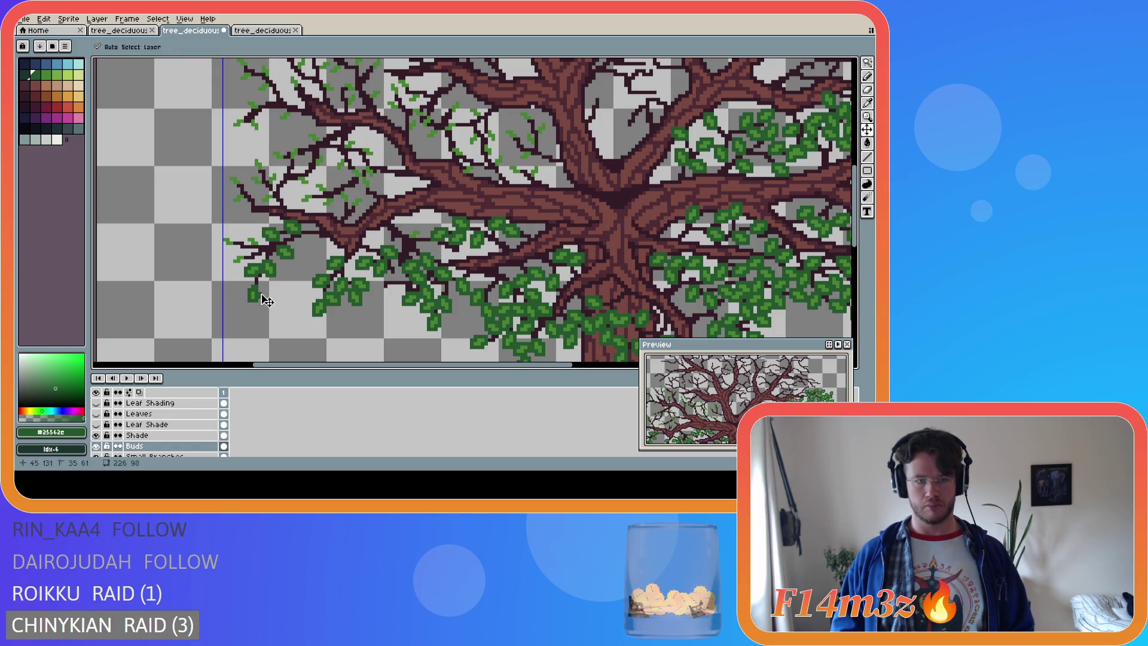
{"action": "left_click", "coordinate": [258, 291]}
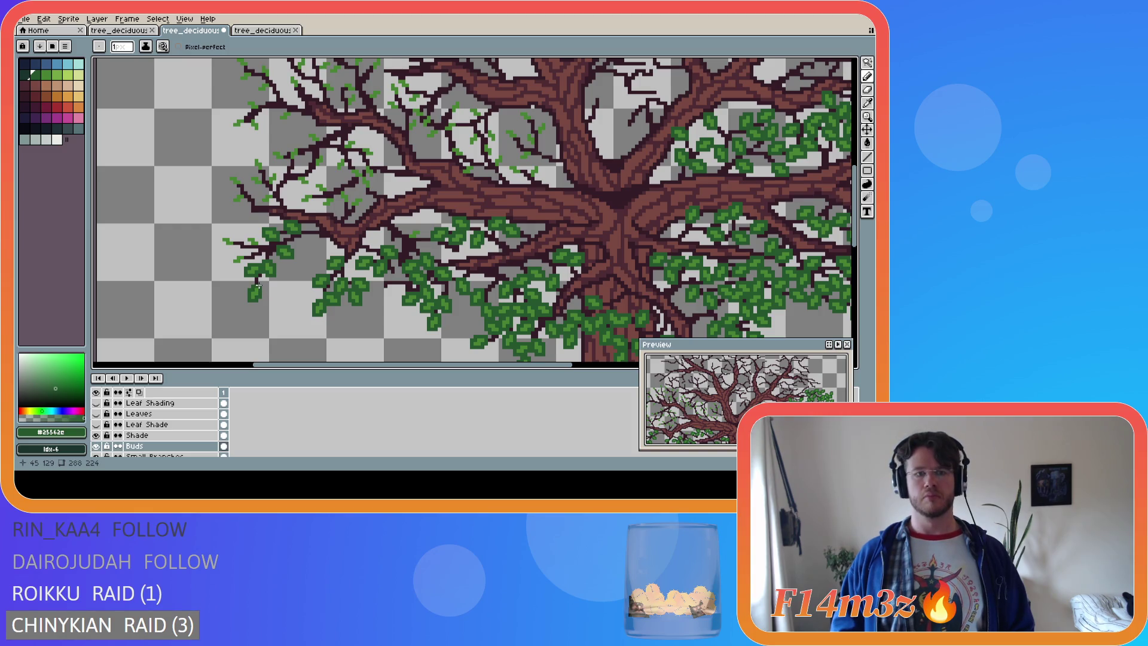
Add small green buds to the upper-left twig tips
{"action": "left_click", "coordinate": [235, 255]}
{"action": "left_click_drag", "start_coordinate": [234, 256], "coordinate": [240, 263]}
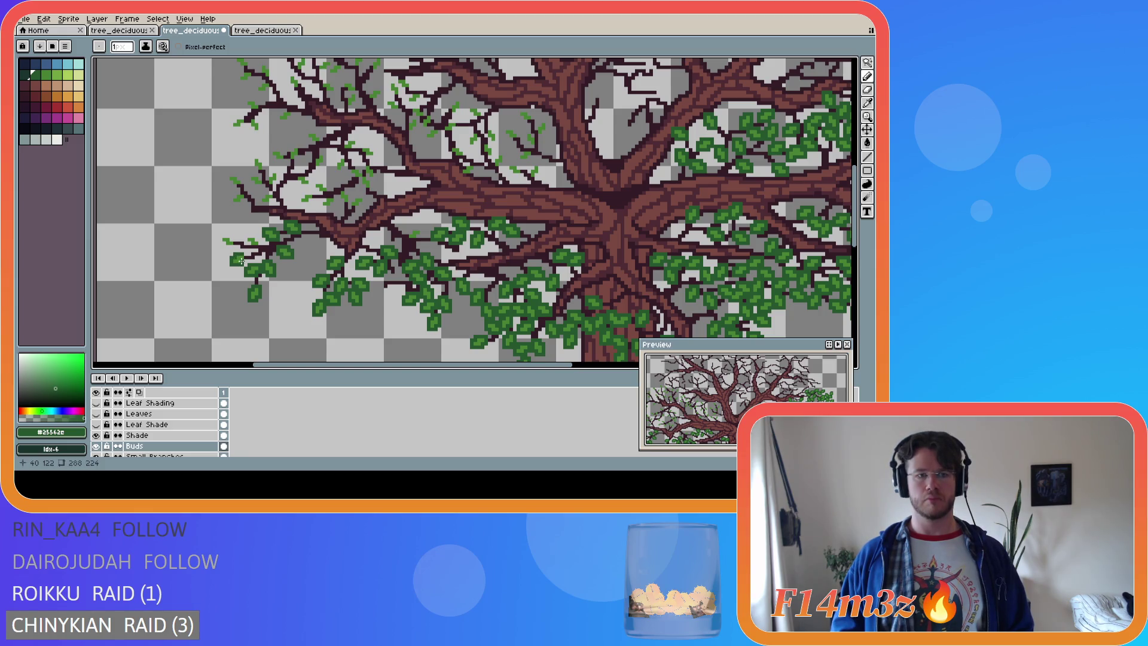
{"action": "left_click", "coordinate": [233, 241]}
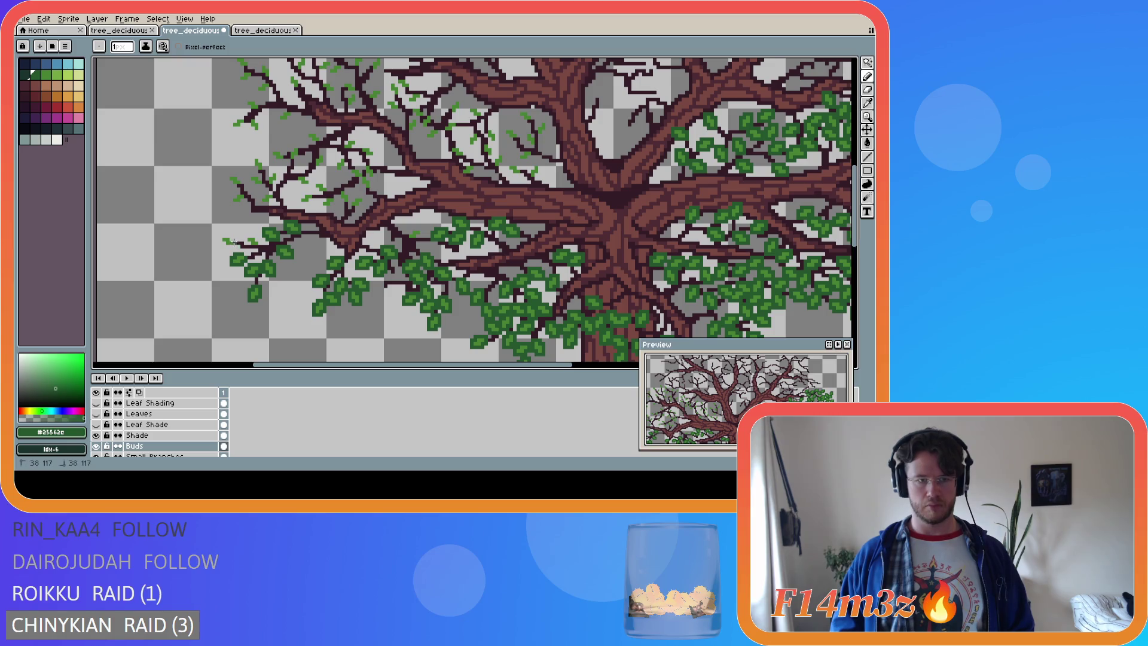
{"action": "left_click_drag", "start_coordinate": [230, 237], "coordinate": [230, 237]}
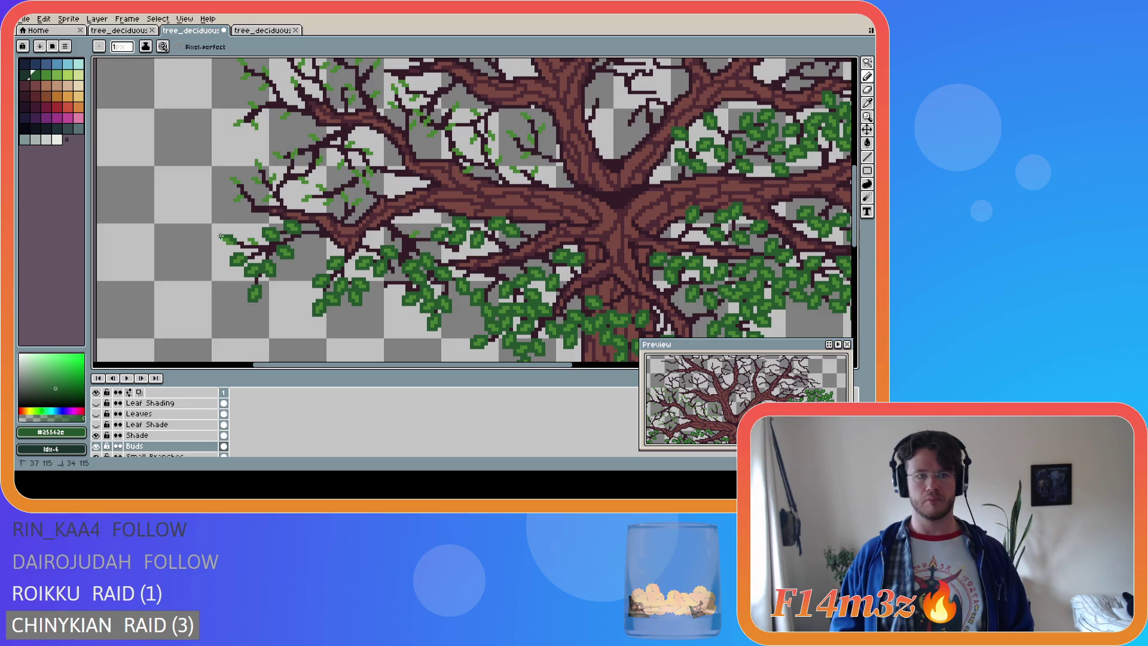
{"action": "left_click_drag", "start_coordinate": [224, 241], "coordinate": [253, 245]}
Sample the bud green and paint buds along the upper twigs, then save
{"action": "key", "text": "ctrl+s"}
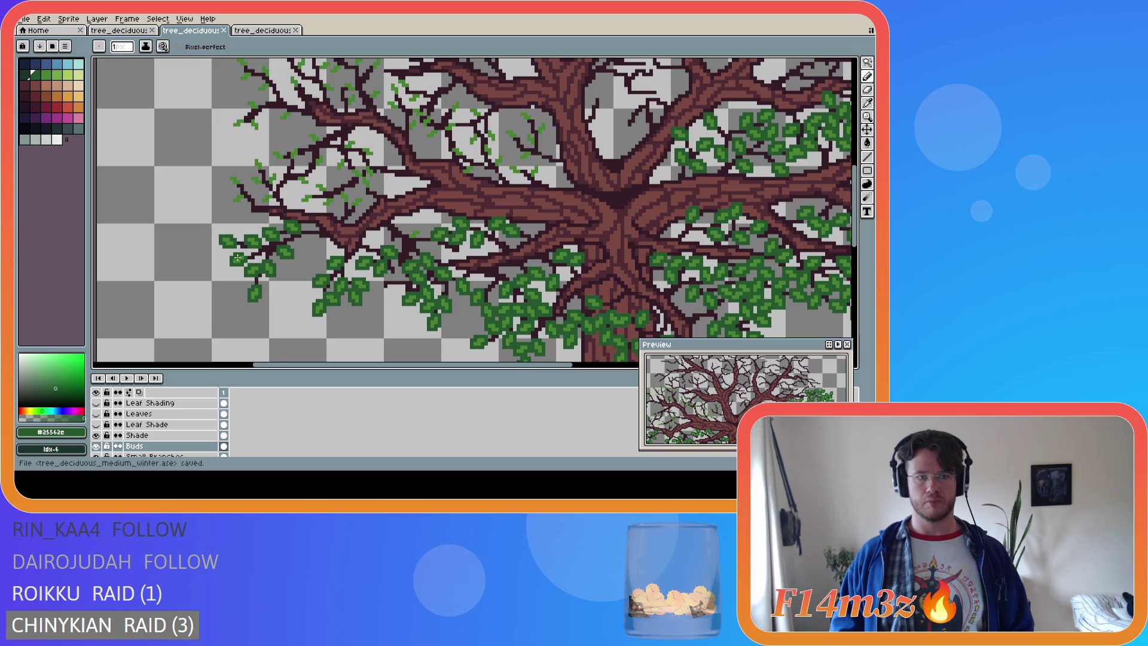
{"action": "mouse_move", "coordinate": [350, 206]}
{"action": "left_mouse_down"}
{"action": "mouse_move", "coordinate": [364, 201]}
{"action": "mouse_move", "coordinate": [350, 200]}
{"action": "left_mouse_up"}
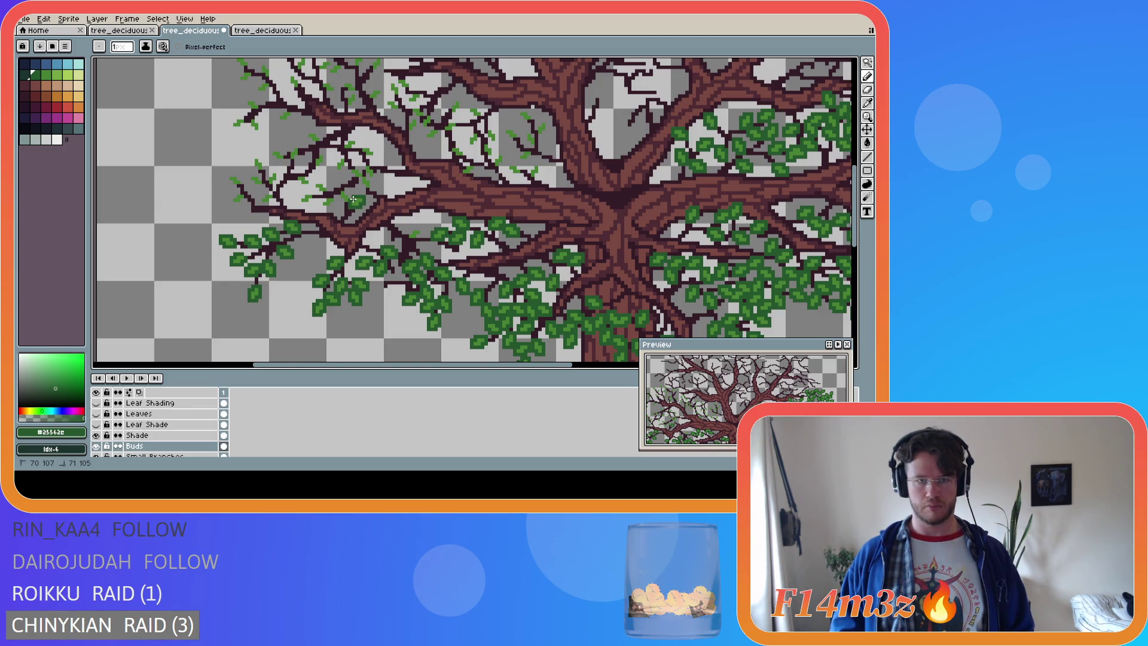
{"action": "key", "text": "i"}
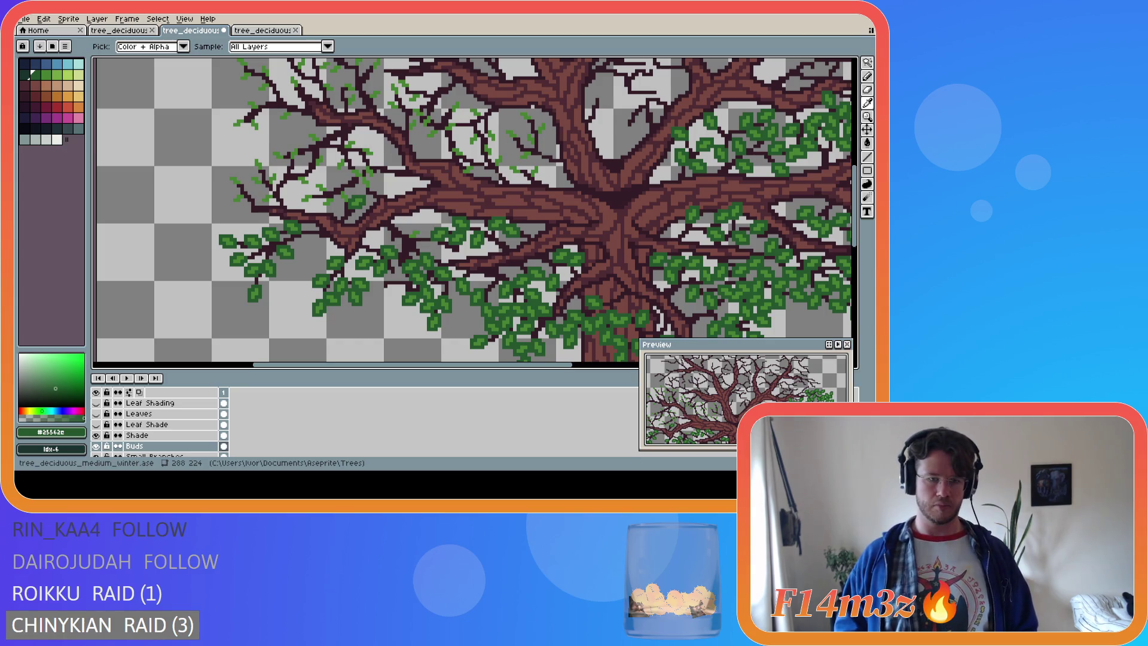
{"action": "key", "text": "b"}
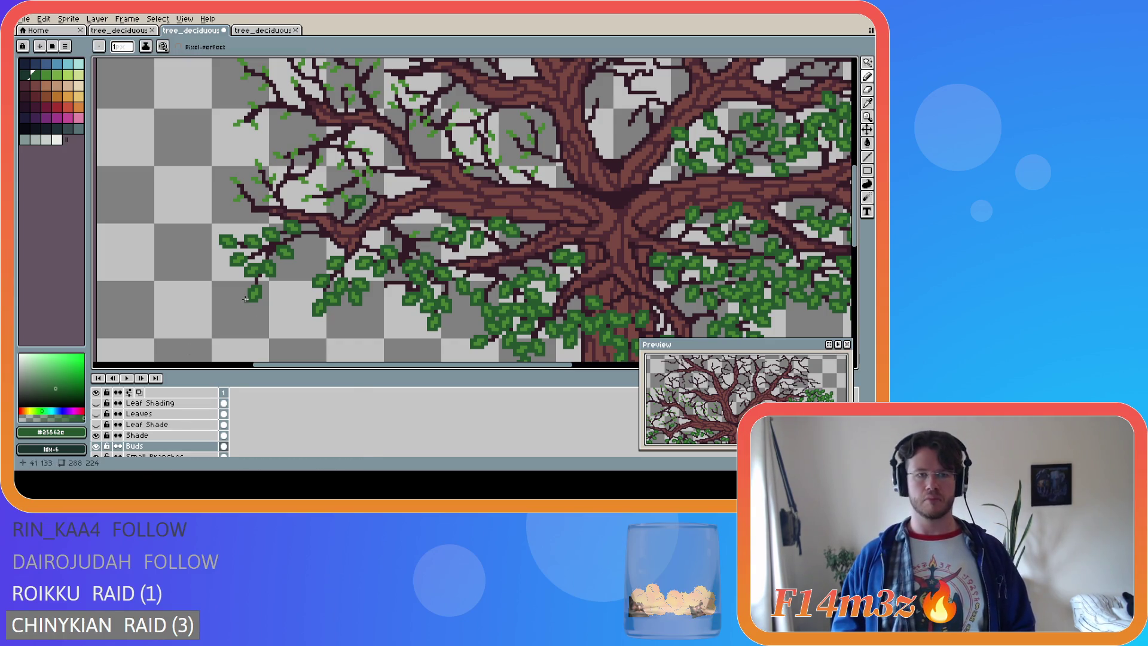
{"action": "left_click", "coordinate": [346, 194]}
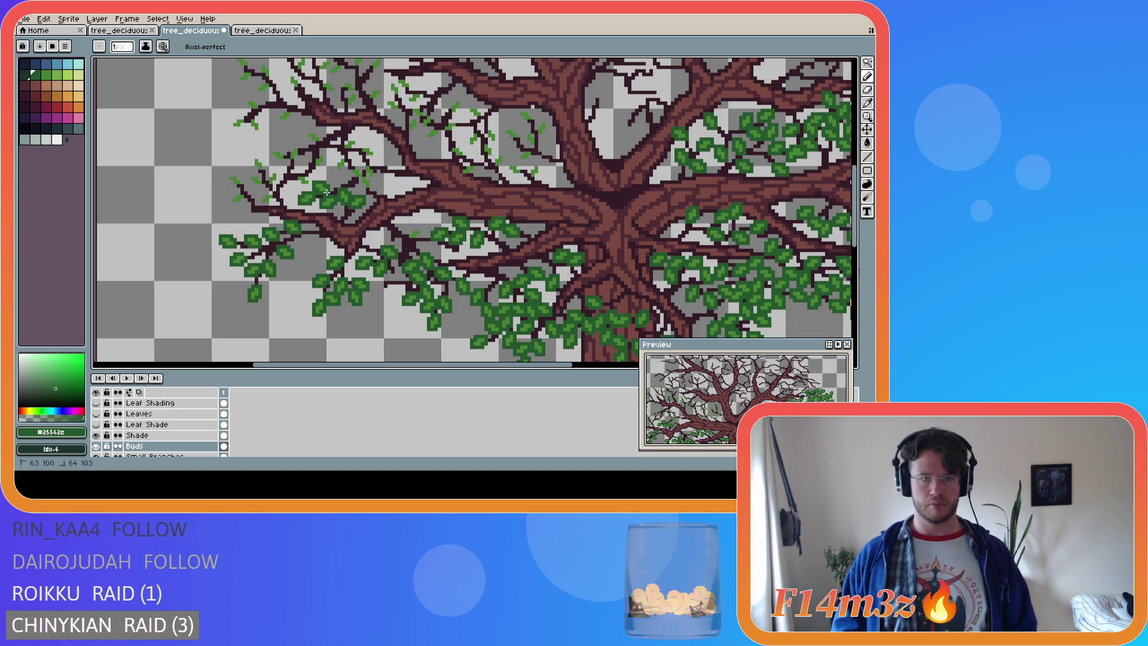
{"action": "left_click_drag", "start_coordinate": [298, 179], "coordinate": [309, 183]}
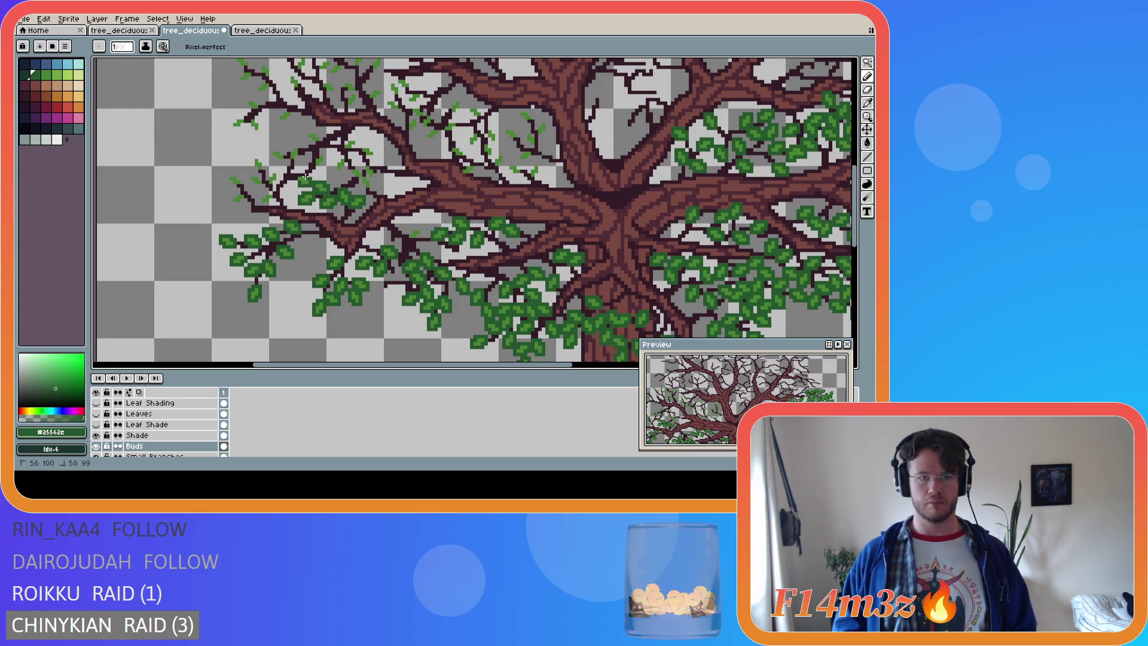
{"action": "key", "text": "ctrl+s"}
Add bud pixels on the left twigs near the leaves and save again
{"action": "left_click_drag", "start_coordinate": [262, 204], "coordinate": [271, 201]}
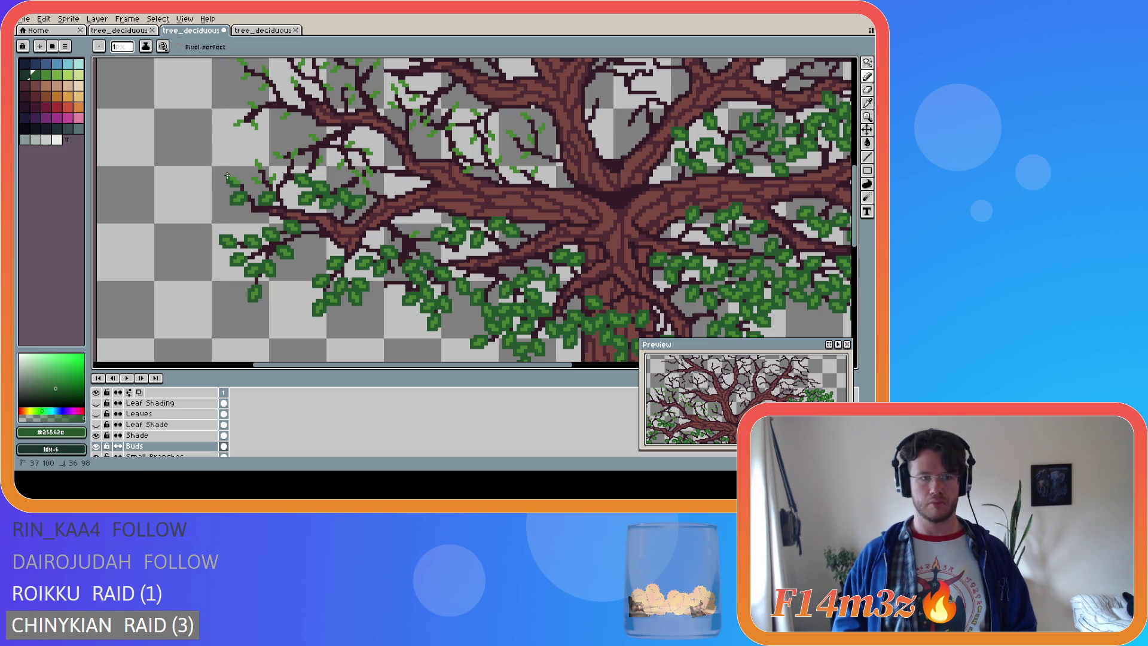
{"action": "key", "text": "ctrl+s"}
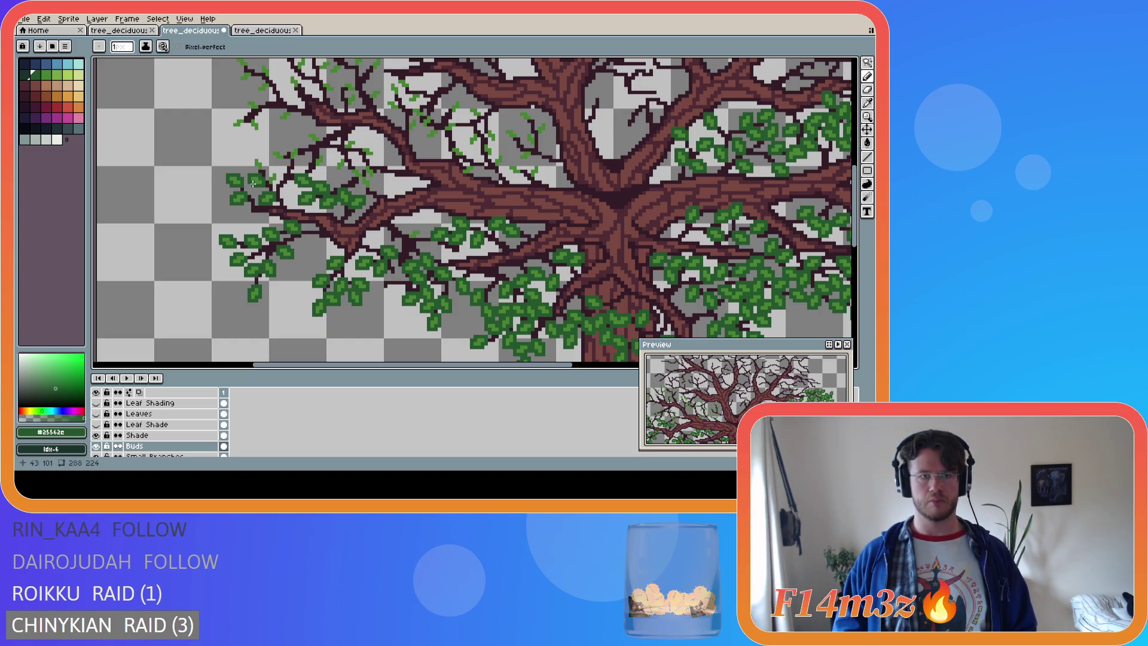
{"action": "left_click", "coordinate": [267, 174]}
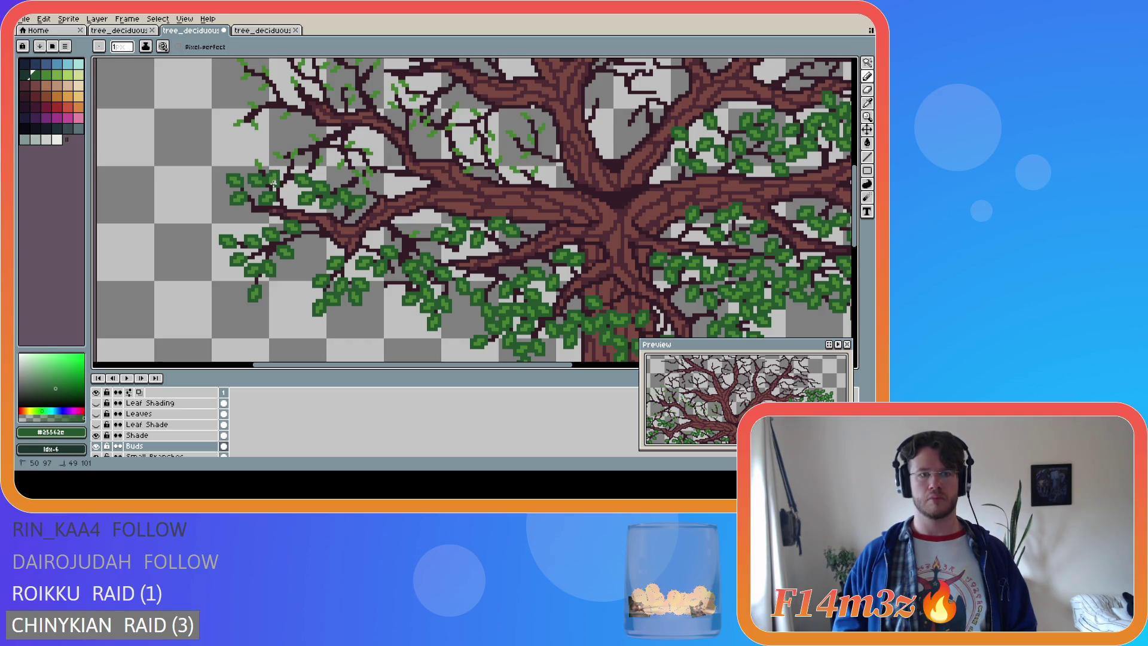
{"action": "key", "text": "b"}
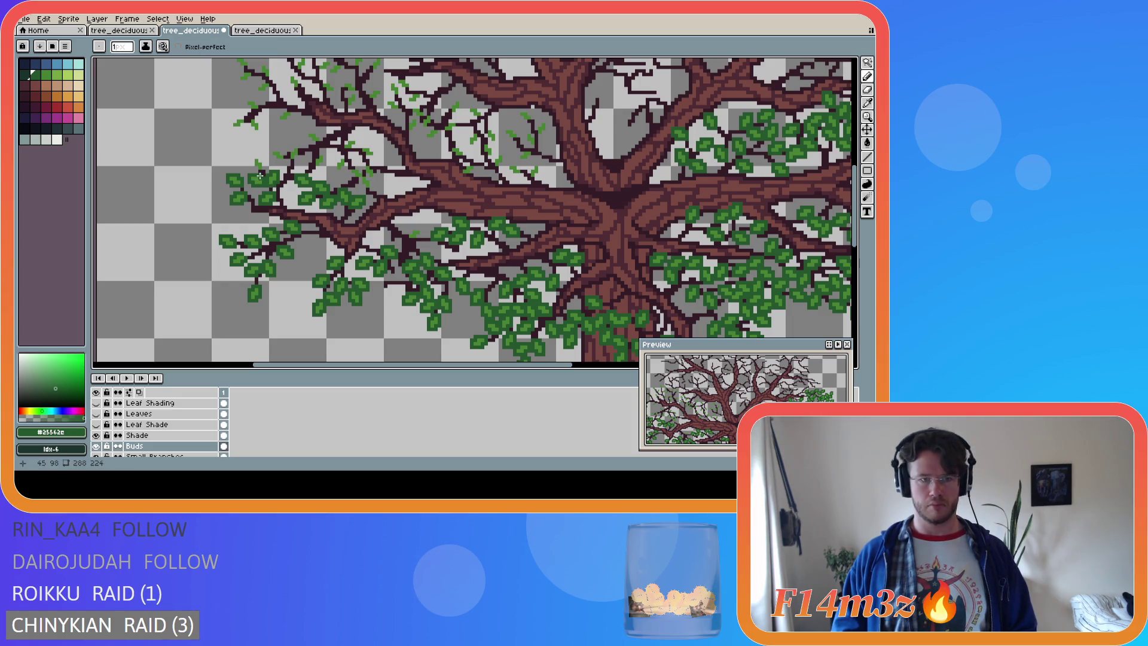
{"action": "left_click", "coordinate": [254, 172]}
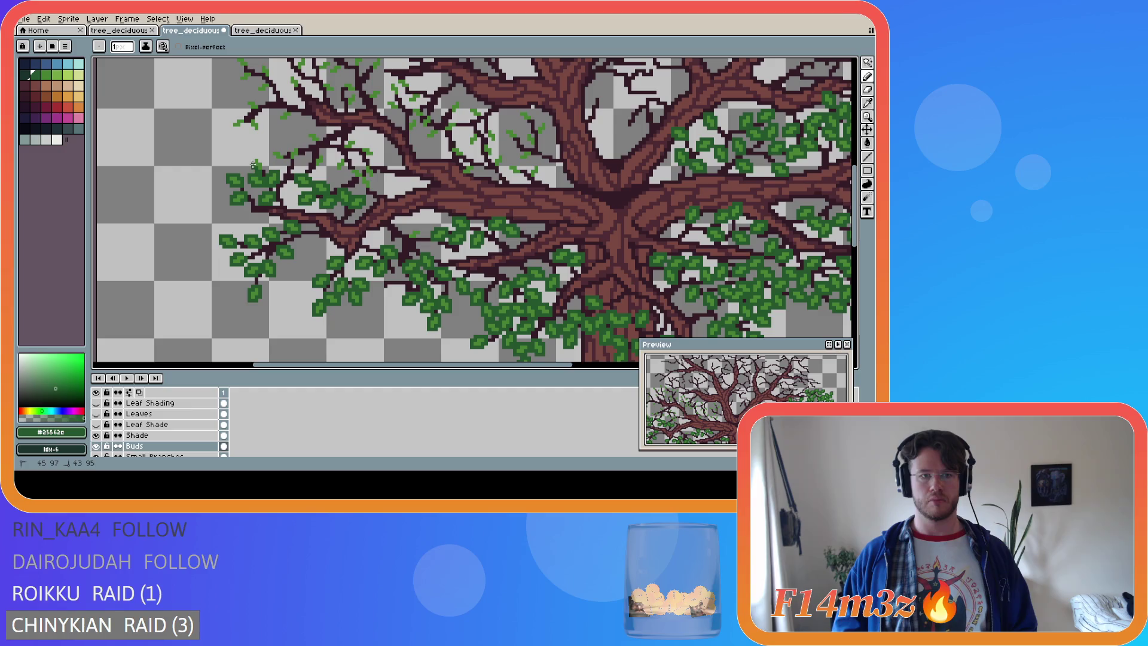
{"action": "left_click", "coordinate": [253, 159]}
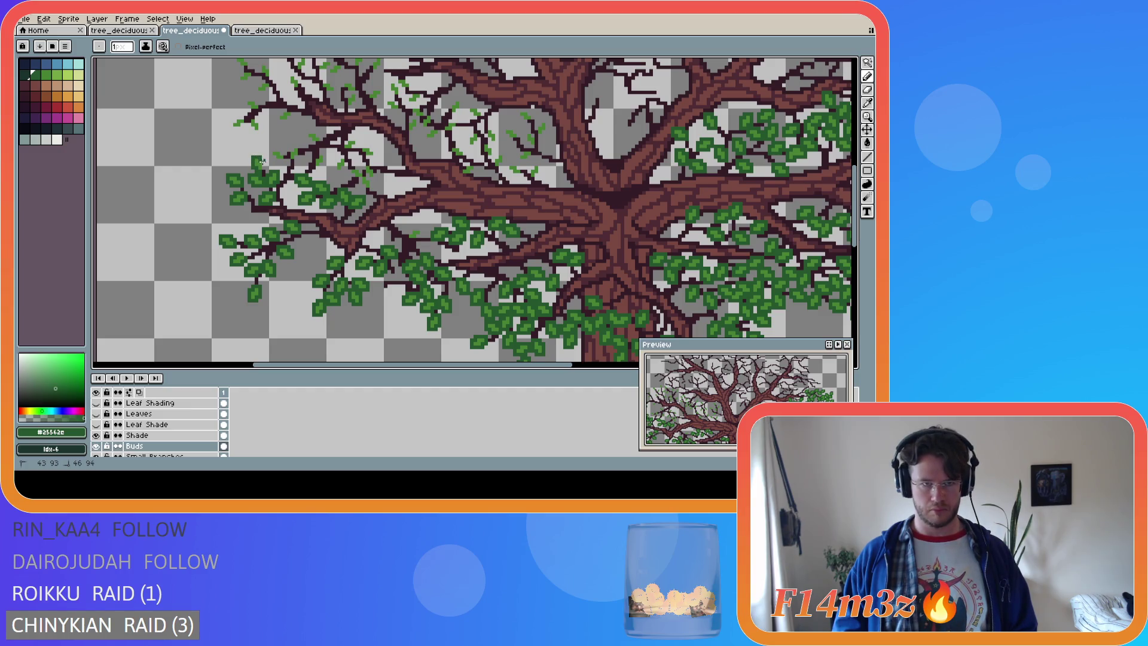
{"action": "key", "text": "ctrl+s"}
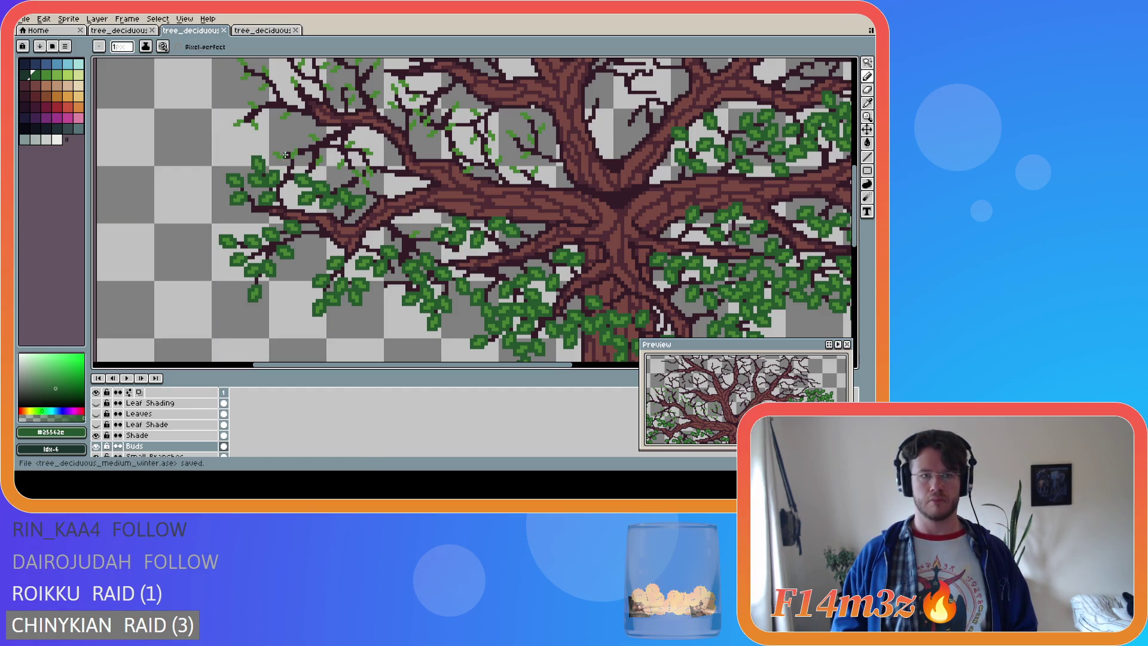
Draw a small bud cluster over the leaves, save, and hide the Buds layer to compare
{"action": "left_click", "coordinate": [276, 148]}
{"action": "key", "text": "e"}
{"action": "key", "text": "b"}
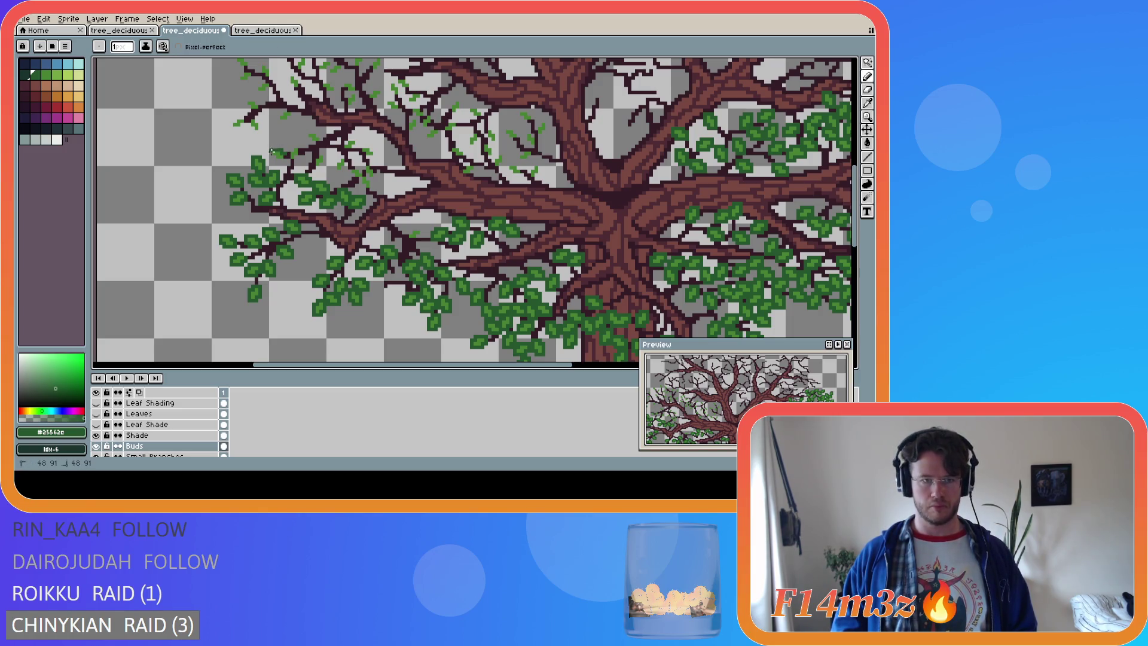
{"action": "left_click_drag", "start_coordinate": [272, 156], "coordinate": [284, 159]}
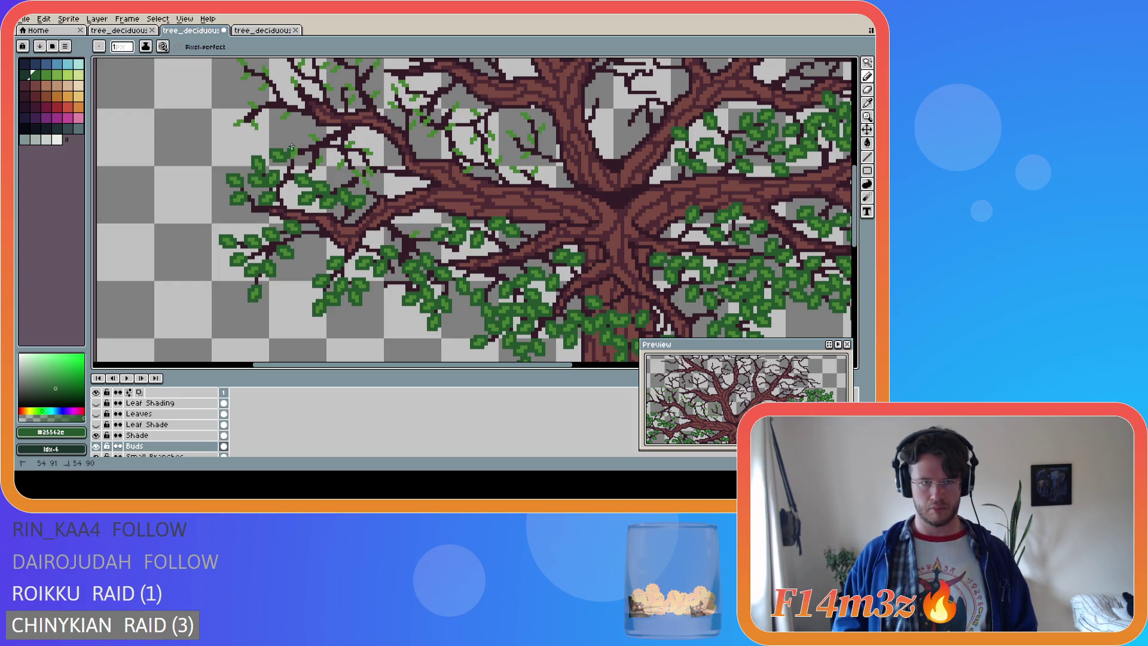
{"action": "left_click_drag", "start_coordinate": [298, 147], "coordinate": [289, 160]}
{"action": "key", "text": "ctrl+s"}
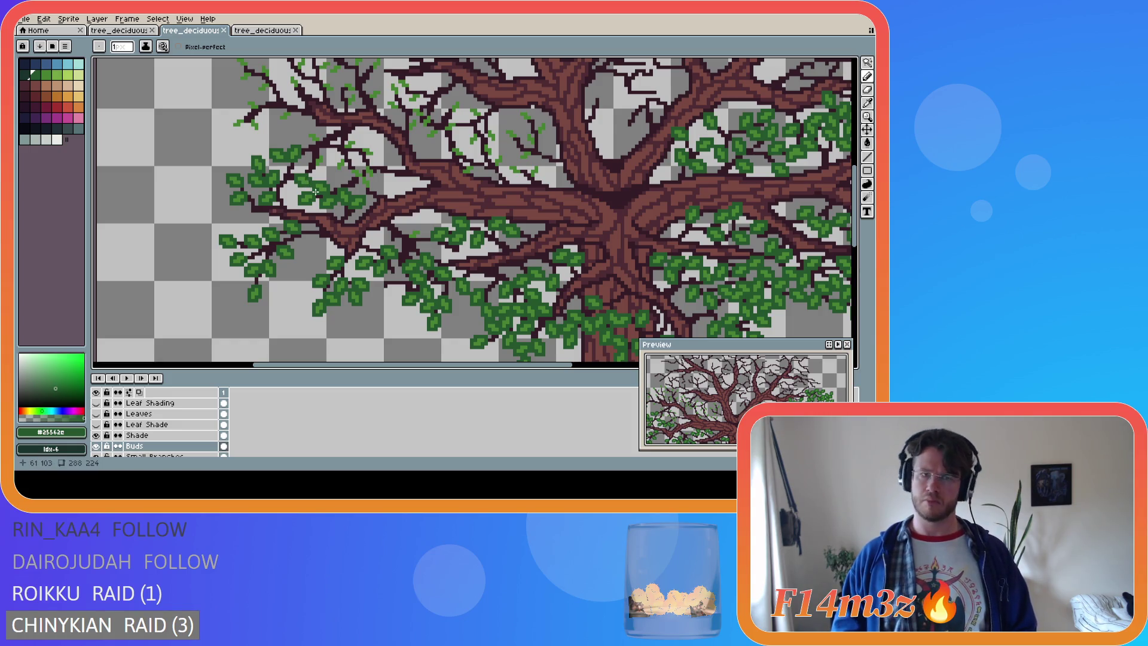
{"action": "left_click", "coordinate": [96, 446]}
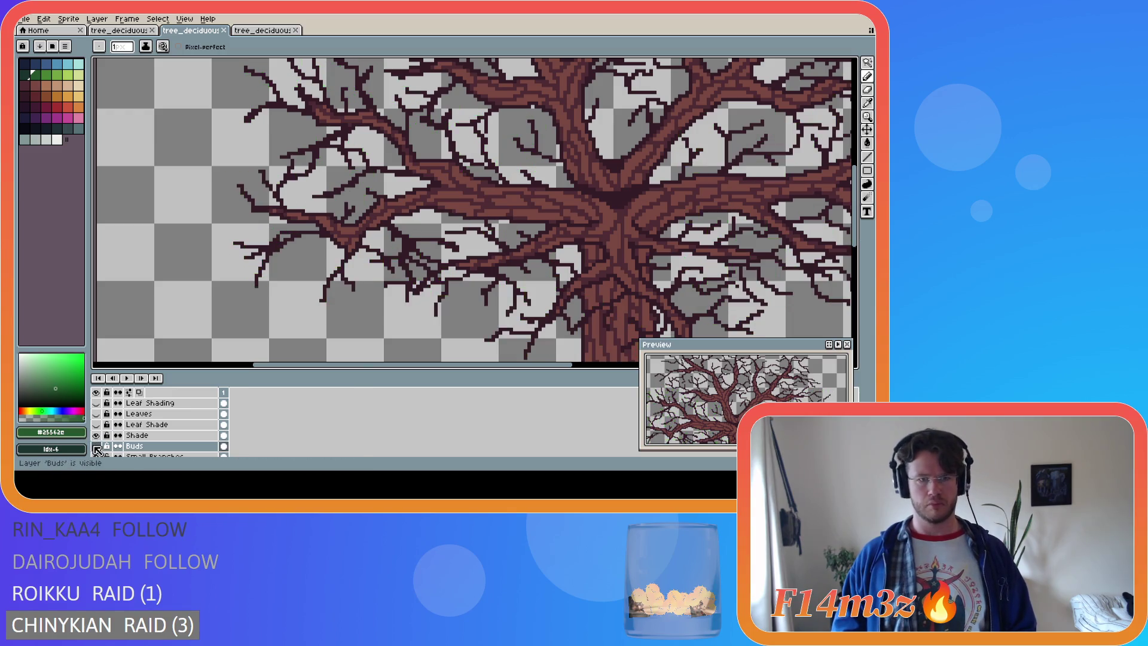
{"action": "left_click", "coordinate": [96, 446]}
{"action": "left_click", "coordinate": [96, 446]}
{"action": "left_click", "coordinate": [95, 446]}
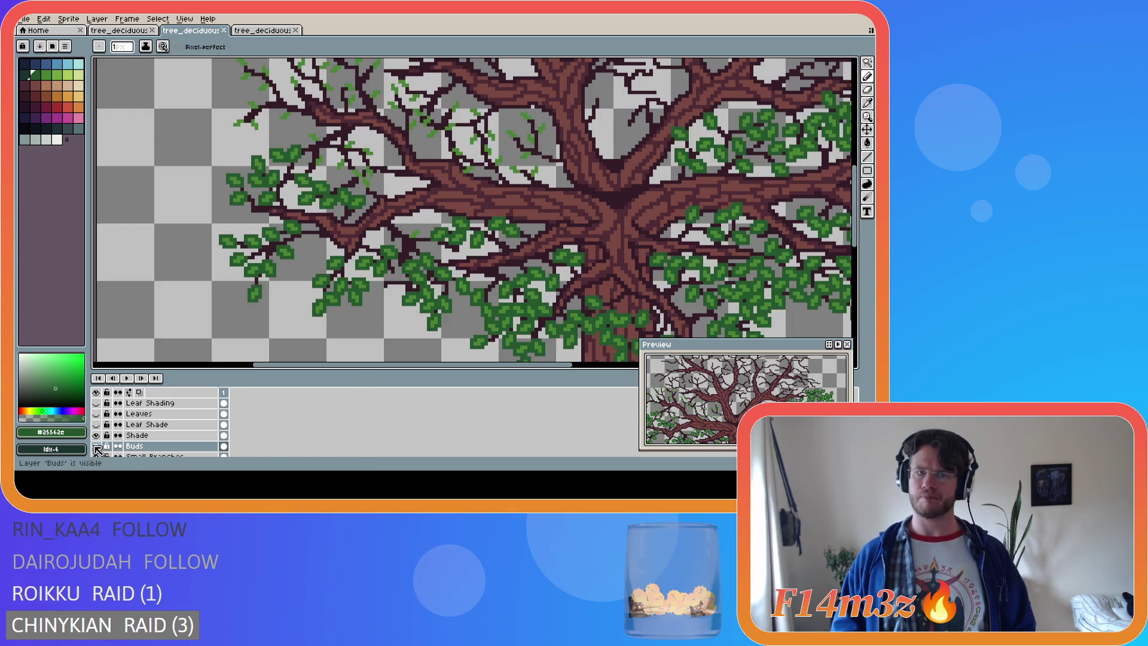
{"action": "left_click", "coordinate": [96, 446]}
{"action": "left_click", "coordinate": [96, 447]}
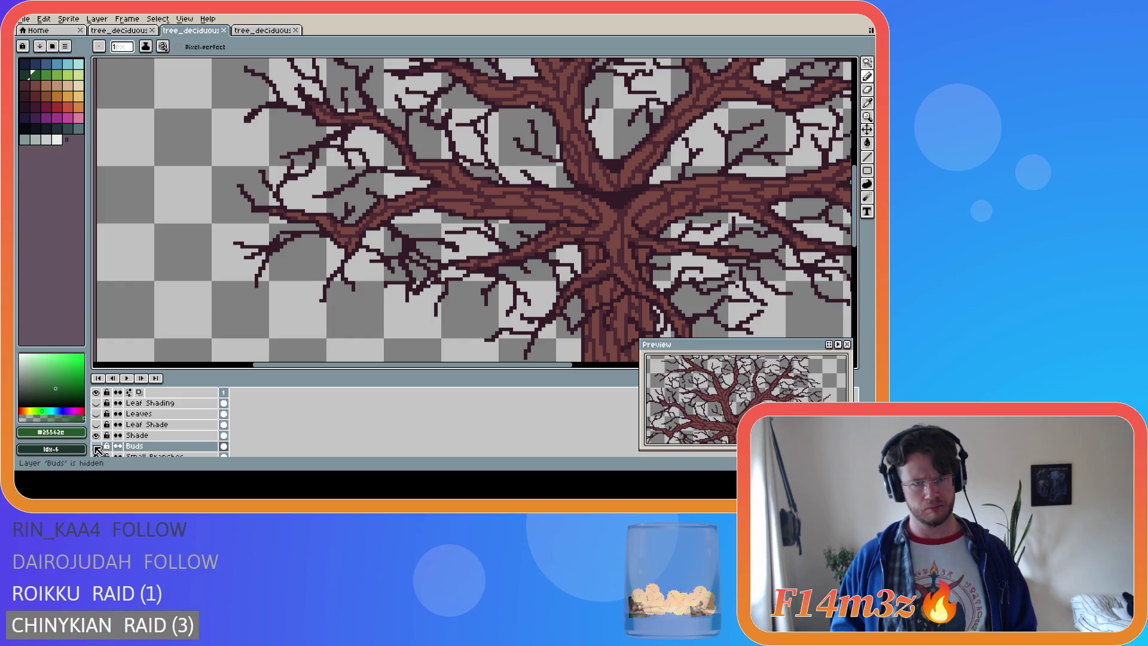
{"action": "left_click", "coordinate": [96, 446]}
{"action": "left_click", "coordinate": [95, 446]}
{"action": "left_click", "coordinate": [96, 446]}
{"action": "left_click", "coordinate": [95, 446]}
{"action": "left_click", "coordinate": [95, 446]}
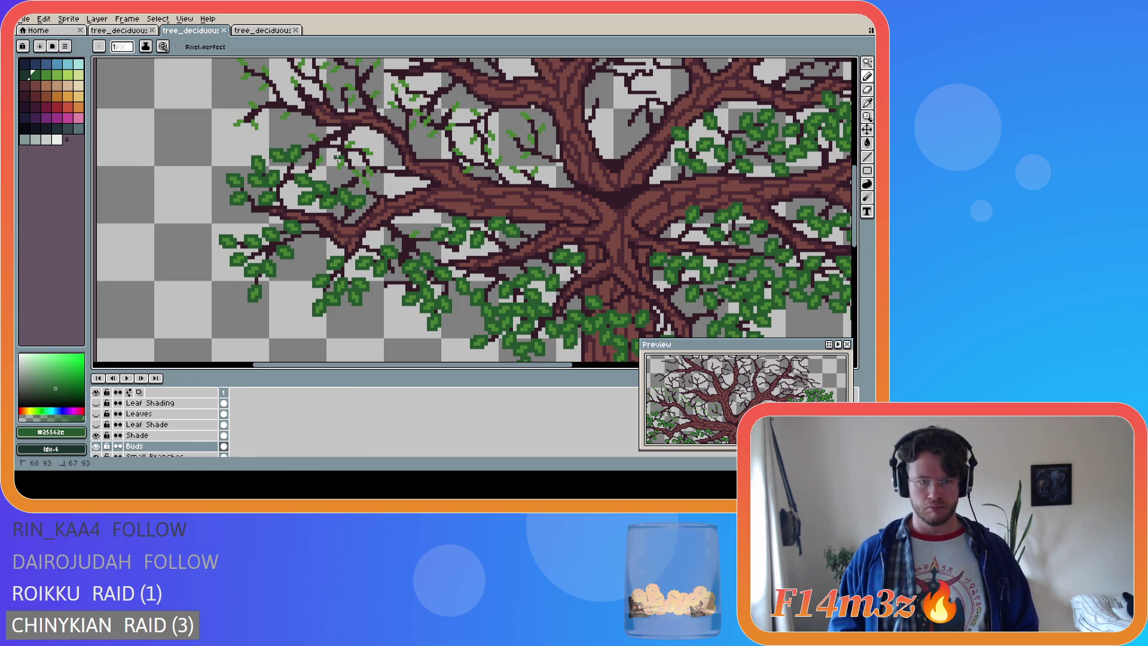
{"action": "left_click", "coordinate": [342, 156]}
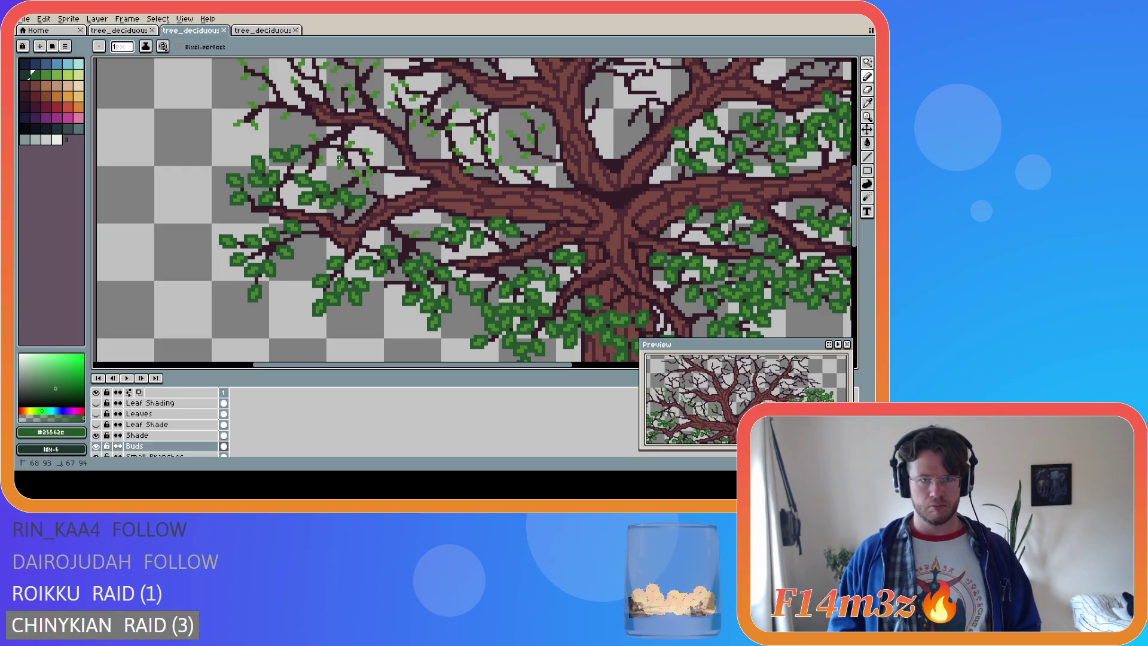
Draw two short green bud strokes along a twig and save the tree
{"action": "key", "text": "b"}
{"action": "mouse_move", "coordinate": [342, 171]}
{"action": "left_mouse_down"}
{"action": "mouse_move", "coordinate": [345, 161]}
{"action": "mouse_move", "coordinate": [363, 175]}
{"action": "left_mouse_up"}
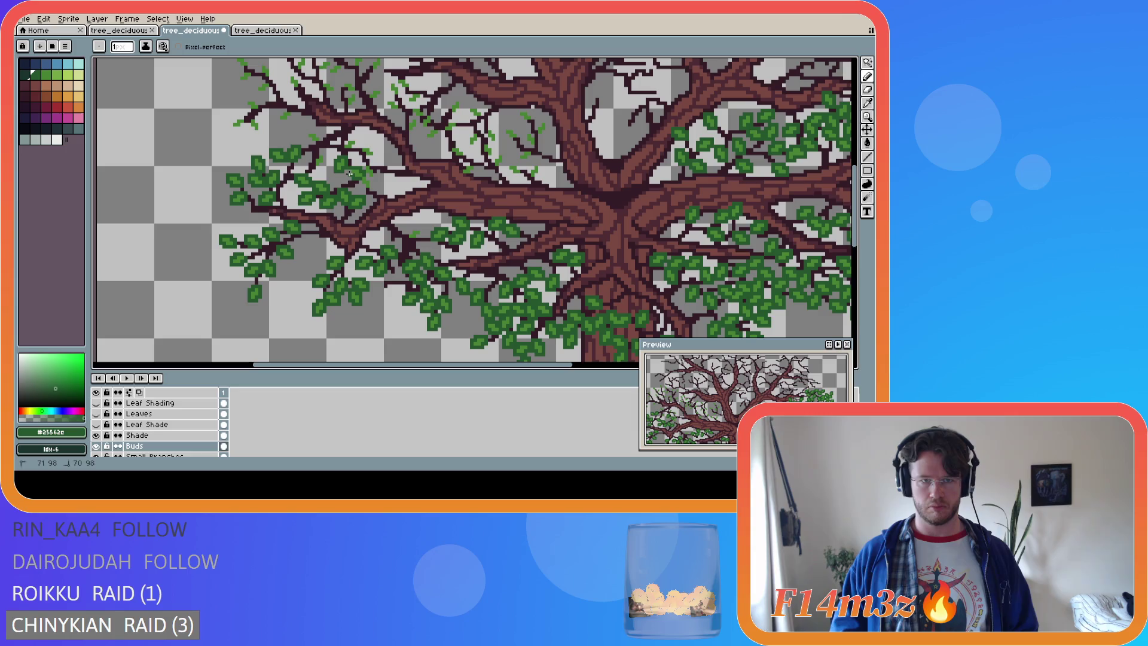
{"action": "left_click_drag", "start_coordinate": [358, 181], "coordinate": [371, 182]}
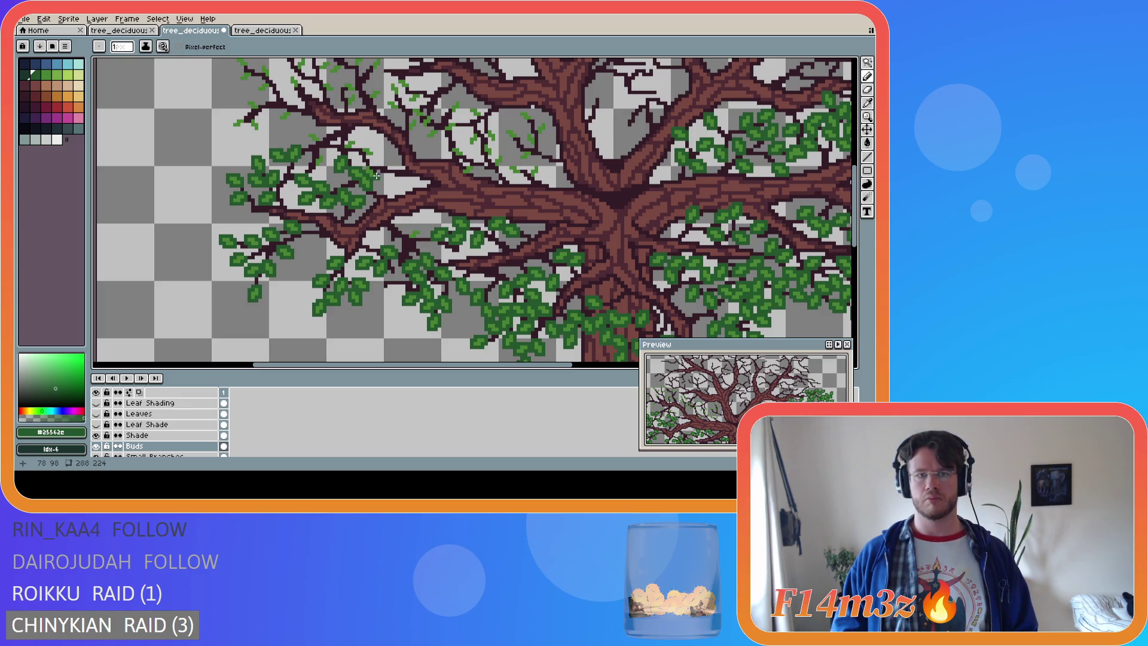
{"action": "key", "text": "b"}
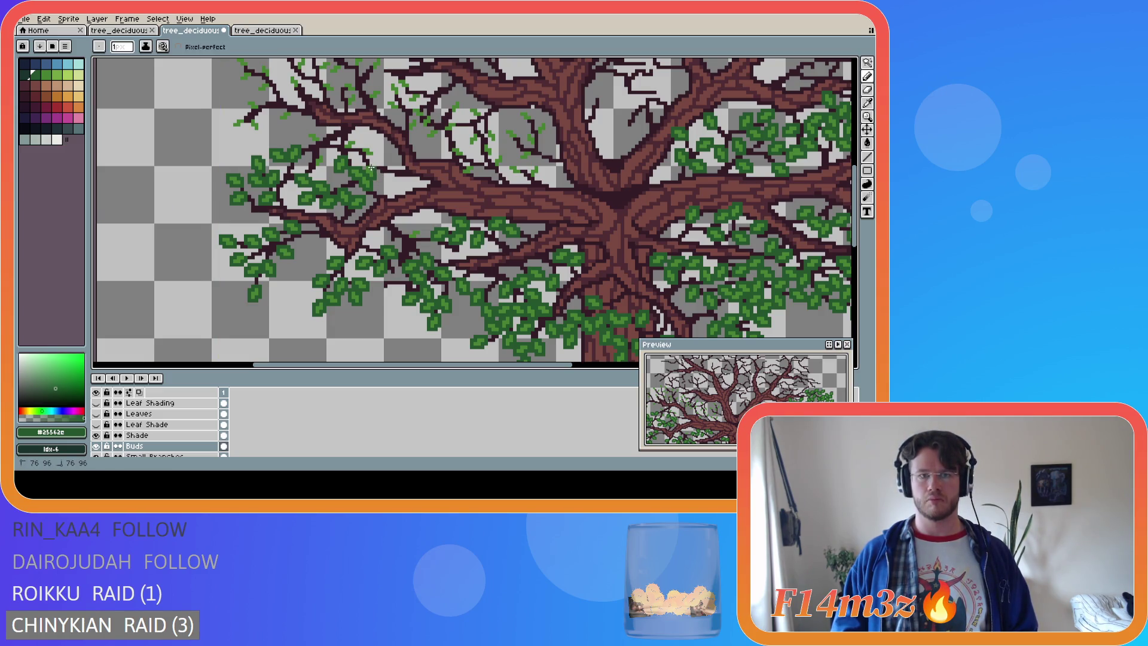
{"action": "key", "text": "b"}
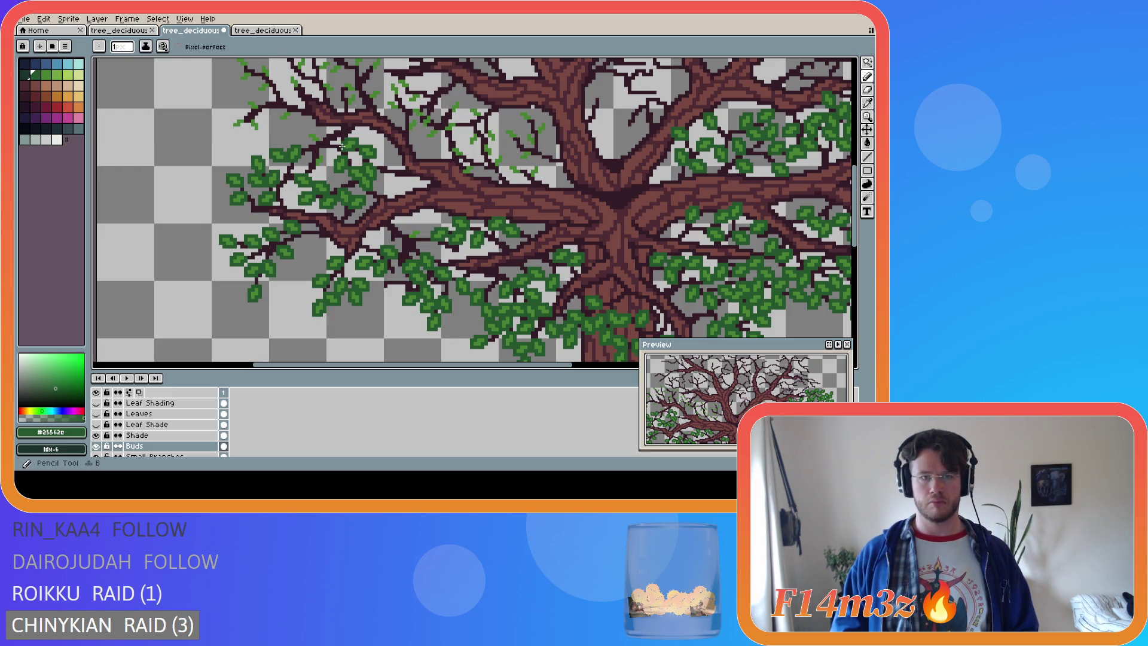
{"action": "key", "text": "ctrl"}
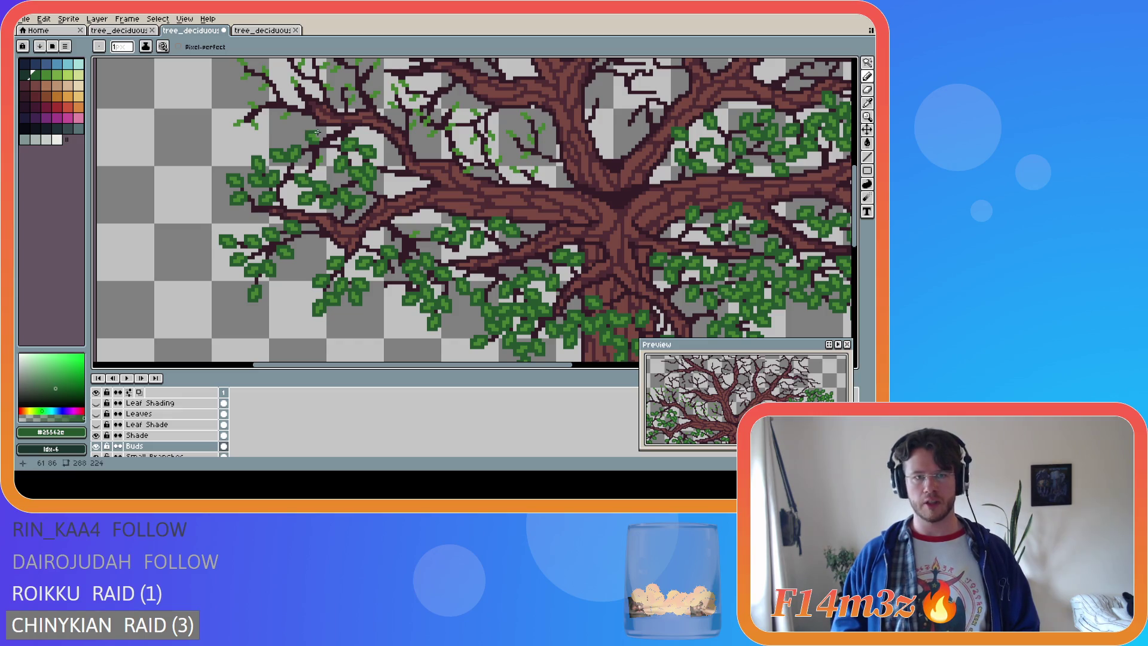
{"action": "key", "text": "ctrl+s"}
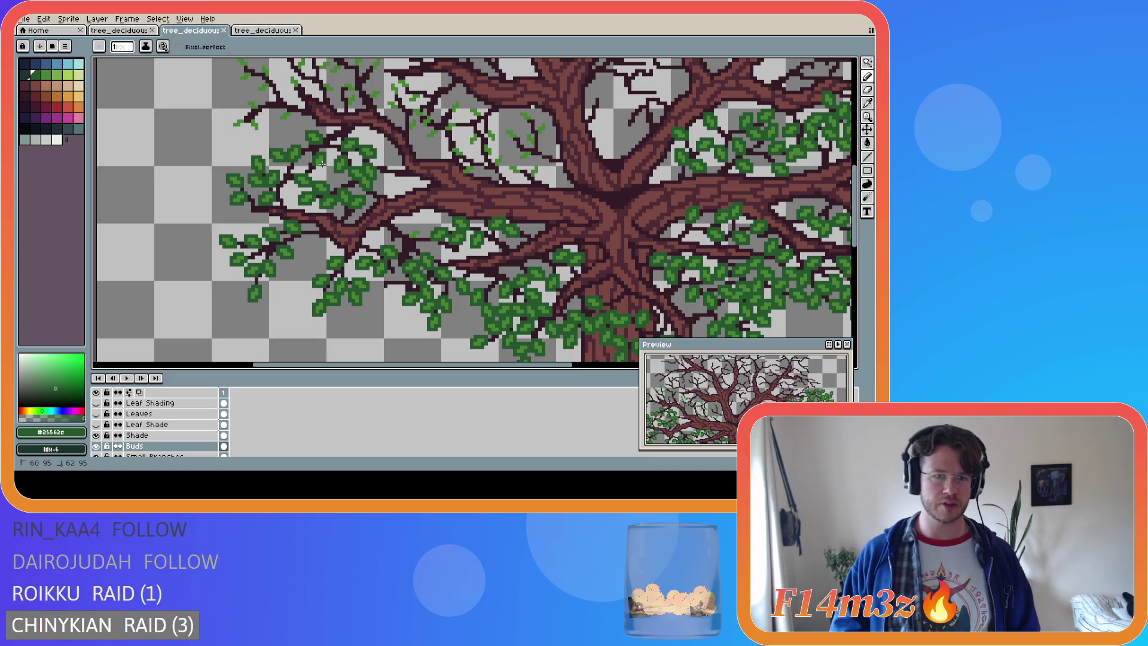
Dab buds onto the upper-left twigs and extend a leaf cluster
{"action": "left_click", "coordinate": [314, 167]}
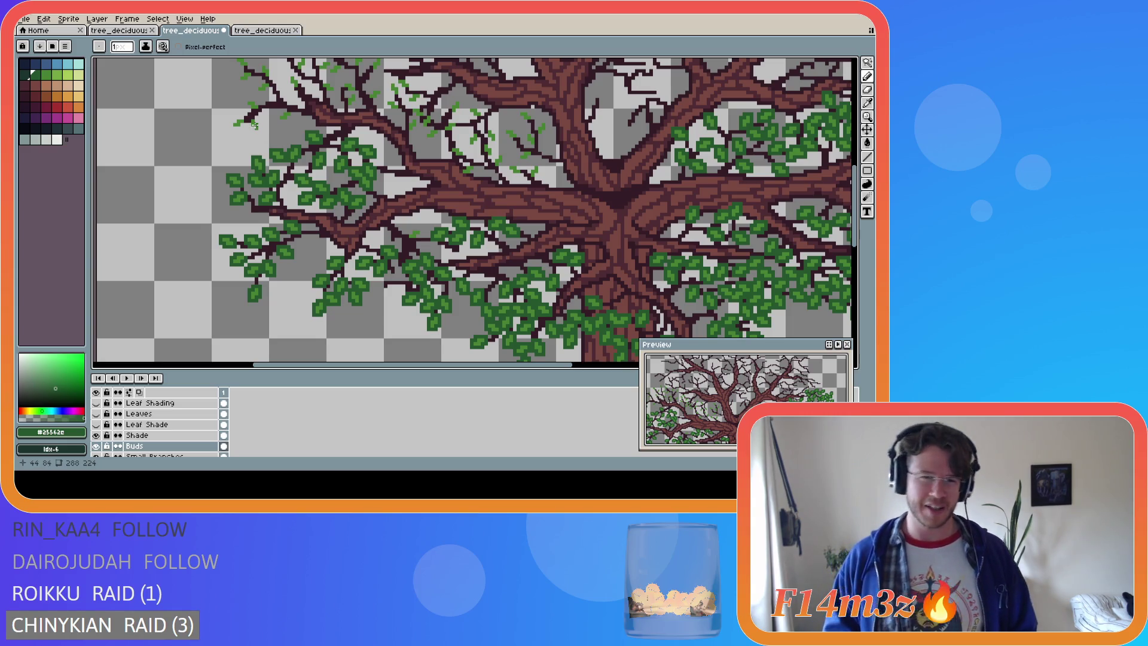
{"action": "mouse_move", "coordinate": [256, 119]}
{"action": "left_mouse_down"}
{"action": "mouse_move", "coordinate": [249, 127]}
{"action": "mouse_move", "coordinate": [237, 116]}
{"action": "left_mouse_up"}
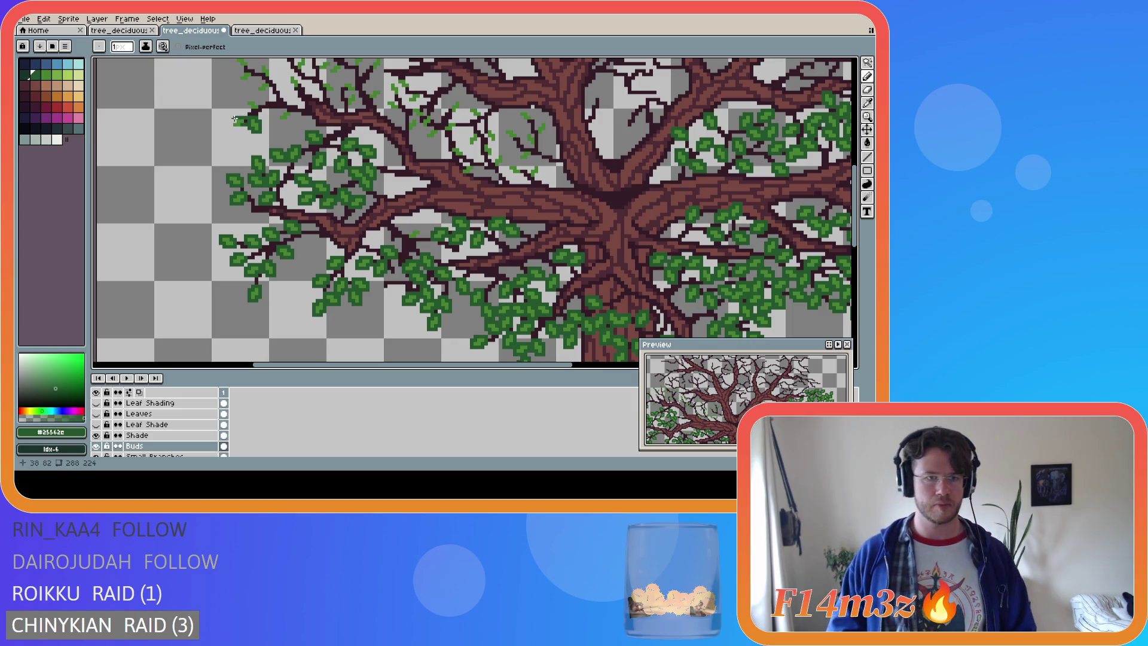
{"action": "mouse_move", "coordinate": [231, 121]}
{"action": "left_mouse_down"}
{"action": "mouse_move", "coordinate": [245, 123]}
{"action": "mouse_move", "coordinate": [256, 100]}
{"action": "left_mouse_up"}
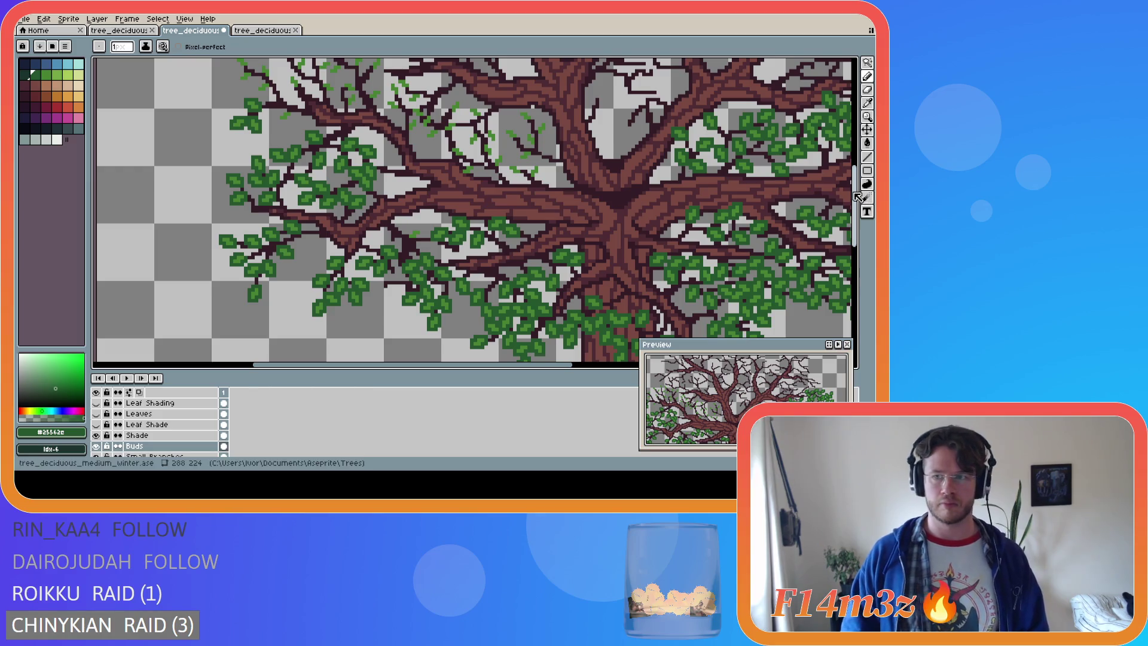
Paint buds on the upper-left twigs beside the leaf cluster and save
{"action": "scroll", "coordinate": [301, 179], "scroll_direction": "up", "scroll_amount": 3}
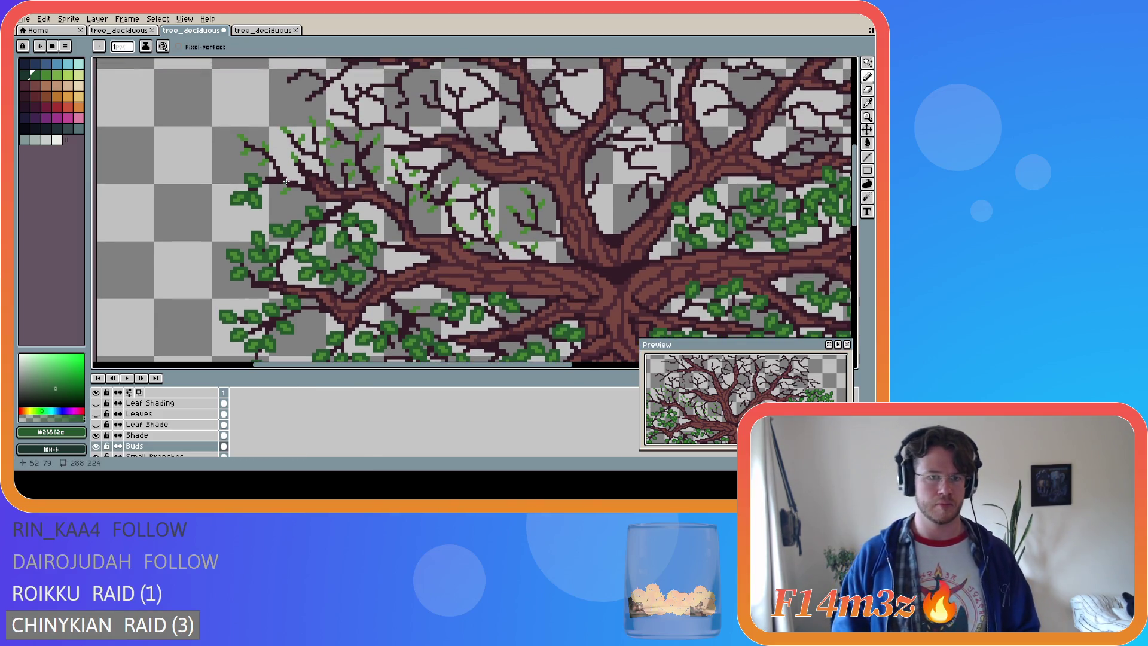
{"action": "mouse_move", "coordinate": [283, 184]}
{"action": "left_mouse_down"}
{"action": "mouse_move", "coordinate": [288, 195]}
{"action": "mouse_move", "coordinate": [288, 185]}
{"action": "left_mouse_up"}
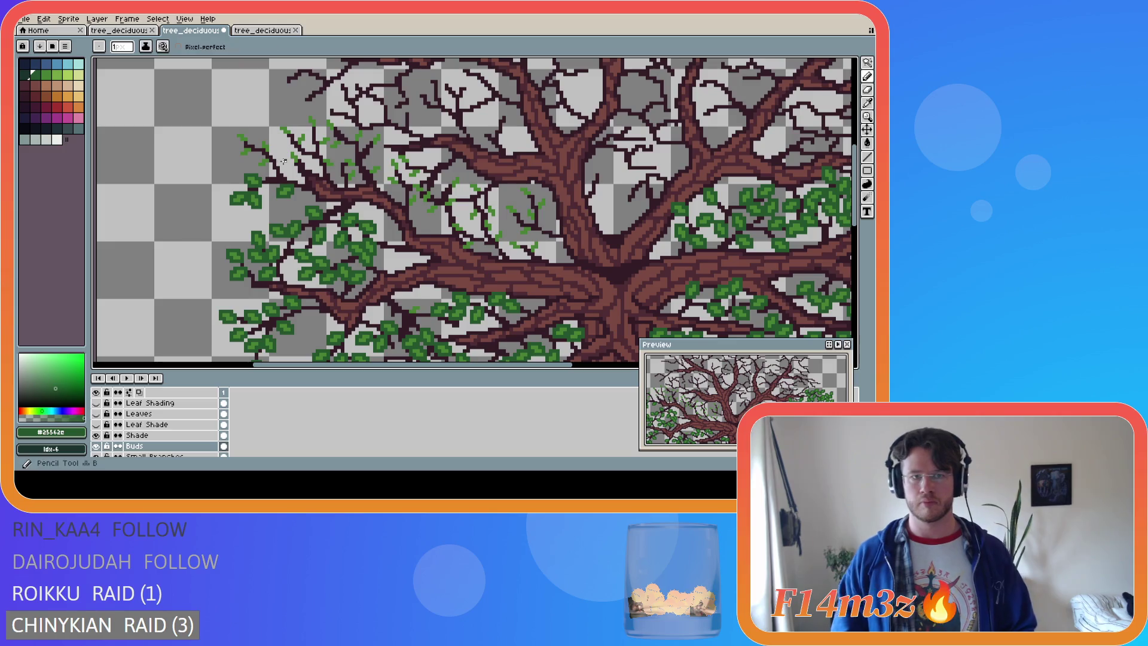
{"action": "left_click_drag", "start_coordinate": [271, 158], "coordinate": [271, 160]}
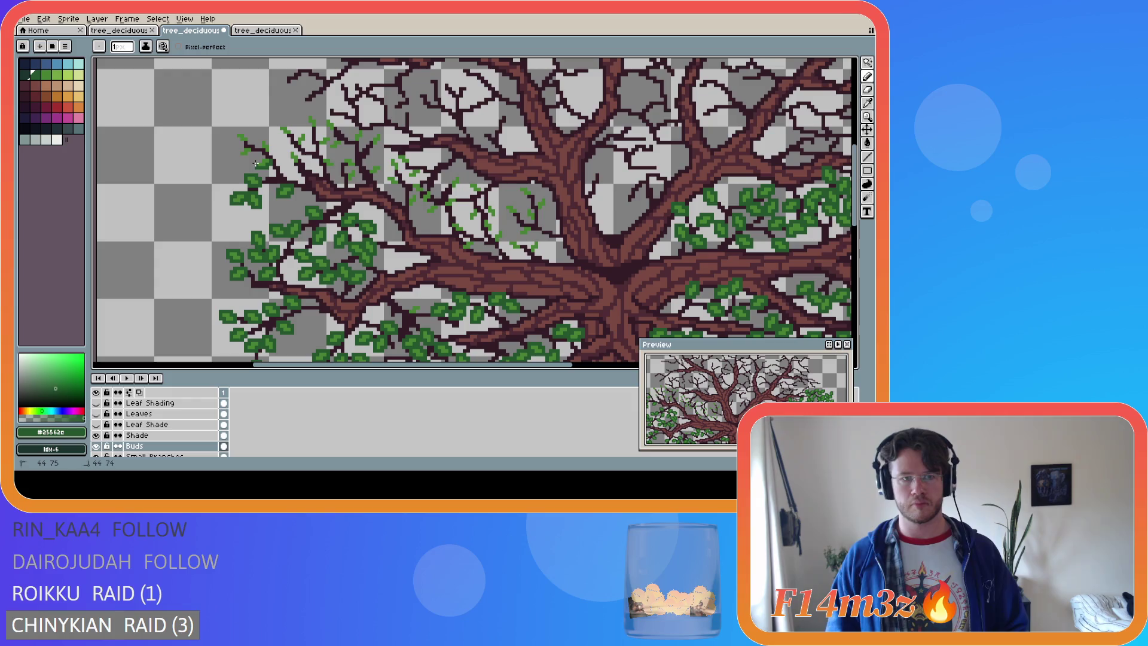
{"action": "left_click_drag", "start_coordinate": [261, 161], "coordinate": [261, 160]}
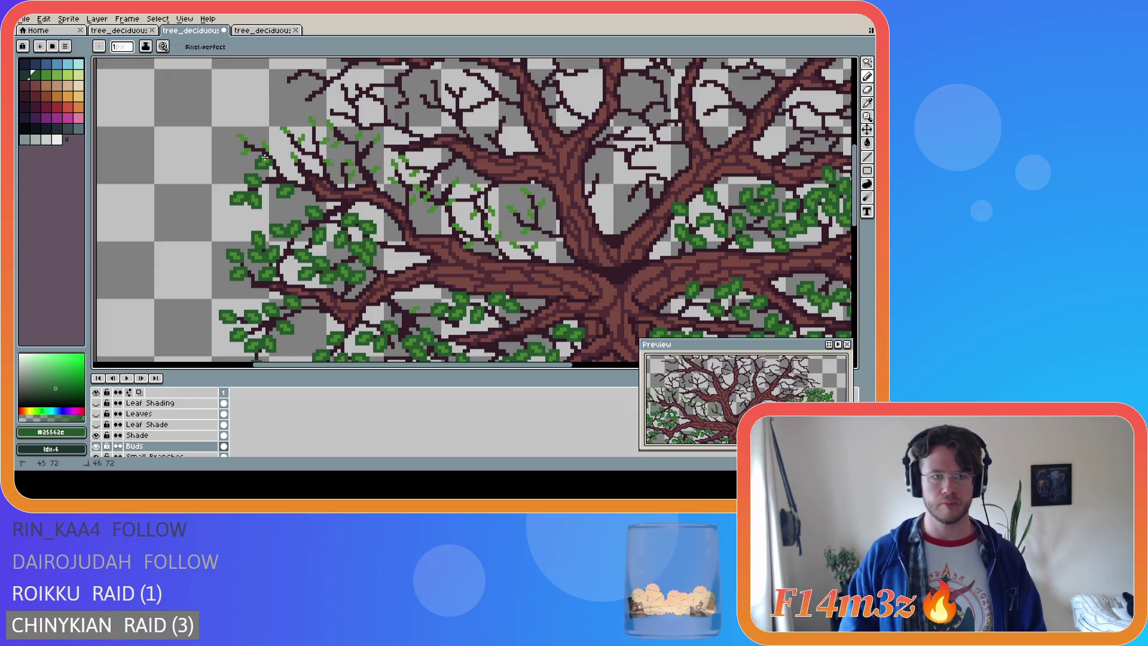
{"action": "left_click", "coordinate": [271, 156]}
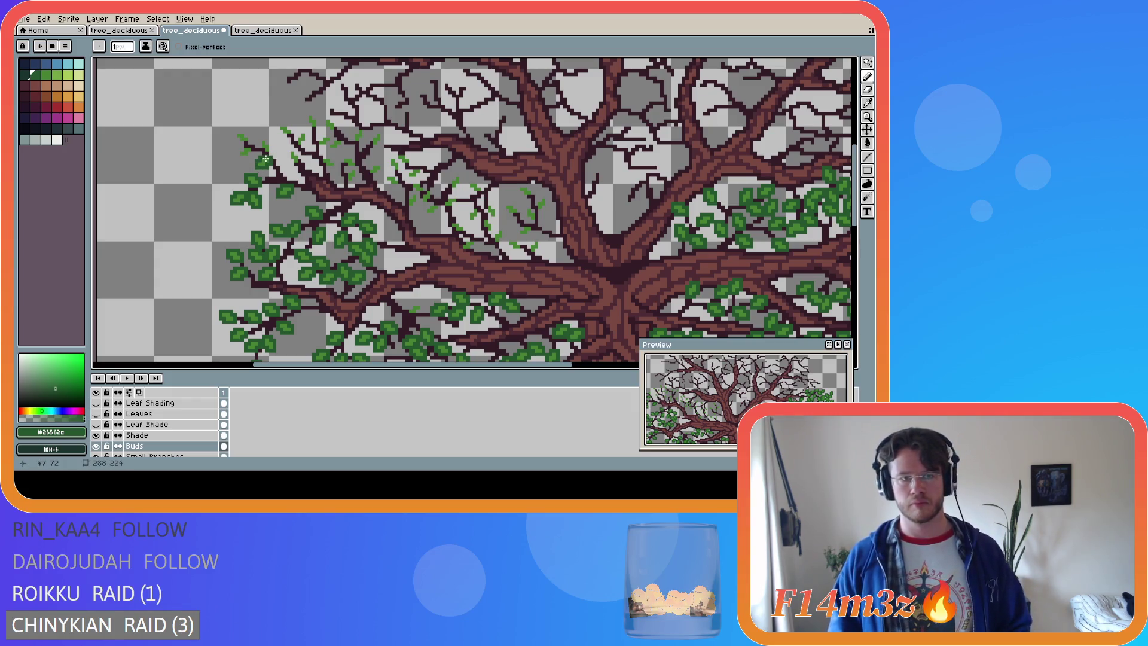
{"action": "mouse_move", "coordinate": [270, 148]}
{"action": "left_mouse_down"}
{"action": "mouse_move", "coordinate": [267, 139]}
{"action": "mouse_move", "coordinate": [242, 146]}
{"action": "mouse_move", "coordinate": [250, 153]}
{"action": "left_mouse_up"}
{"action": "left_click", "coordinate": [260, 139]}
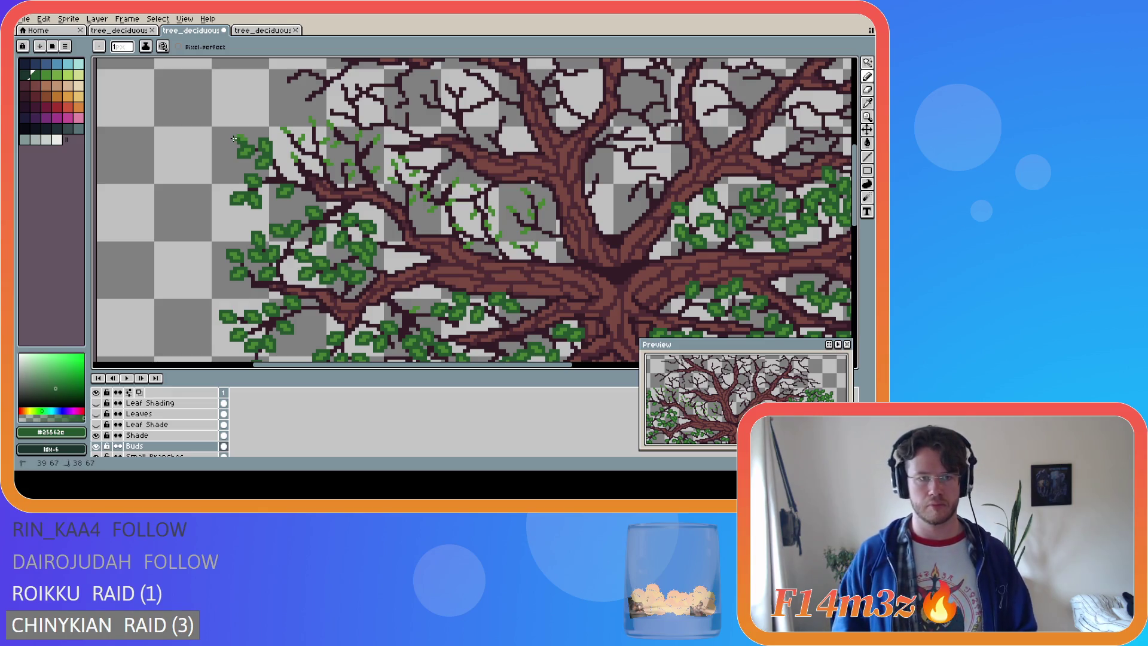
{"action": "left_click_drag", "start_coordinate": [240, 133], "coordinate": [249, 138]}
{"action": "key", "text": "ctrl+s"}
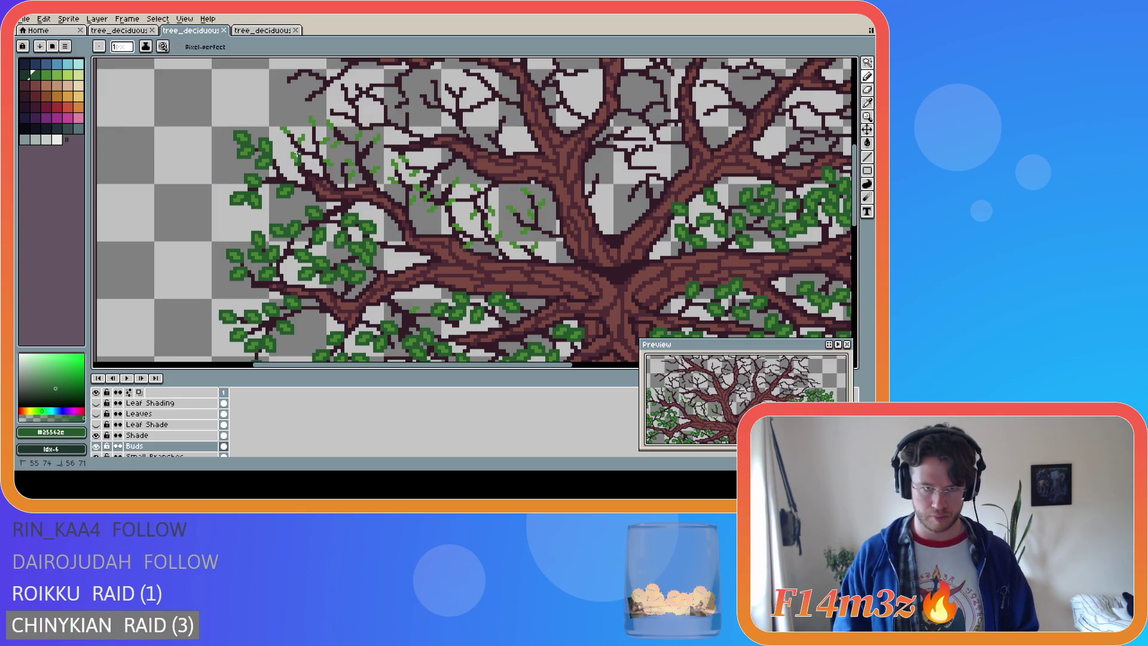
Scatter more buds along the upper twigs toward the centre and save again
{"action": "left_click", "coordinate": [295, 150]}
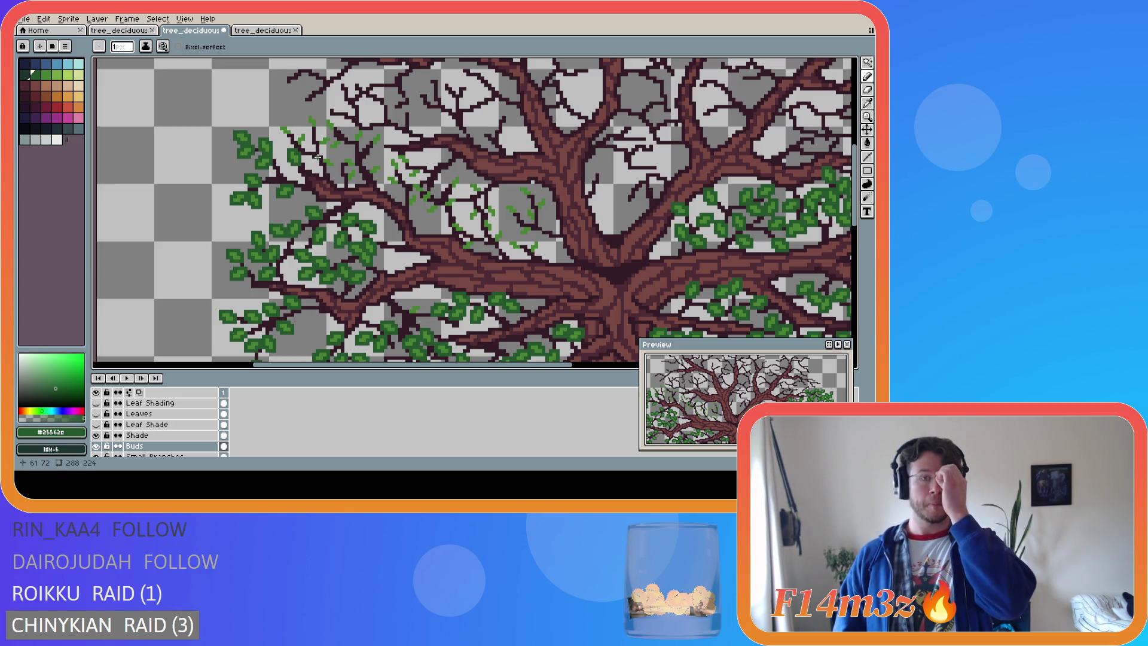
{"action": "left_click", "coordinate": [292, 128]}
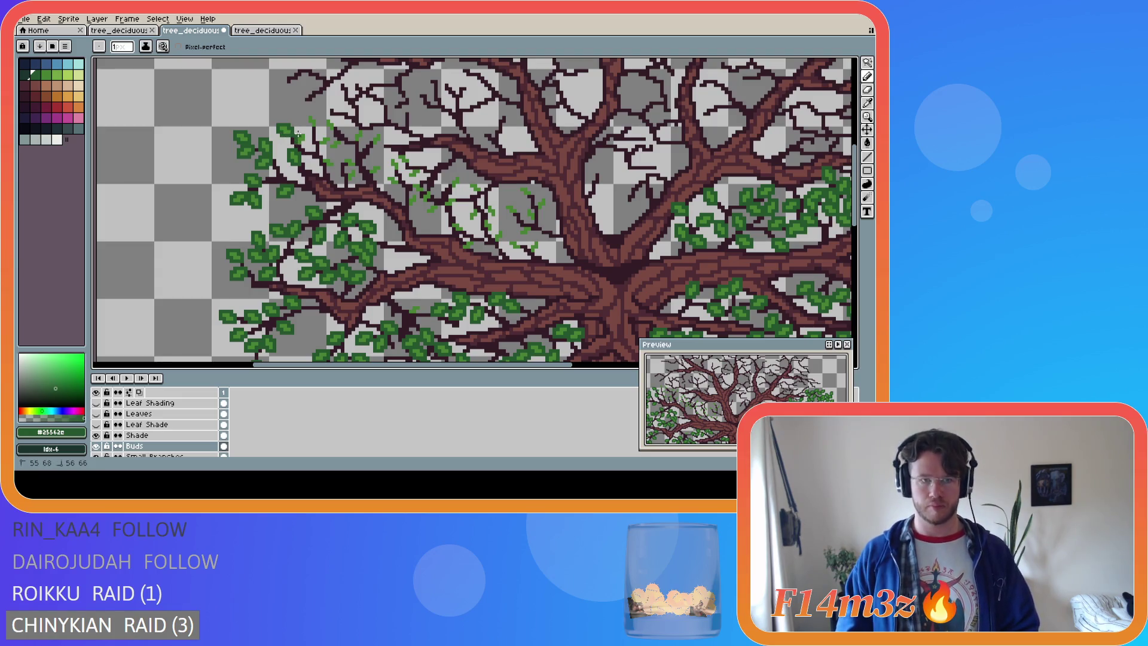
{"action": "left_click_drag", "start_coordinate": [299, 132], "coordinate": [305, 139]}
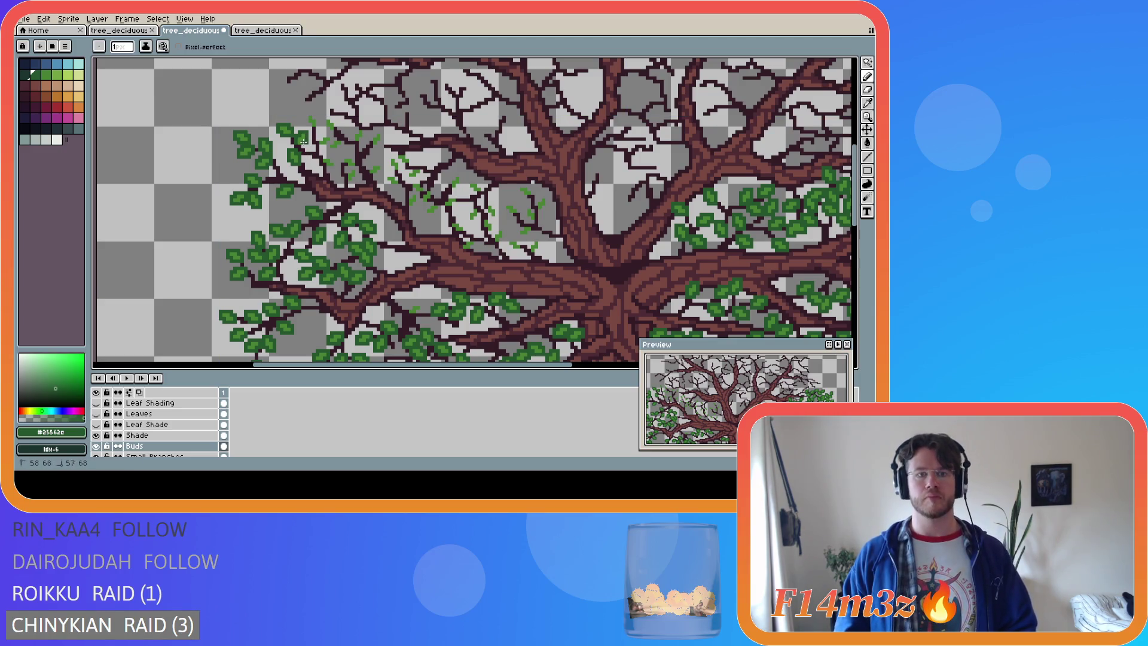
{"action": "mouse_move", "coordinate": [323, 156]}
{"action": "left_mouse_down"}
{"action": "mouse_move", "coordinate": [336, 163]}
{"action": "mouse_move", "coordinate": [321, 158]}
{"action": "left_mouse_up"}
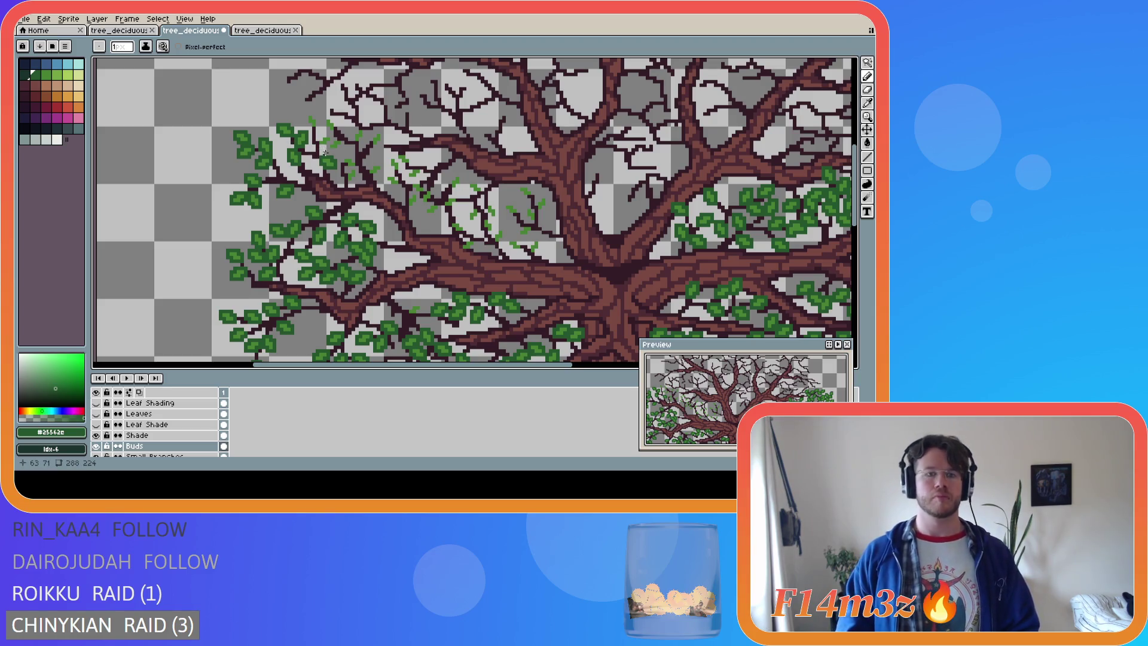
{"action": "left_click", "coordinate": [323, 147]}
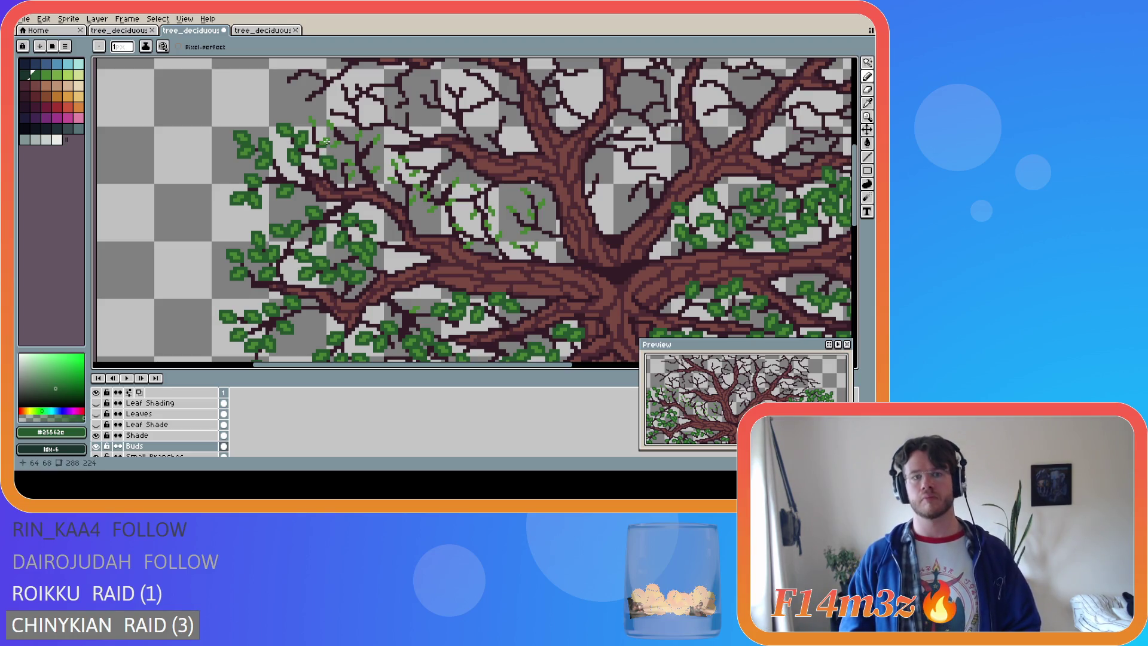
{"action": "left_click", "coordinate": [327, 146]}
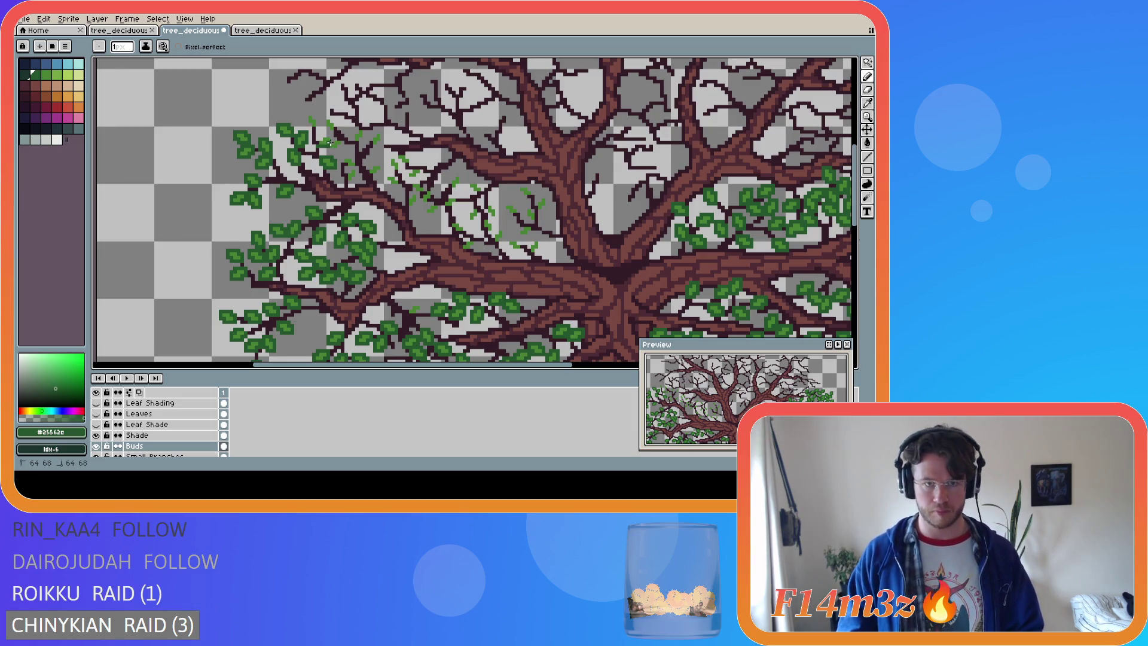
{"action": "left_click_drag", "start_coordinate": [330, 142], "coordinate": [330, 141]}
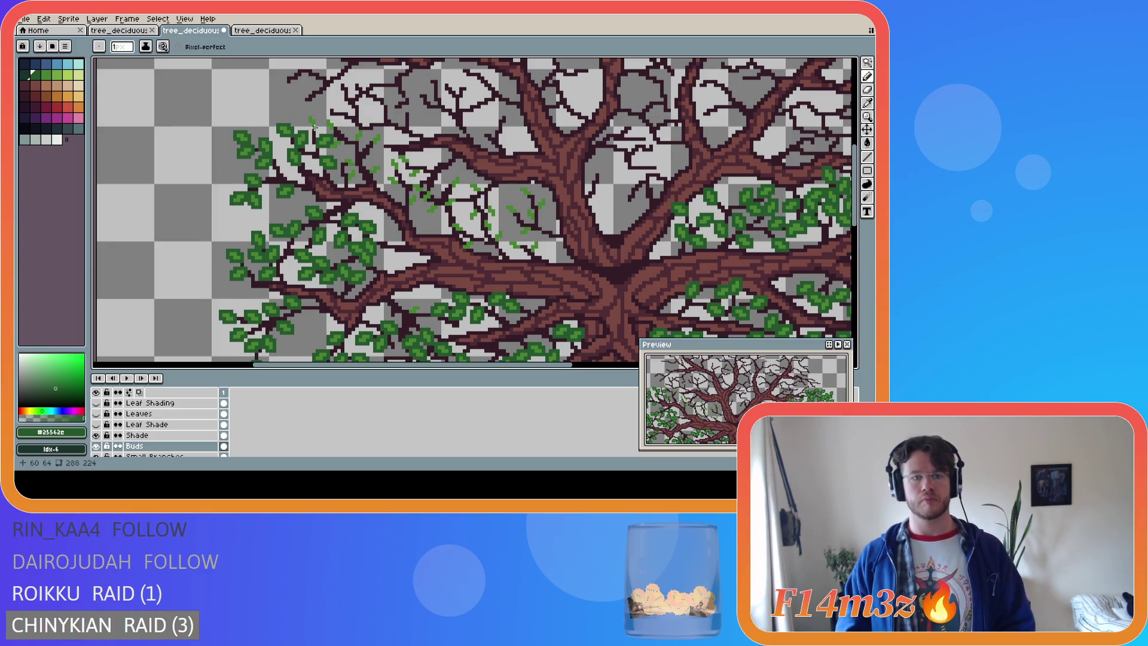
{"action": "left_click_drag", "start_coordinate": [317, 126], "coordinate": [318, 125]}
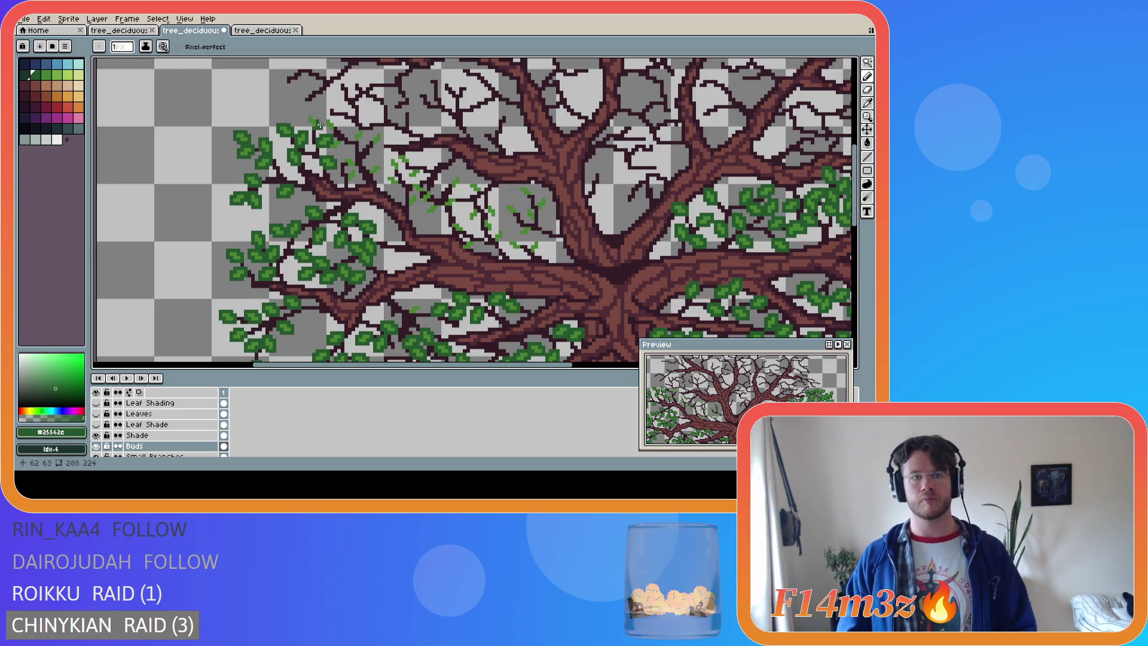
{"action": "key", "text": "m"}
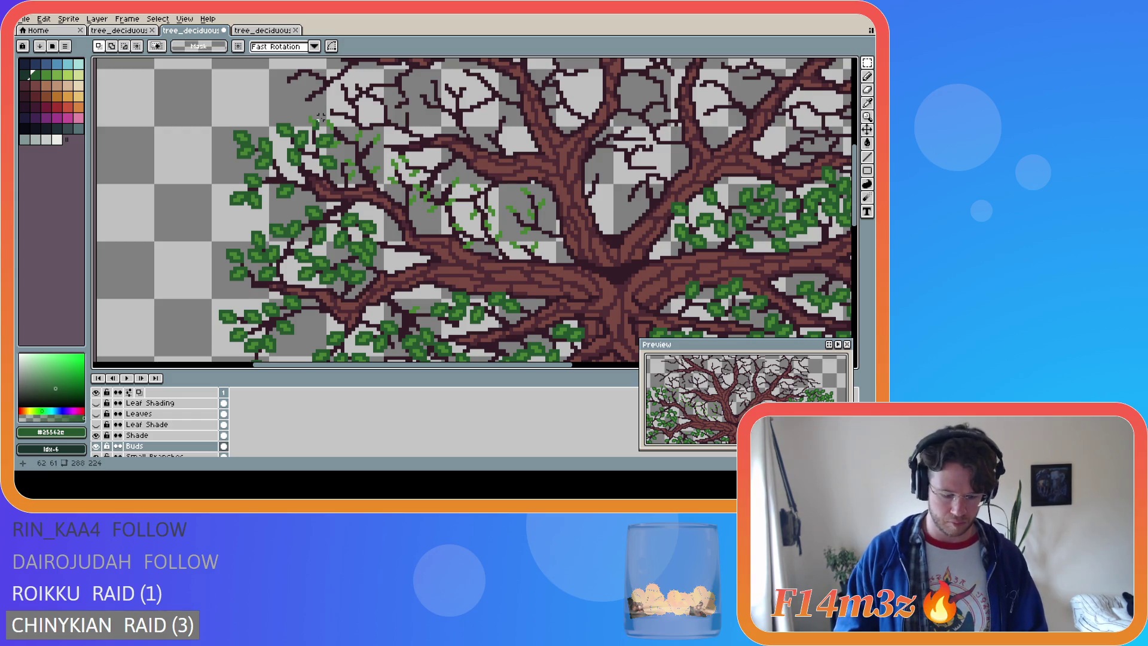
{"action": "key", "text": "b"}
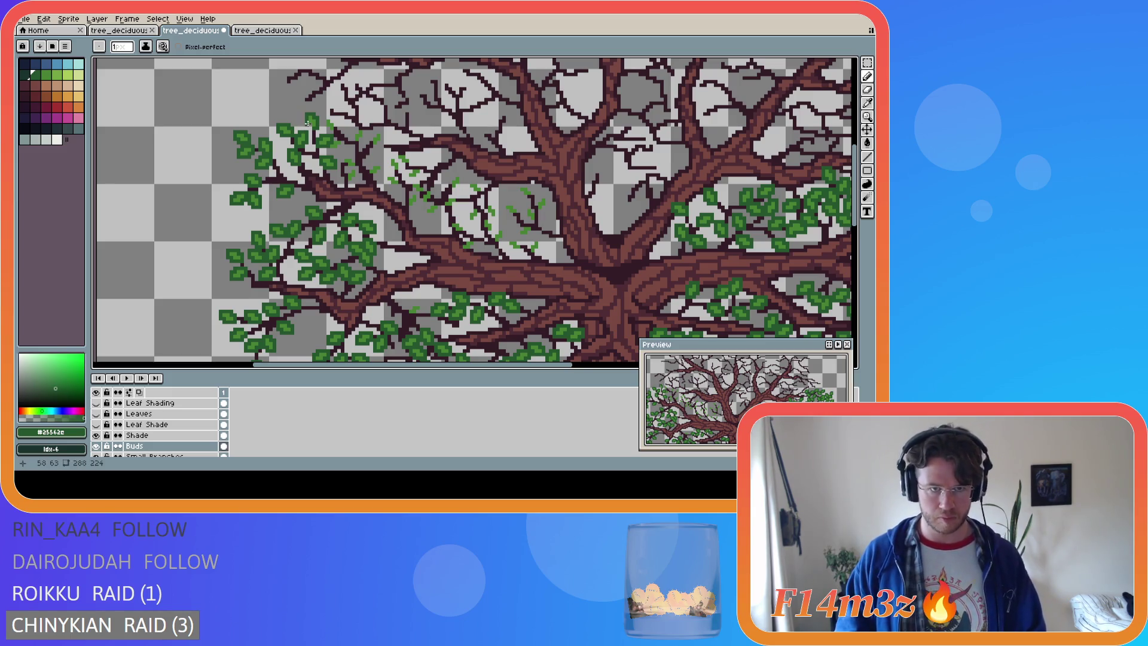
{"action": "key", "text": "ctrl+s"}
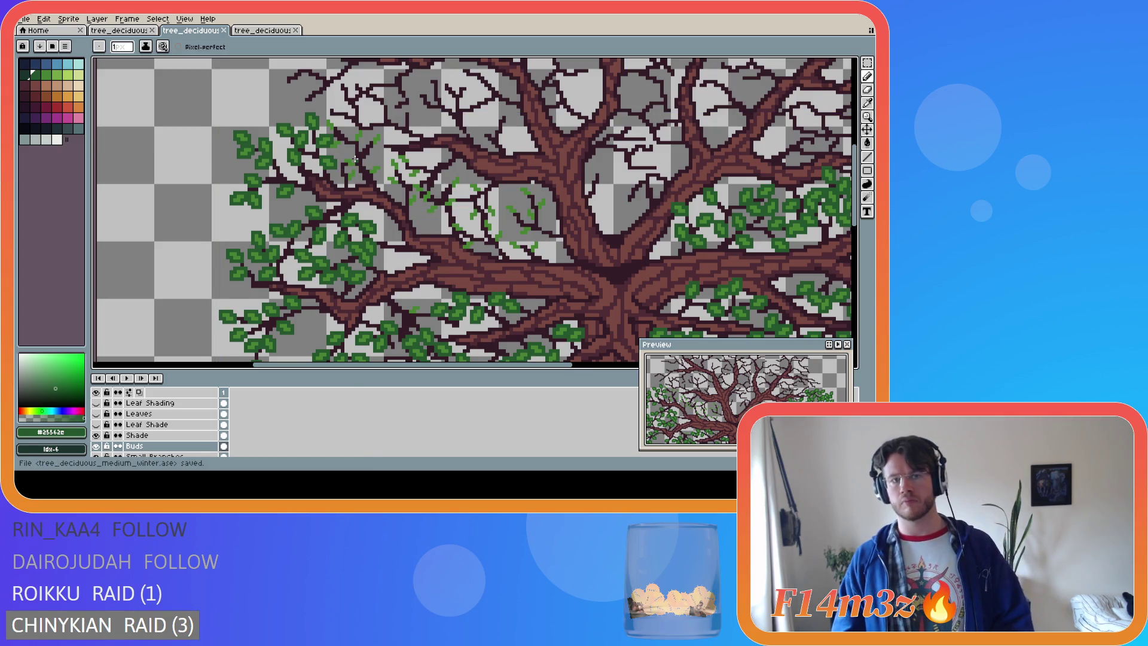
Dot a few green bud pixels onto the upper-left twigs
{"action": "left_click", "coordinate": [353, 159]}
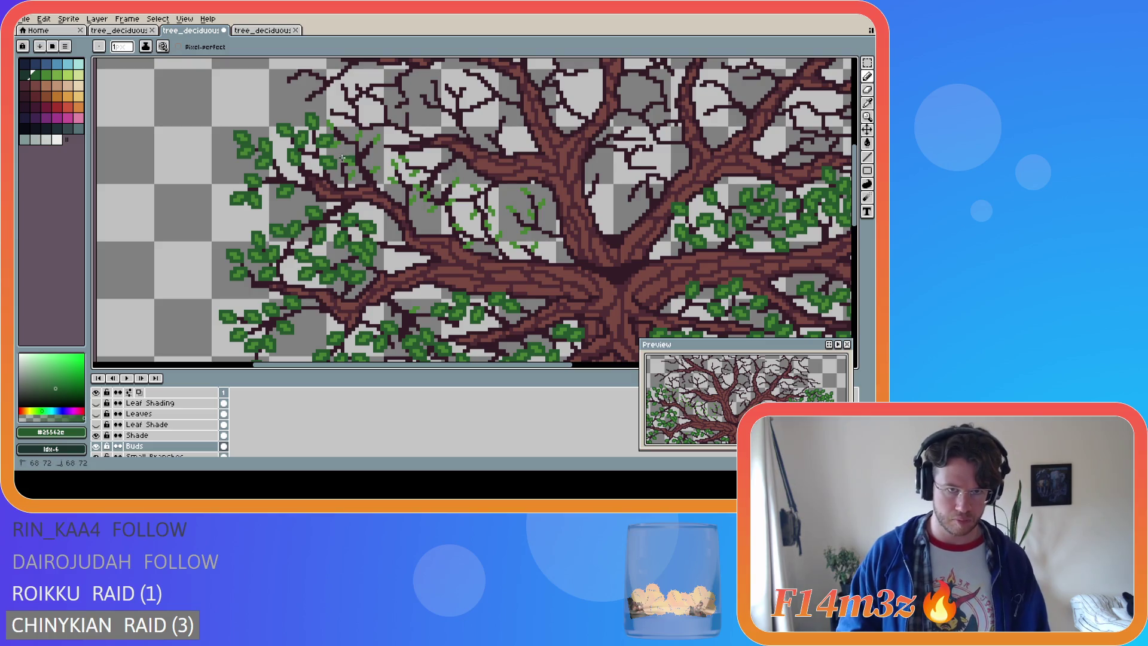
{"action": "left_click_drag", "start_coordinate": [350, 166], "coordinate": [357, 167]}
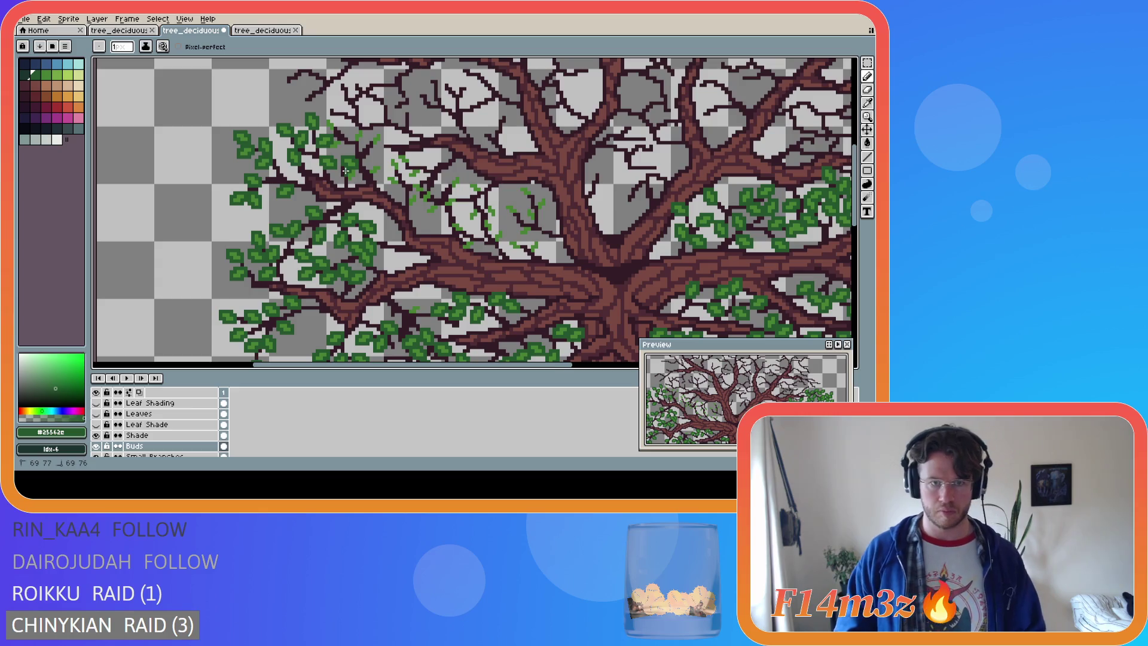
{"action": "left_click", "coordinate": [346, 177]}
{"action": "left_click", "coordinate": [352, 181]}
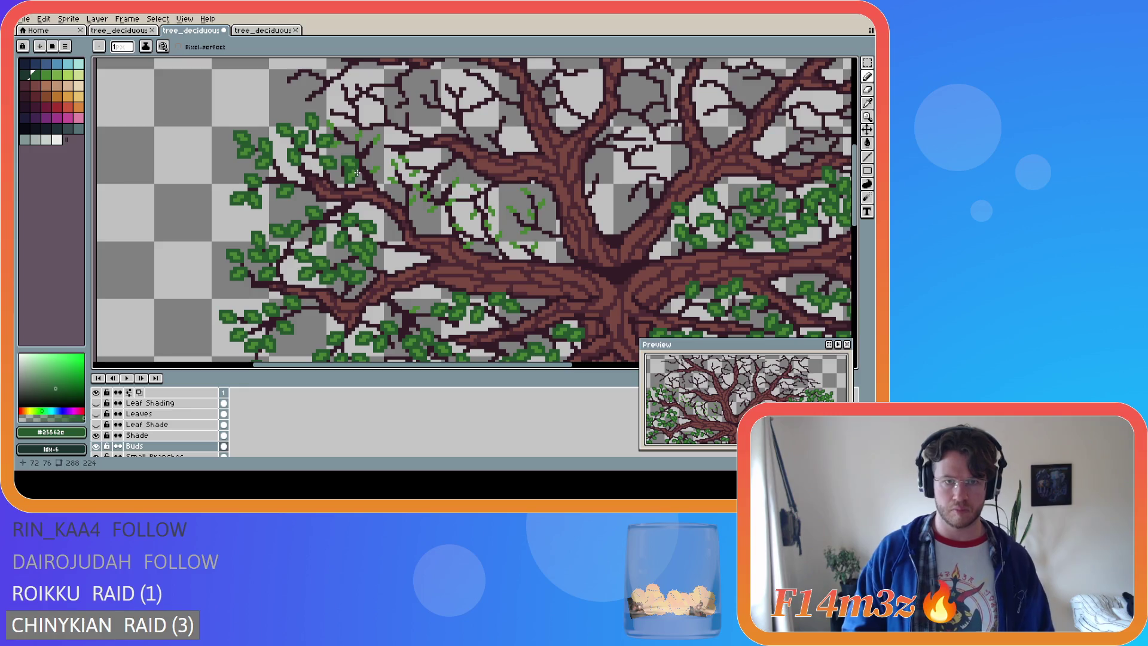
Add dark-green buds and short strokes on the upper twigs, then save
{"action": "left_click", "coordinate": [358, 139]}
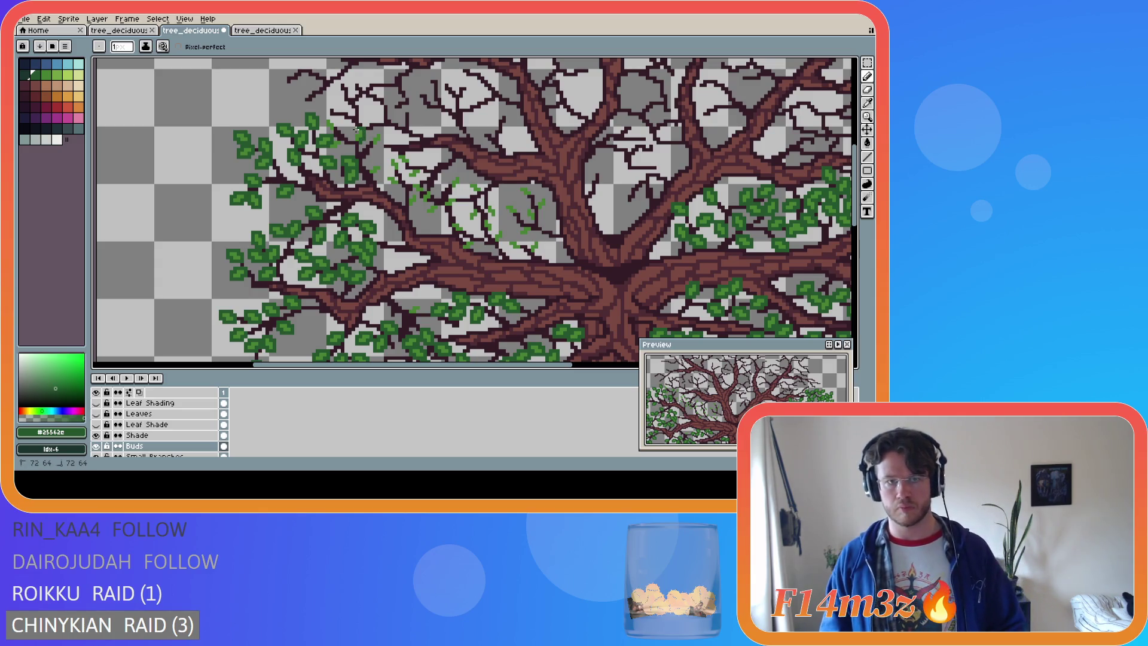
{"action": "key", "text": "v"}
{"action": "key", "text": "b"}
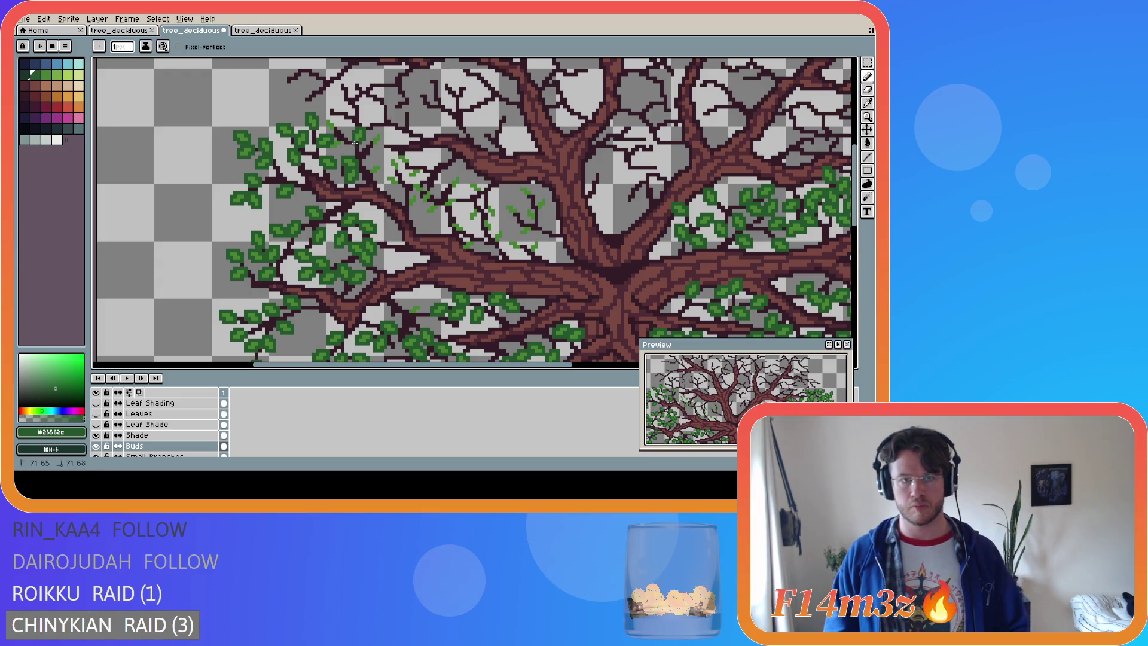
{"action": "left_click", "coordinate": [370, 142]}
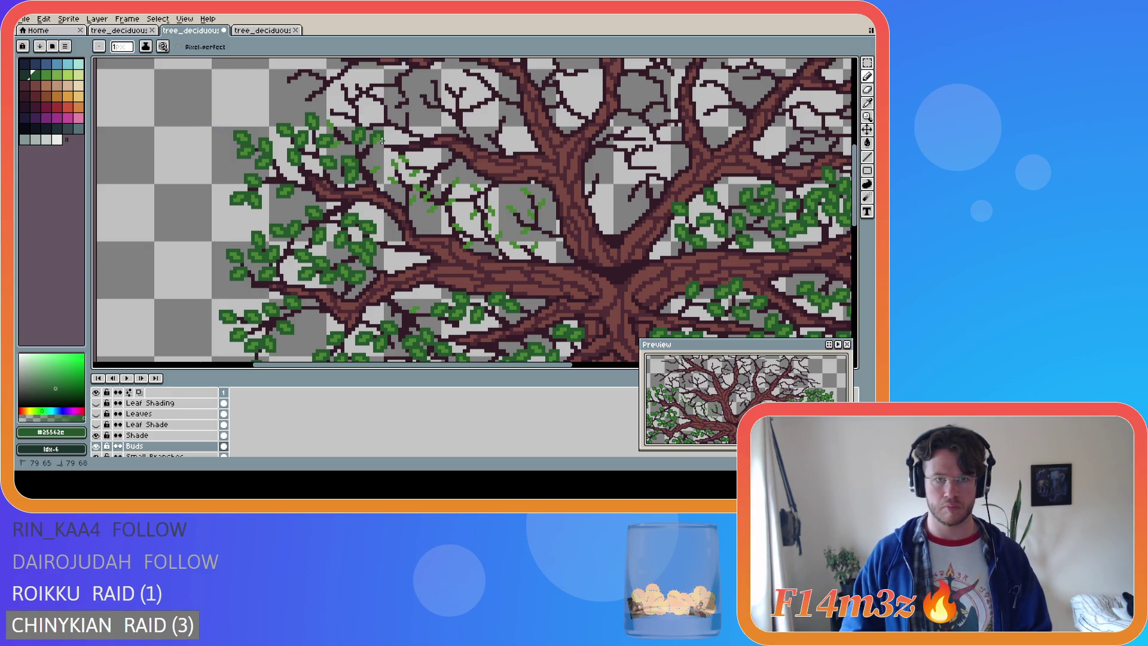
{"action": "left_click_drag", "start_coordinate": [379, 146], "coordinate": [372, 145]}
{"action": "left_click", "coordinate": [368, 170]}
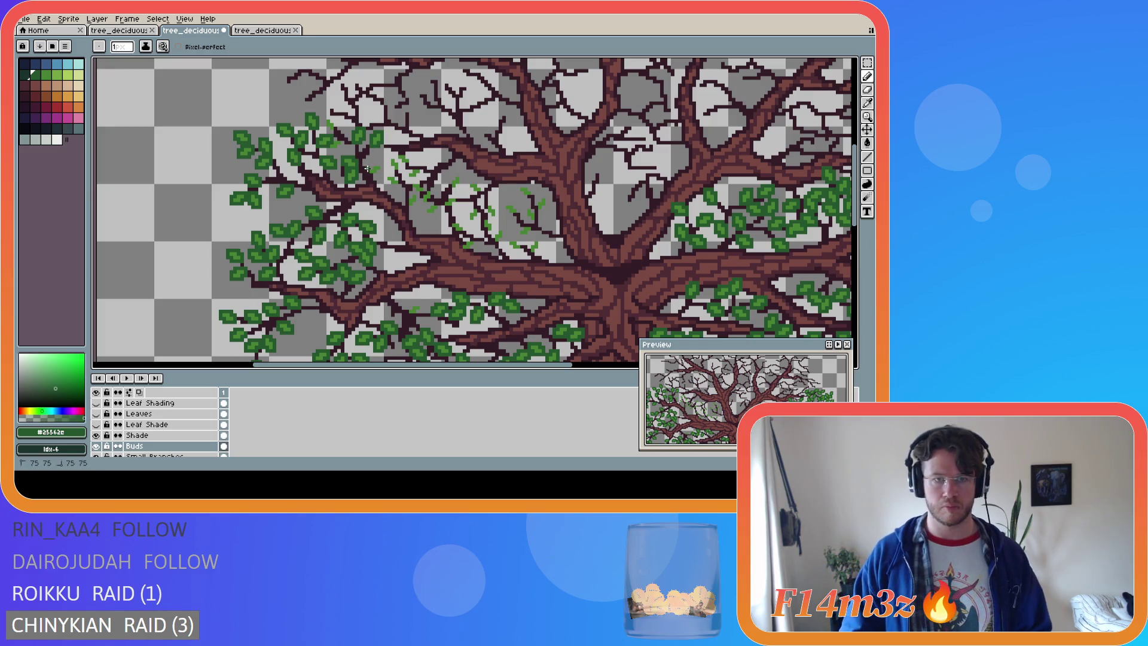
{"action": "mouse_move", "coordinate": [370, 165]}
{"action": "left_mouse_down"}
{"action": "mouse_move", "coordinate": [381, 170]}
{"action": "mouse_move", "coordinate": [367, 170]}
{"action": "left_mouse_up"}
{"action": "key", "text": "ctrl+s"}
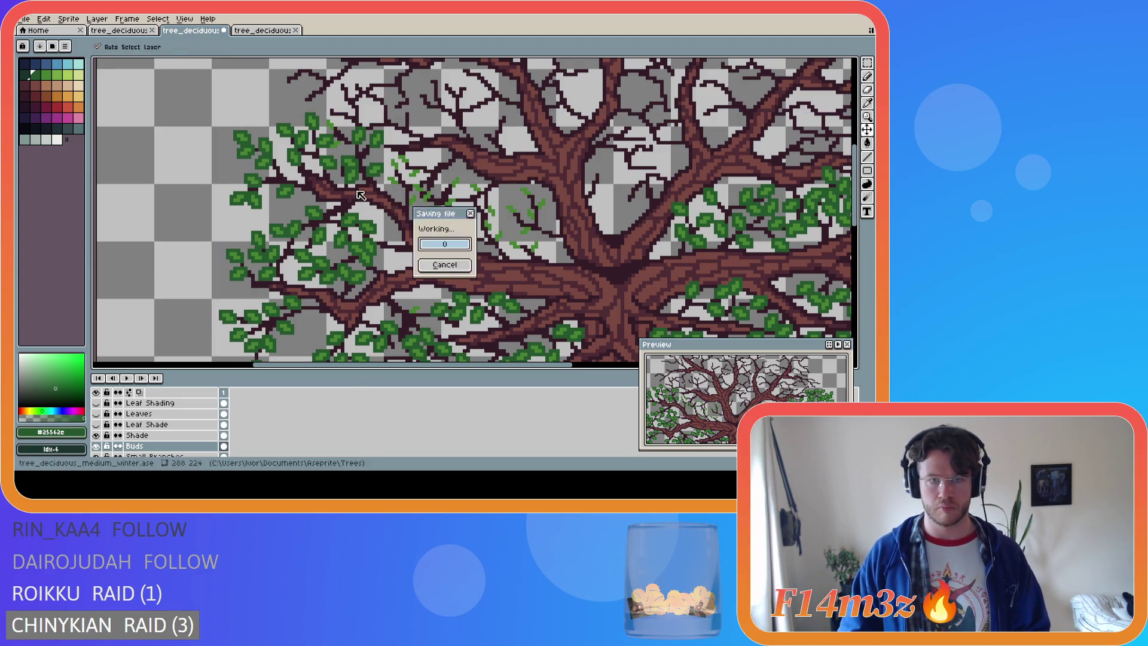
Draw short green bud strokes on the upper-left twigs and save
{"action": "key", "text": "Return"}
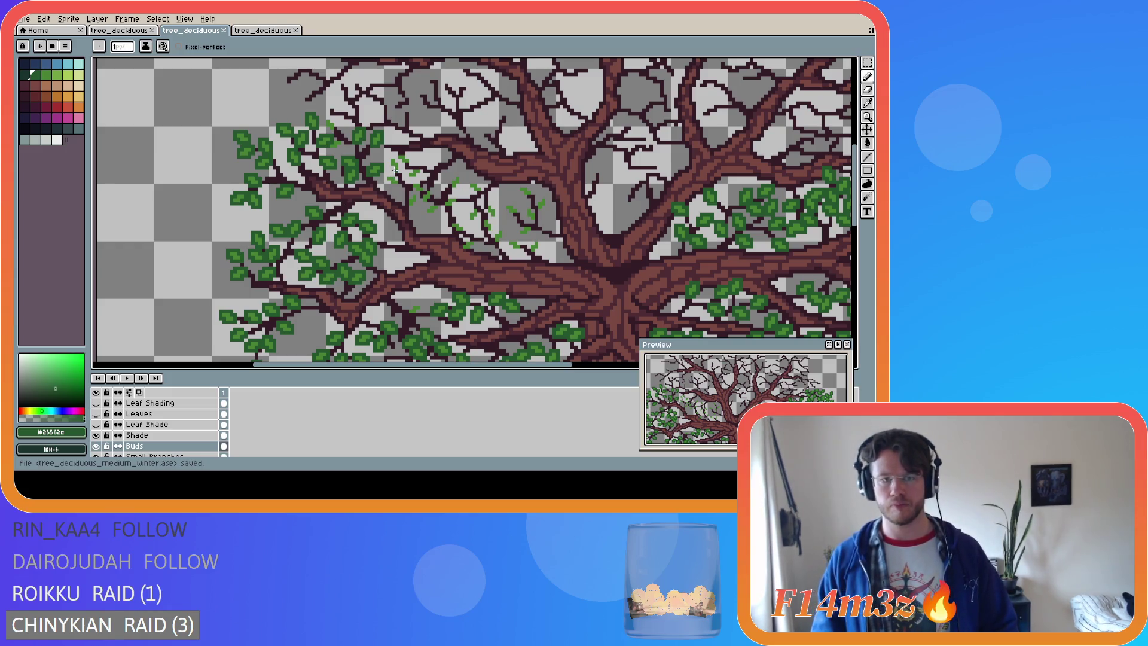
{"action": "left_click", "coordinate": [400, 163]}
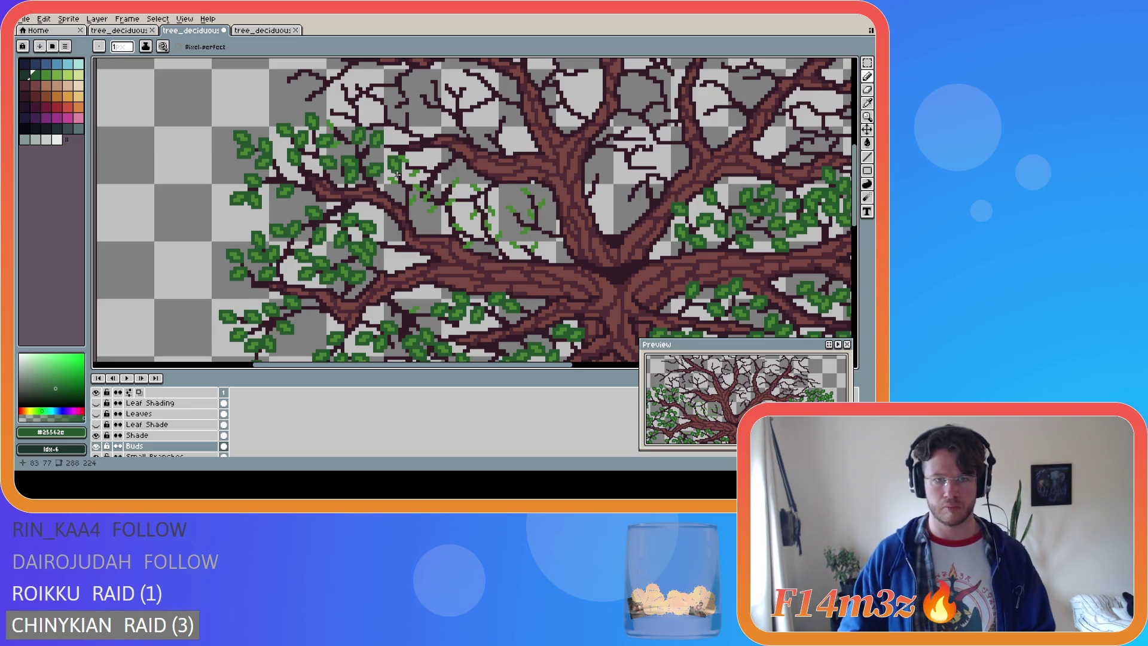
{"action": "left_click_drag", "start_coordinate": [395, 177], "coordinate": [387, 174]}
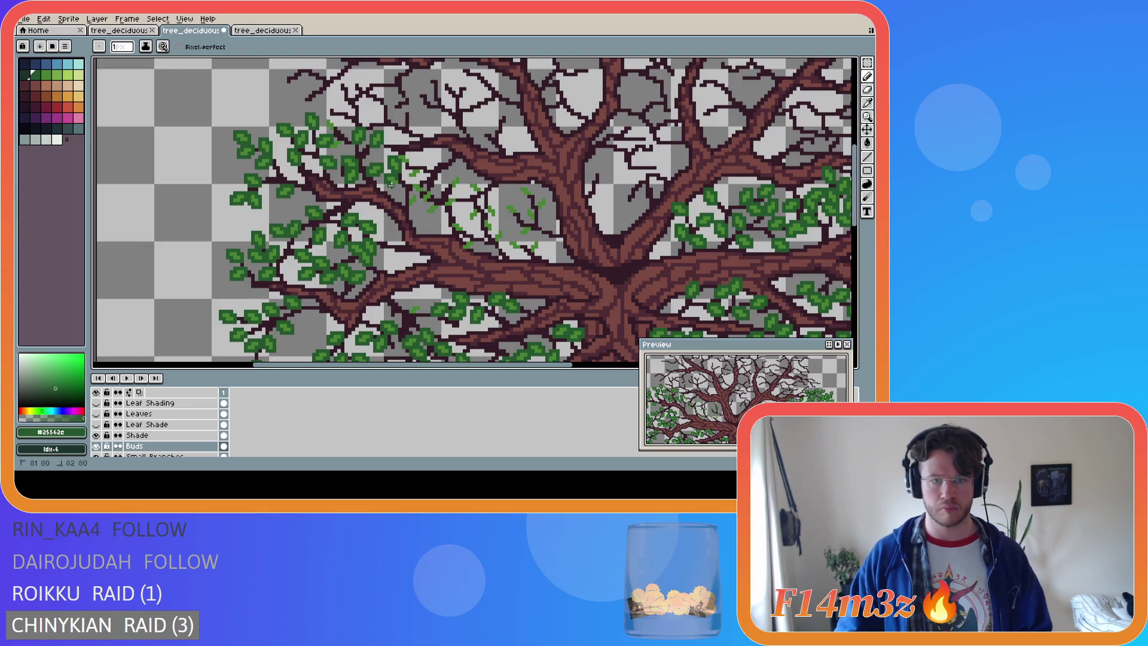
{"action": "left_click_drag", "start_coordinate": [400, 178], "coordinate": [417, 205]}
{"action": "left_click", "coordinate": [417, 208]}
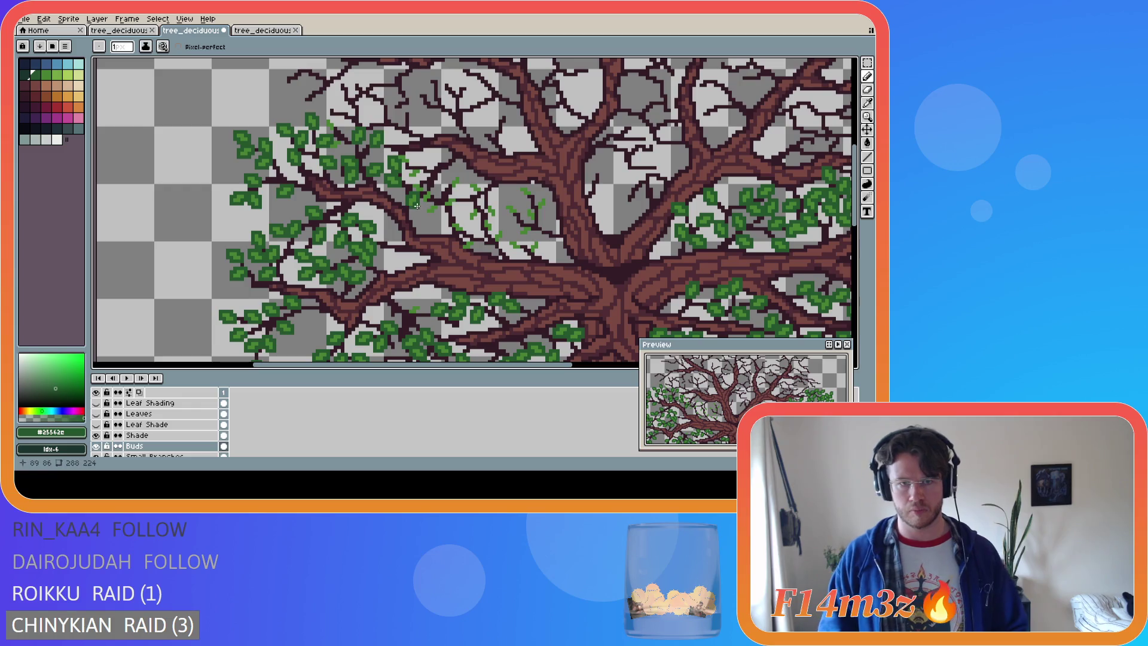
{"action": "key", "text": "ctrl+s"}
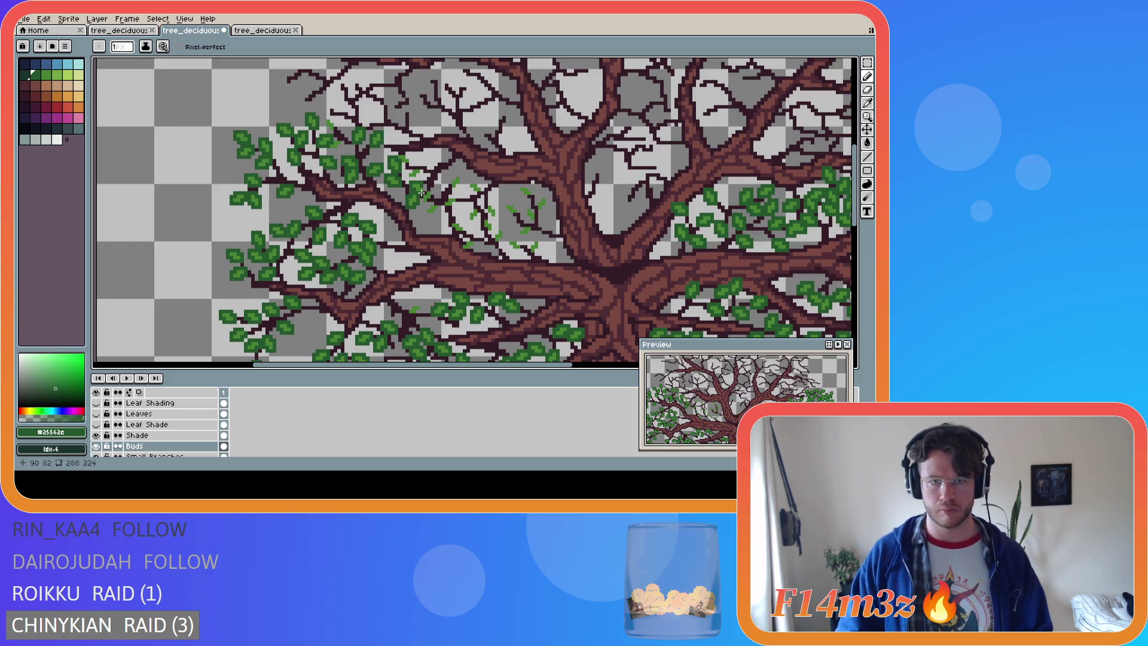
Add more bud strokes and a small leaf cluster nearer the trunk, saving
{"action": "left_click", "coordinate": [421, 195]}
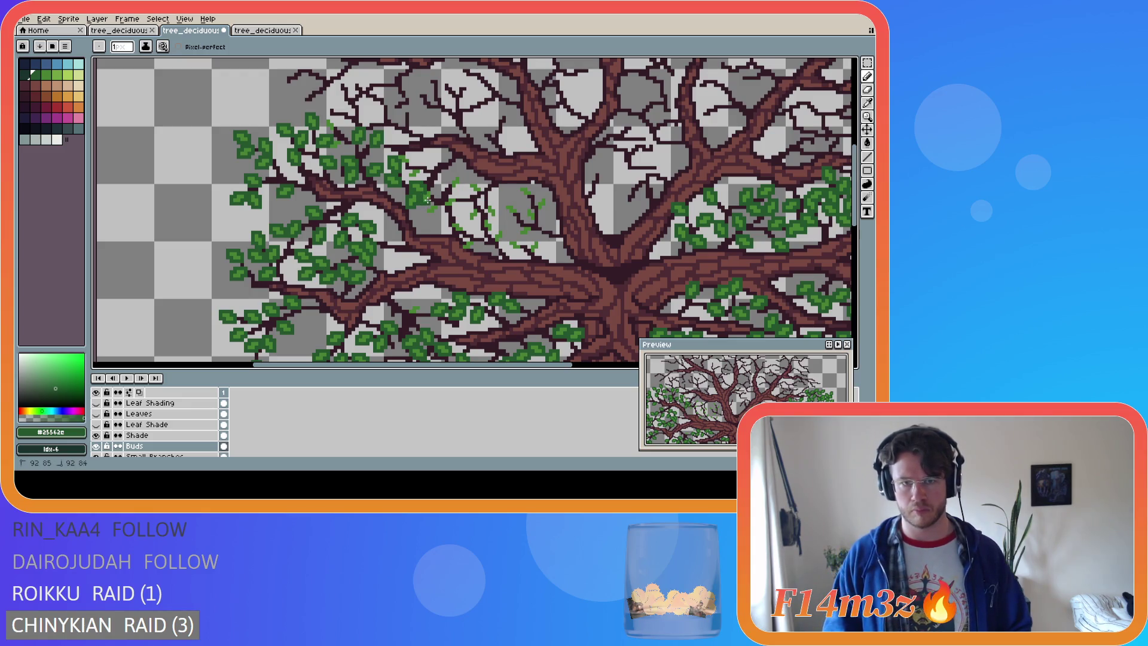
{"action": "left_click_drag", "start_coordinate": [430, 201], "coordinate": [431, 195]}
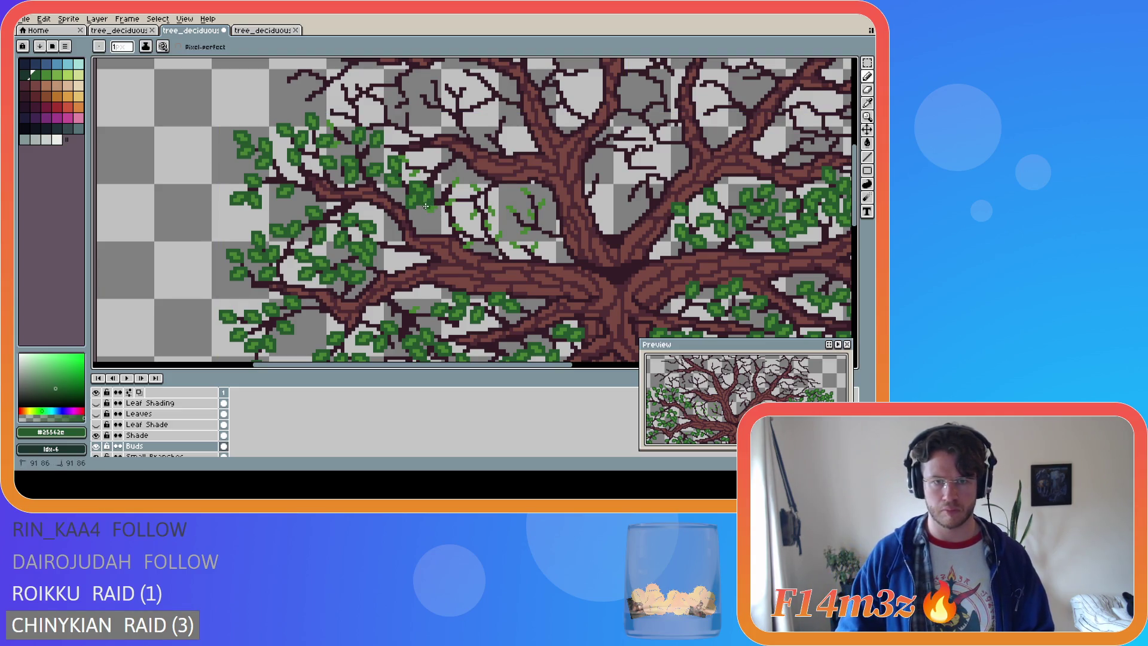
{"action": "left_click_drag", "start_coordinate": [435, 214], "coordinate": [440, 205]}
{"action": "left_click", "coordinate": [439, 212]}
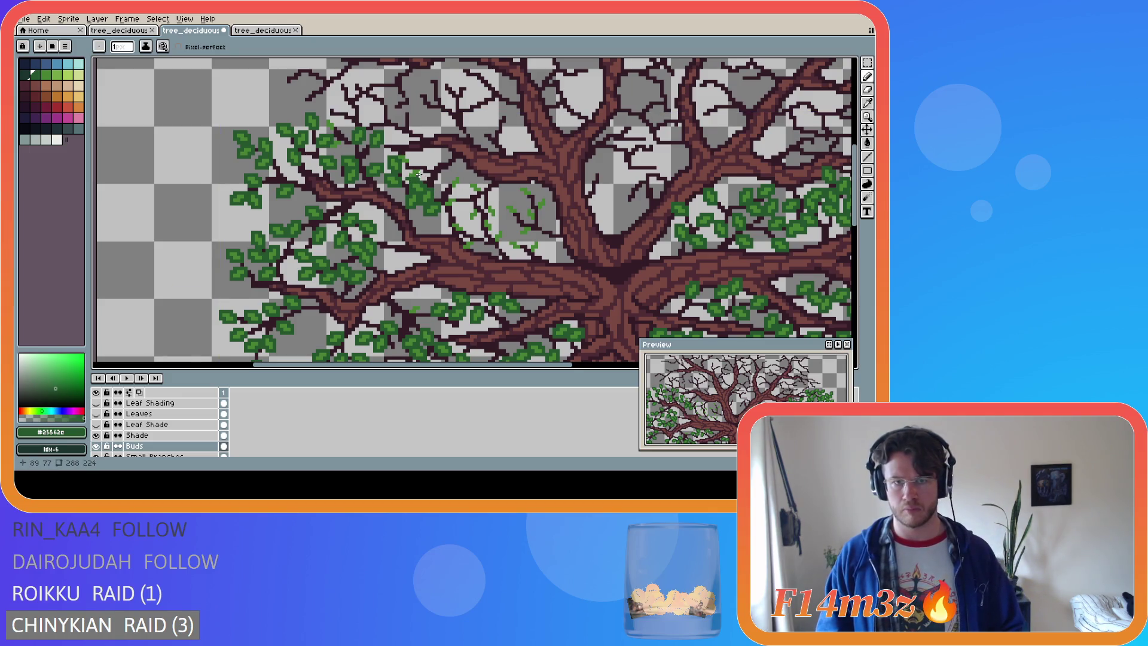
{"action": "left_click_drag", "start_coordinate": [421, 168], "coordinate": [409, 167]}
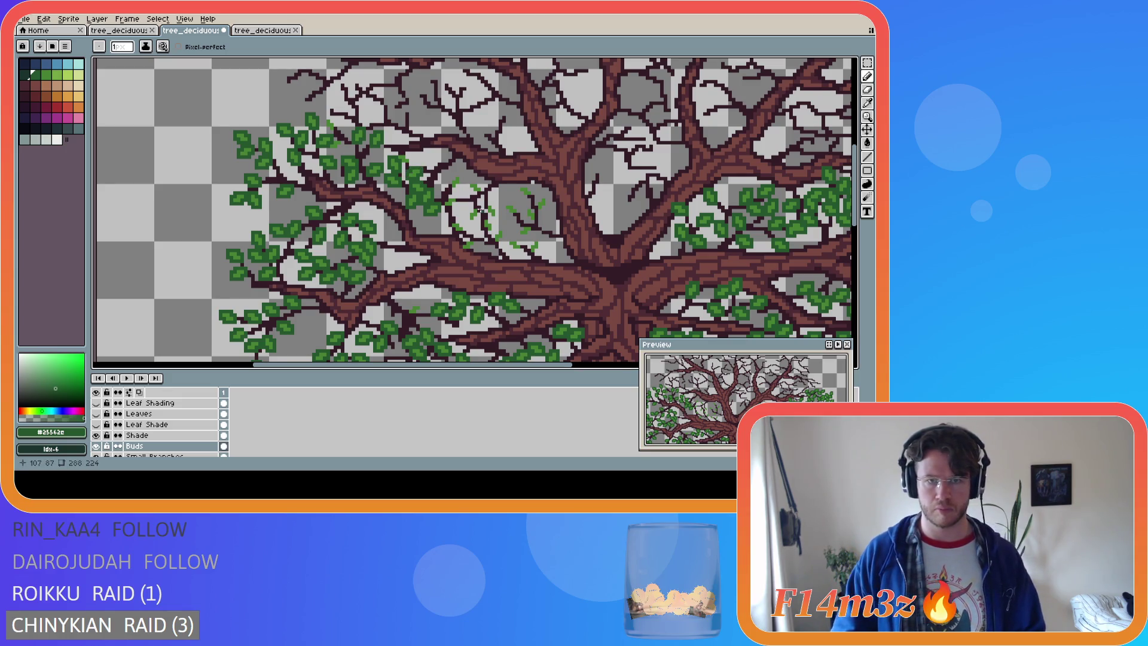
{"action": "key", "text": "ctrl+s"}
{"action": "left_click", "coordinate": [450, 179]}
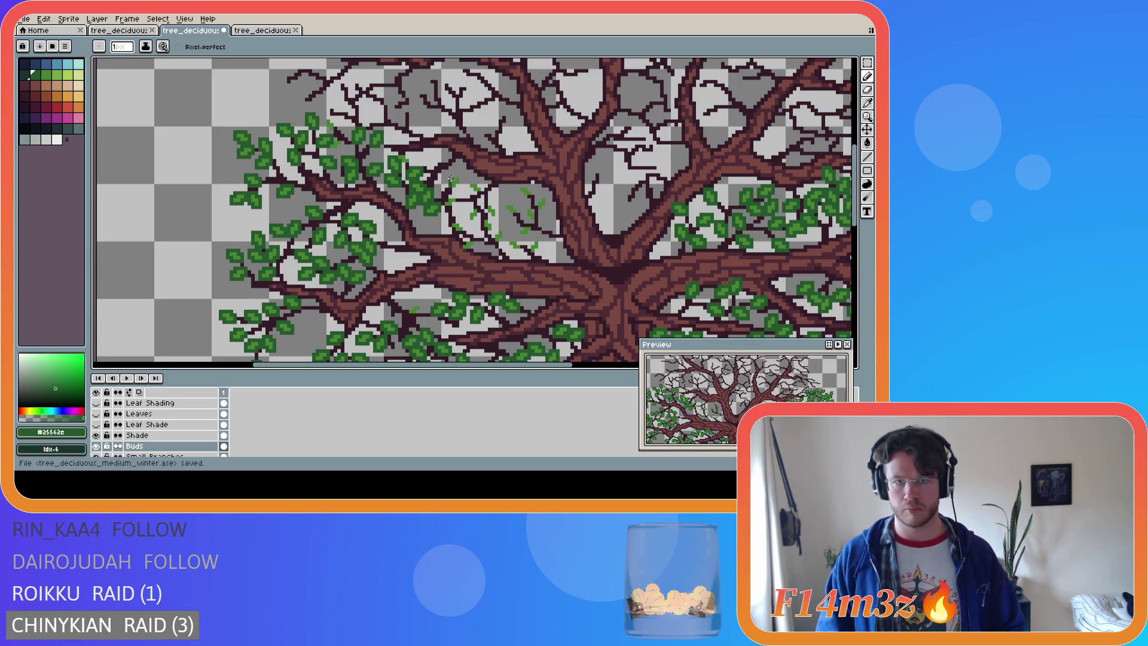
Save, then paint bud pixels and a short stroke on the central twigs
{"action": "left_click", "coordinate": [453, 177]}
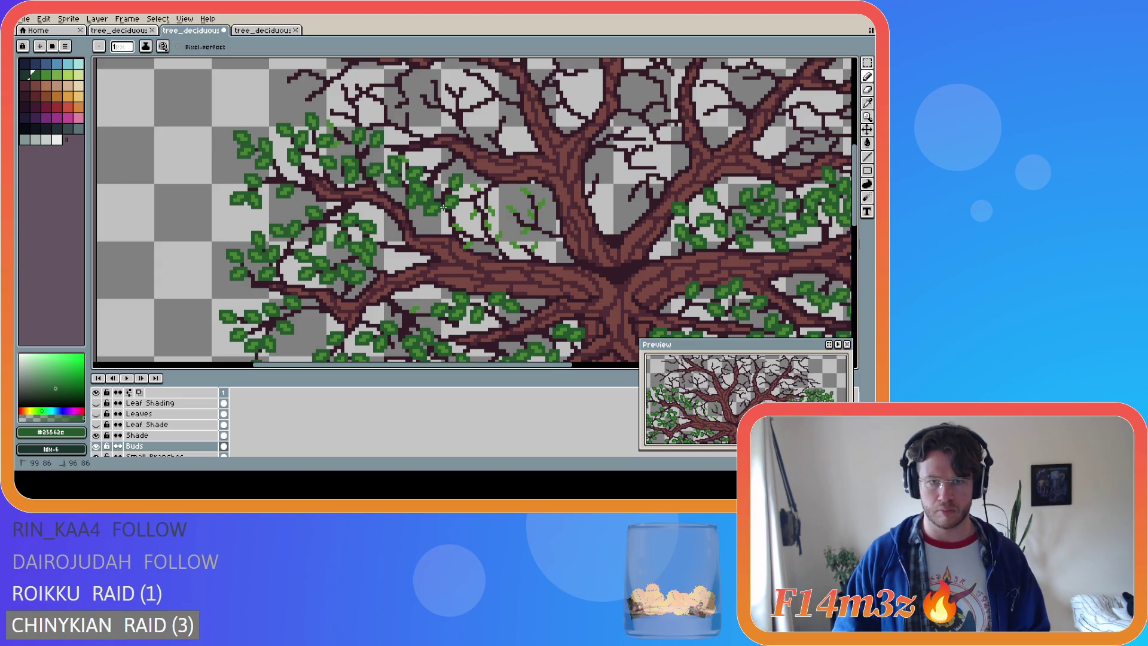
{"action": "key", "text": "ctrl+s"}
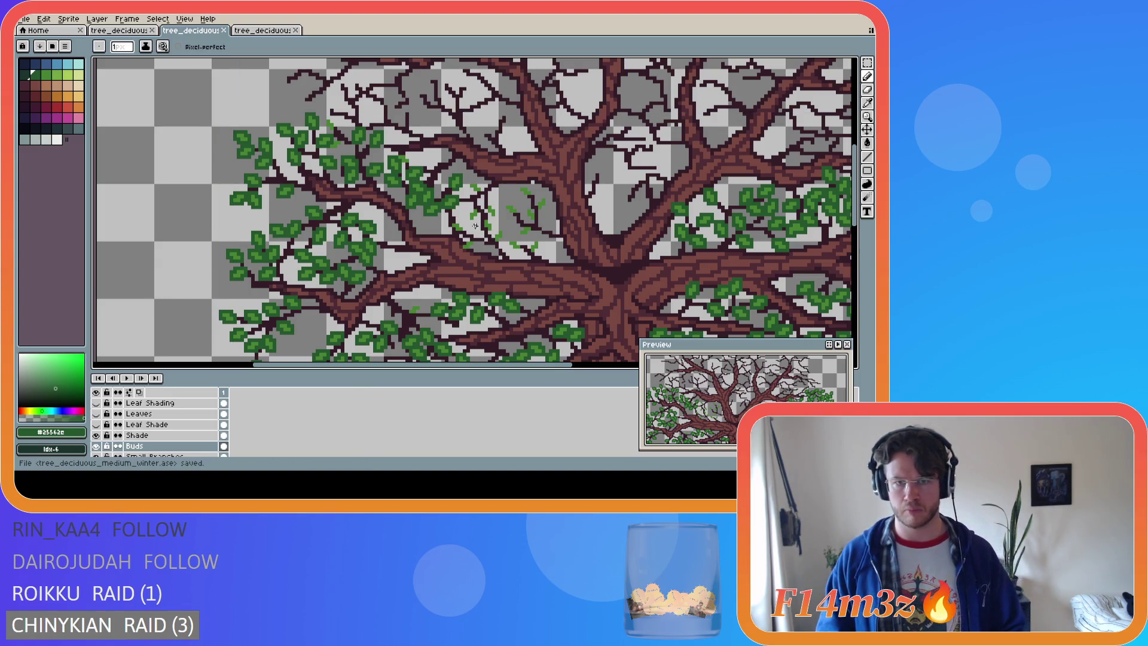
{"action": "left_click", "coordinate": [461, 226]}
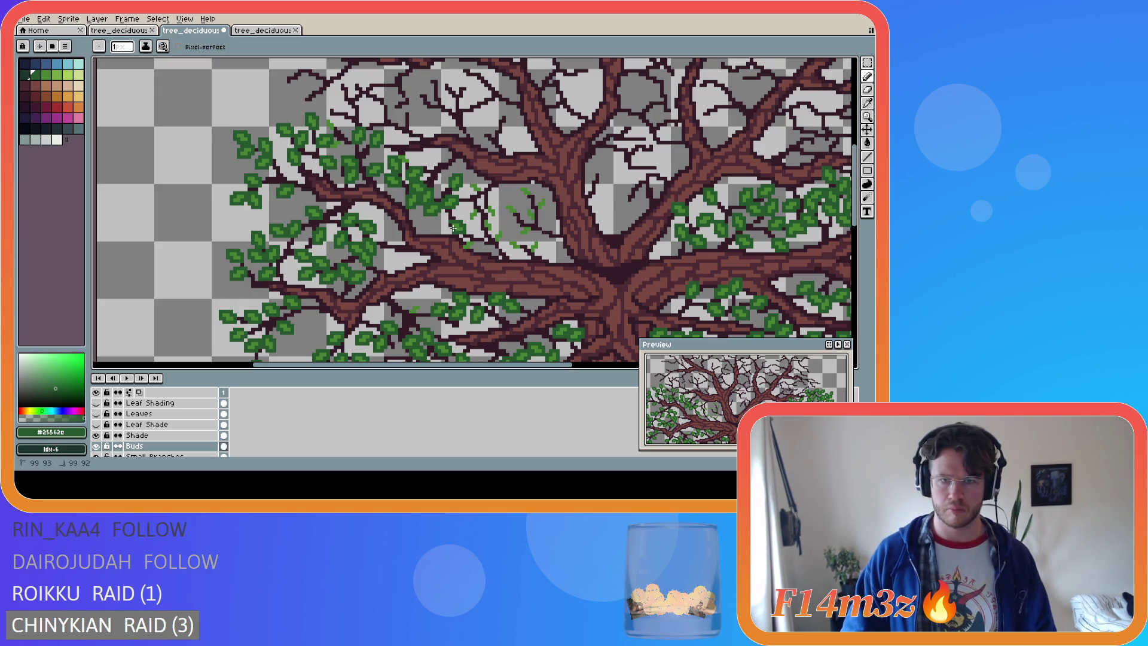
{"action": "left_click", "coordinate": [465, 240]}
{"action": "left_click_drag", "start_coordinate": [465, 239], "coordinate": [475, 240]}
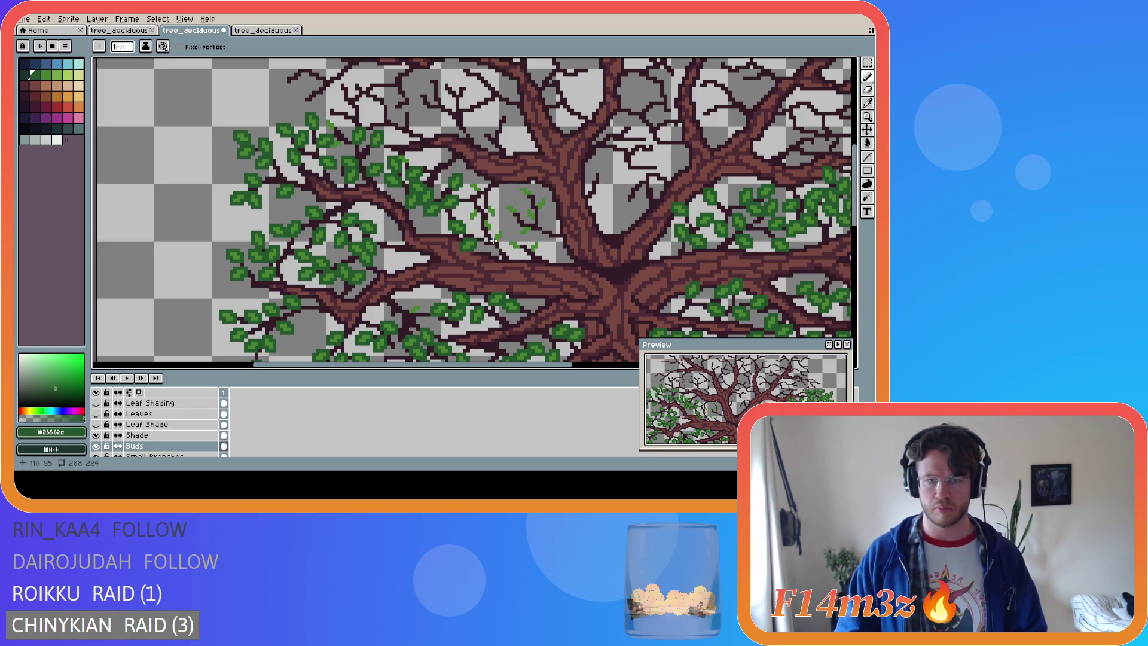
{"action": "key", "text": "v"}
{"action": "key", "text": "b"}
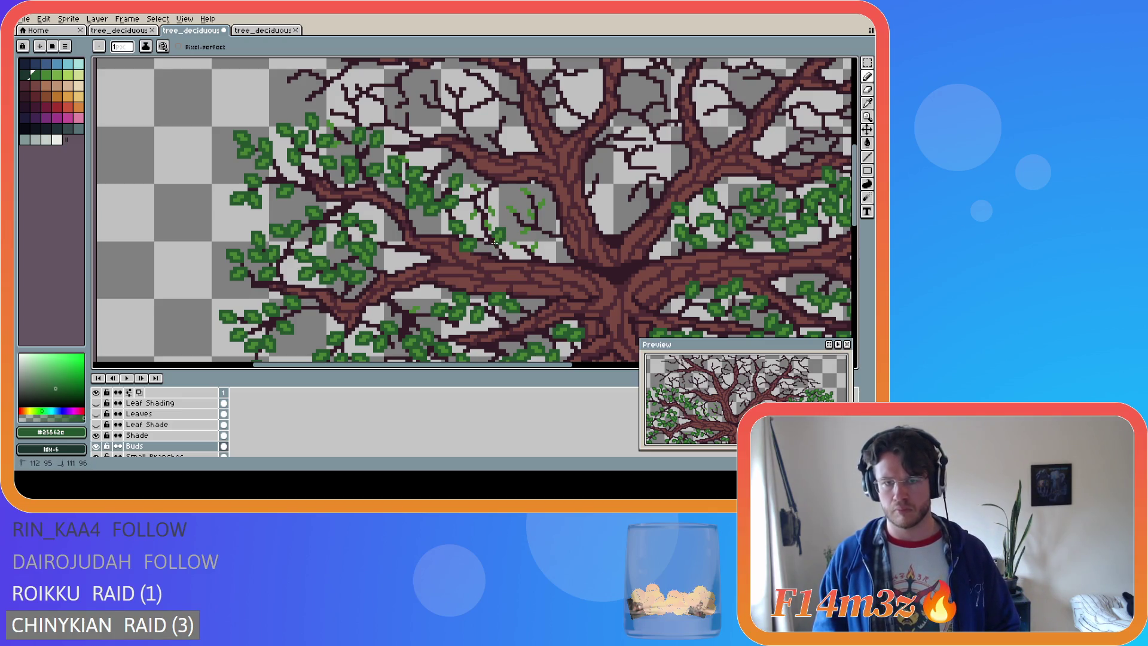
Dab a few more buds above the trunk's left fork
{"action": "left_click", "coordinate": [485, 234]}
{"action": "left_click_drag", "start_coordinate": [489, 234], "coordinate": [494, 207]}
{"action": "left_click", "coordinate": [495, 217]}
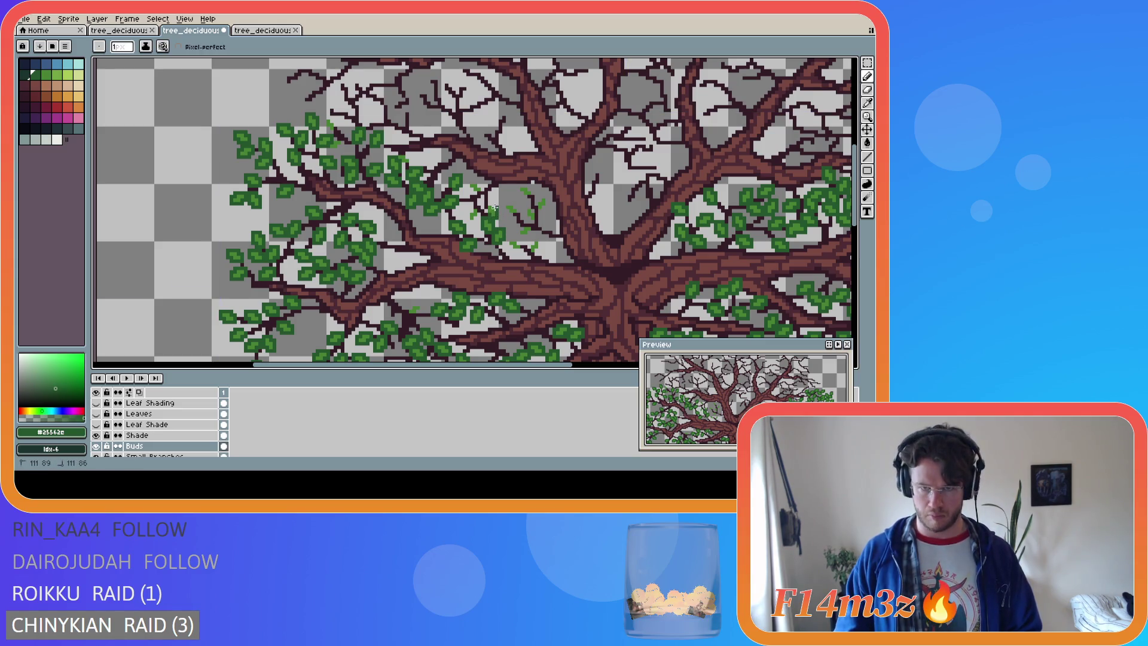
{"action": "left_click", "coordinate": [476, 218]}
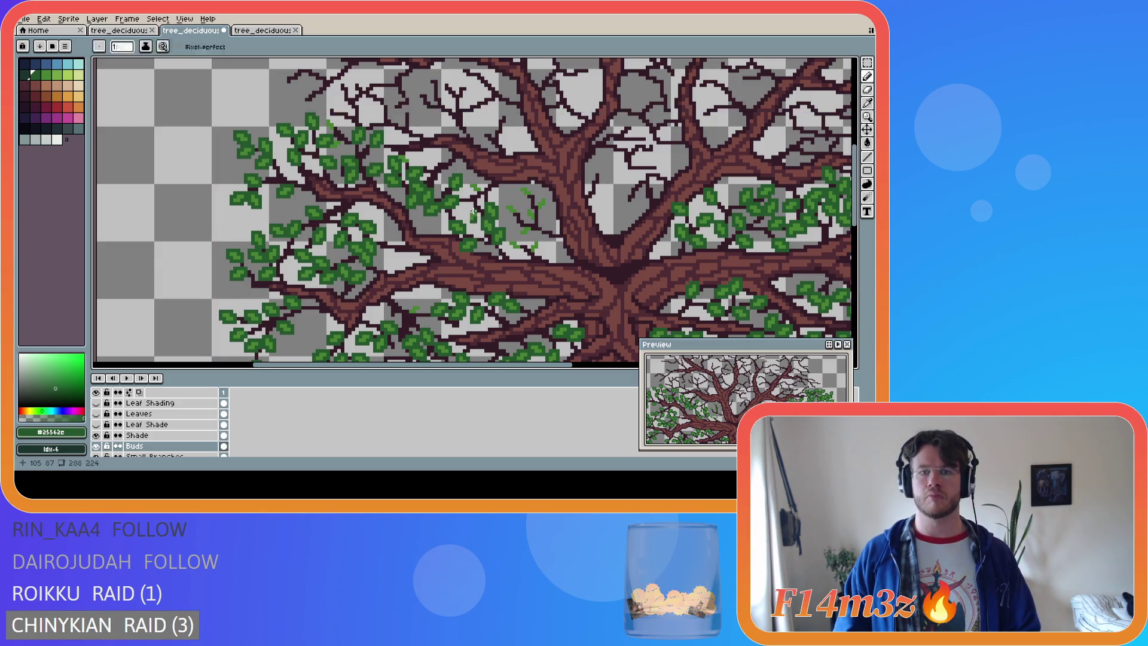
Add light- and dark-green bud strokes to the twigs left of the trunk
{"action": "left_click_drag", "start_coordinate": [473, 208], "coordinate": [478, 208]}
{"action": "key", "text": "ctrl+s"}
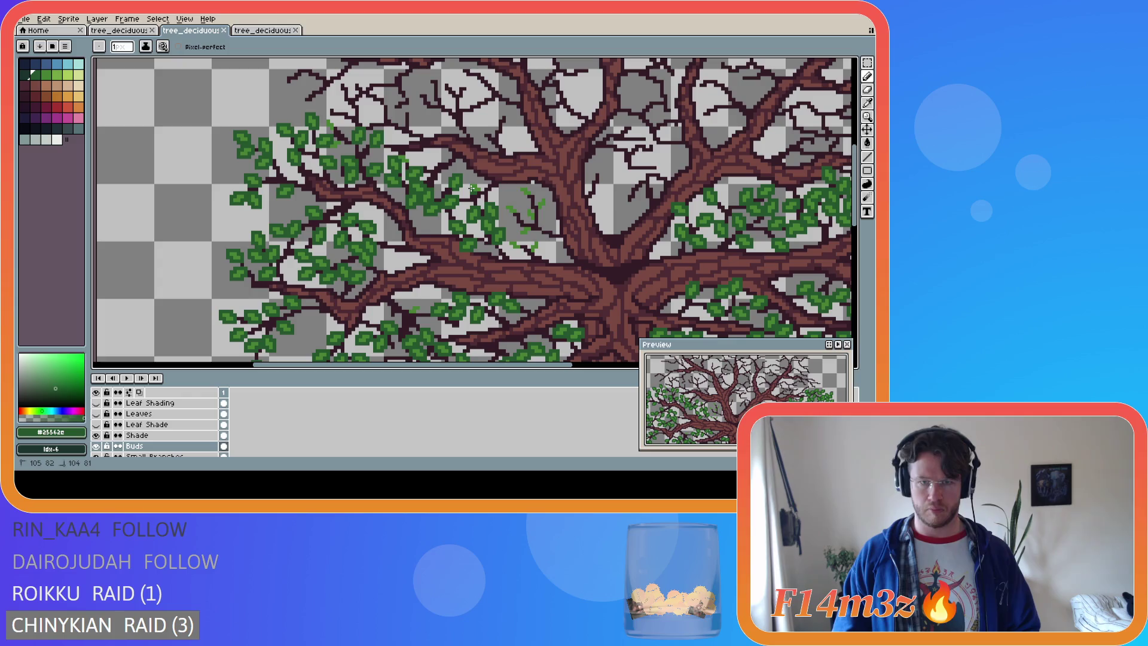
{"action": "left_click_drag", "start_coordinate": [468, 182], "coordinate": [473, 181]}
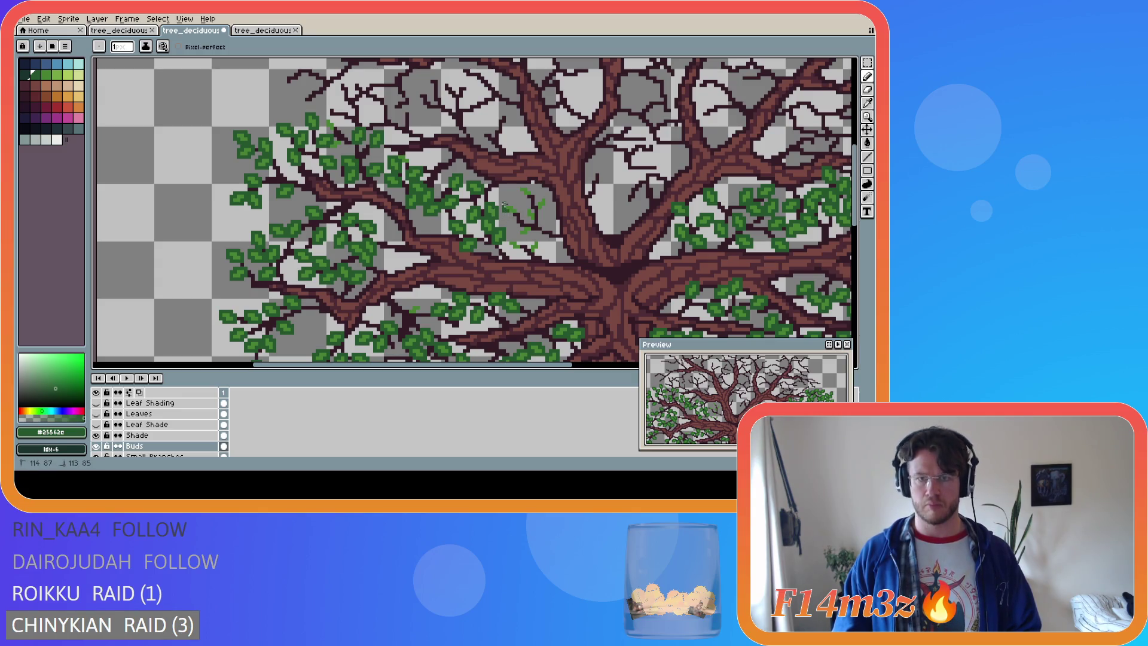
{"action": "left_click_drag", "start_coordinate": [505, 204], "coordinate": [513, 213]}
{"action": "left_click", "coordinate": [518, 229]}
{"action": "left_click", "coordinate": [529, 232]}
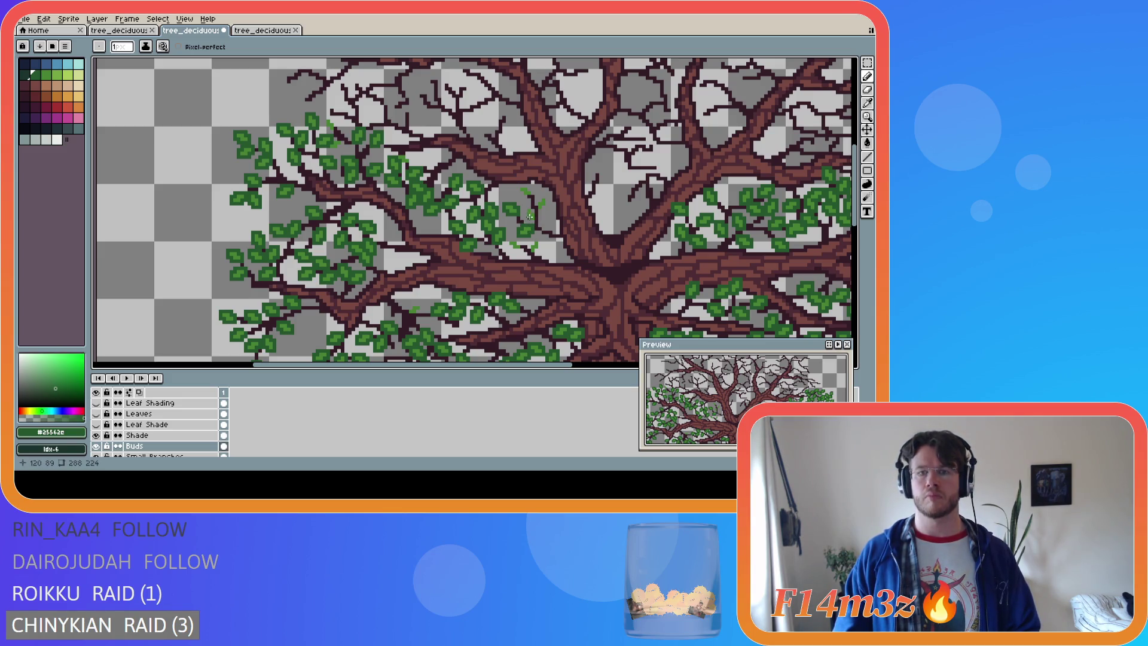
Dab several more bud pixels and short strokes on nearby twigs, then save
{"action": "left_click_drag", "start_coordinate": [530, 217], "coordinate": [536, 212]}
{"action": "left_click", "coordinate": [533, 210]}
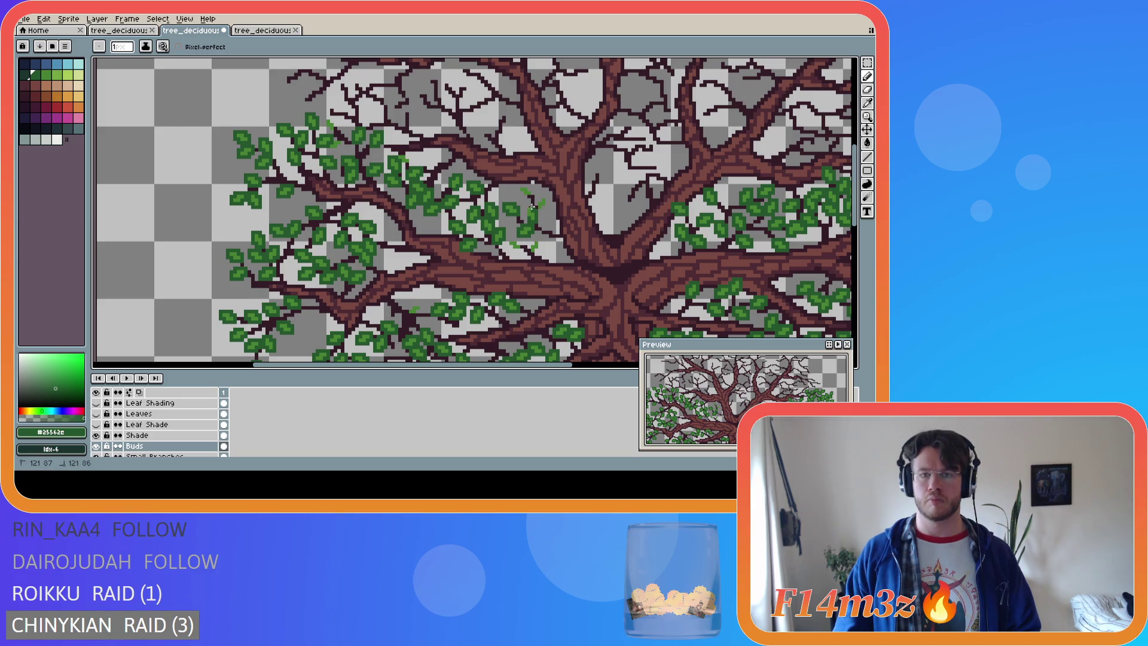
{"action": "left_click", "coordinate": [525, 206]}
{"action": "left_click_drag", "start_coordinate": [526, 219], "coordinate": [526, 218]}
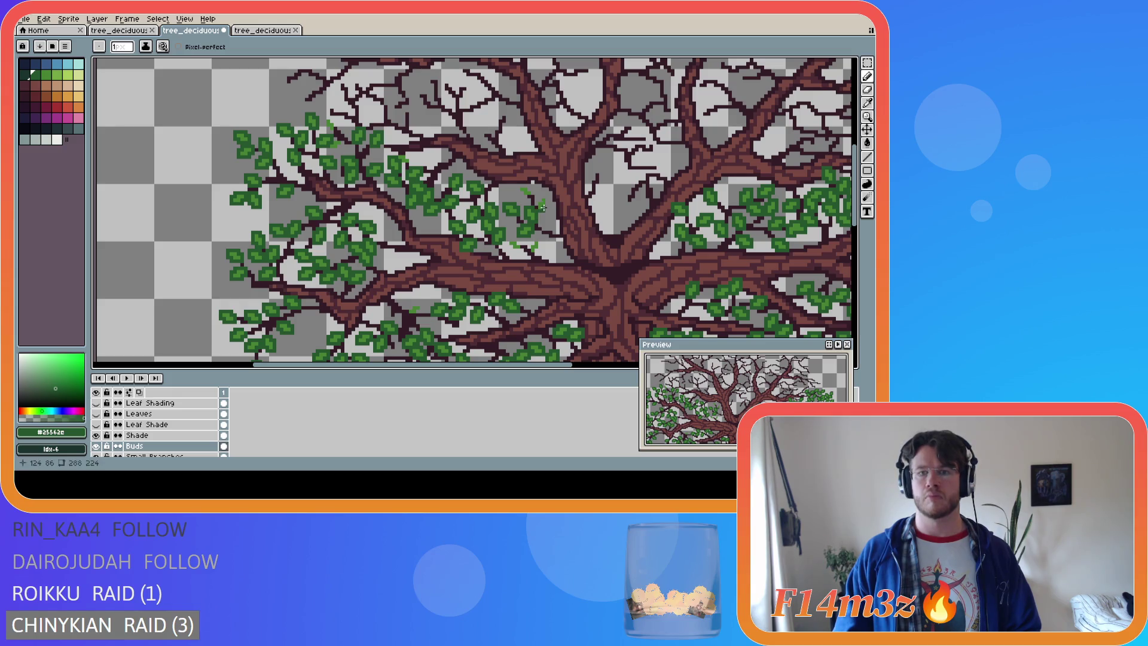
{"action": "mouse_move", "coordinate": [544, 196]}
{"action": "left_mouse_down"}
{"action": "mouse_move", "coordinate": [536, 207]}
{"action": "mouse_move", "coordinate": [522, 196]}
{"action": "left_mouse_up"}
{"action": "left_click", "coordinate": [519, 189]}
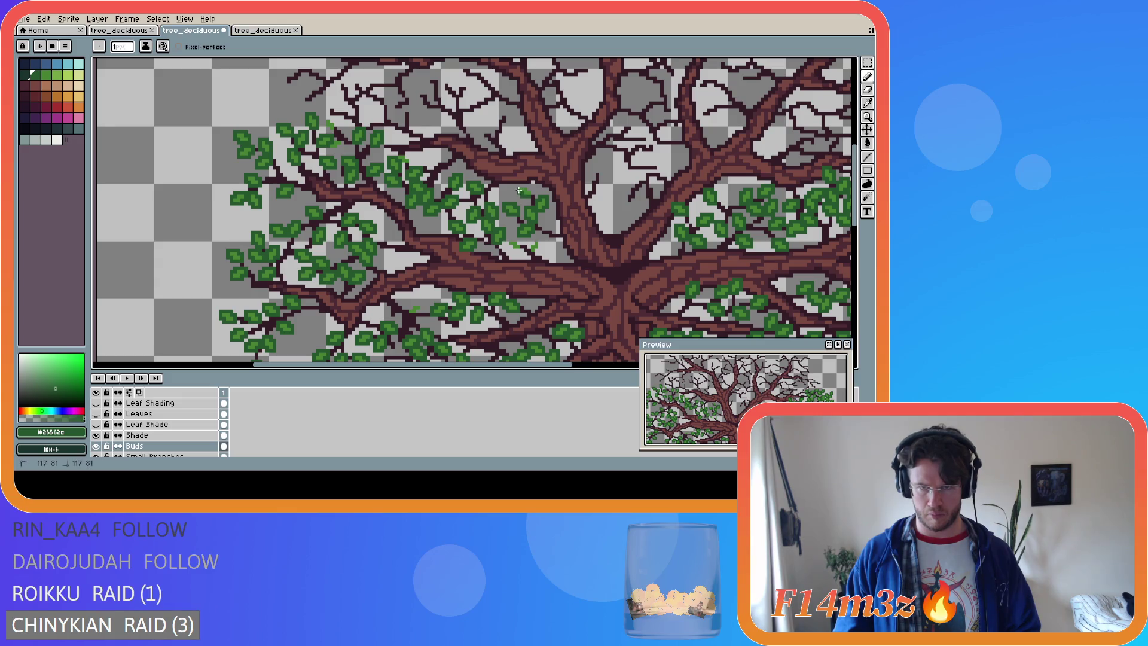
{"action": "left_click_drag", "start_coordinate": [530, 189], "coordinate": [532, 189]}
{"action": "key", "text": "ctrl+s"}
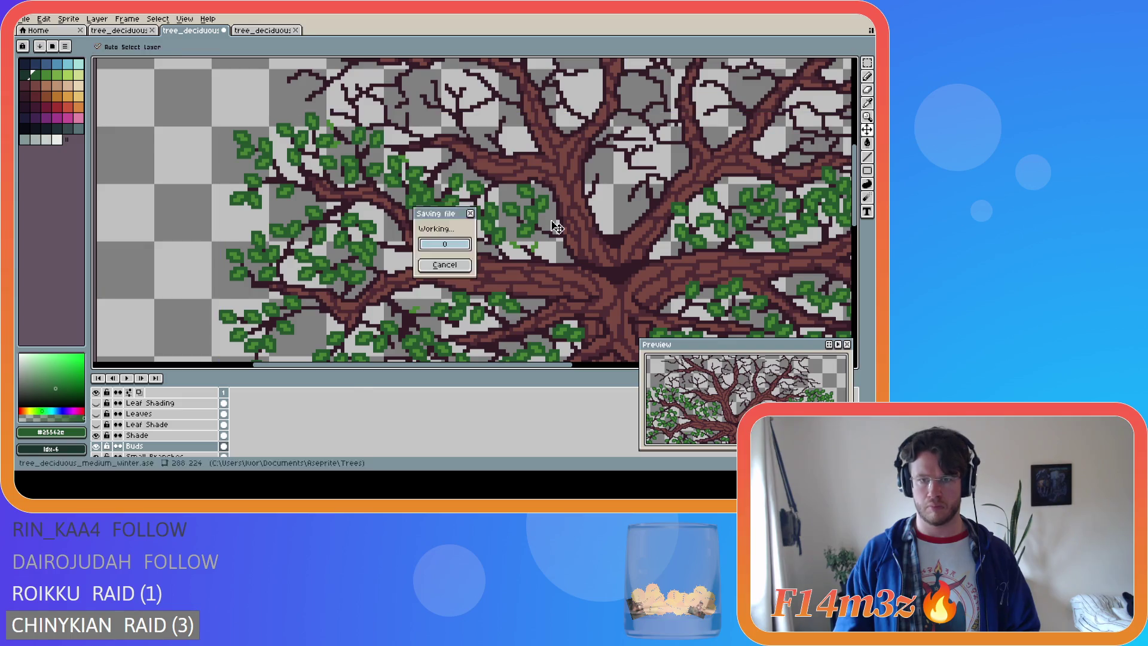
Paint a few more buds, undo two stray strokes, and save
{"action": "left_click", "coordinate": [530, 244]}
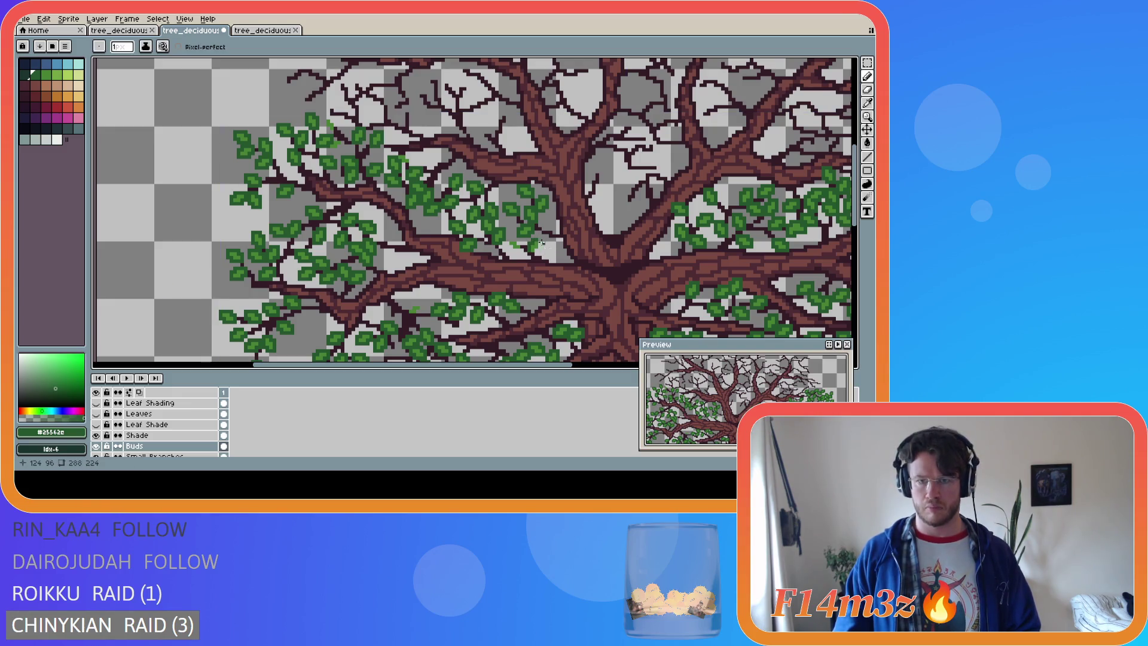
{"action": "left_click_drag", "start_coordinate": [539, 239], "coordinate": [536, 250]}
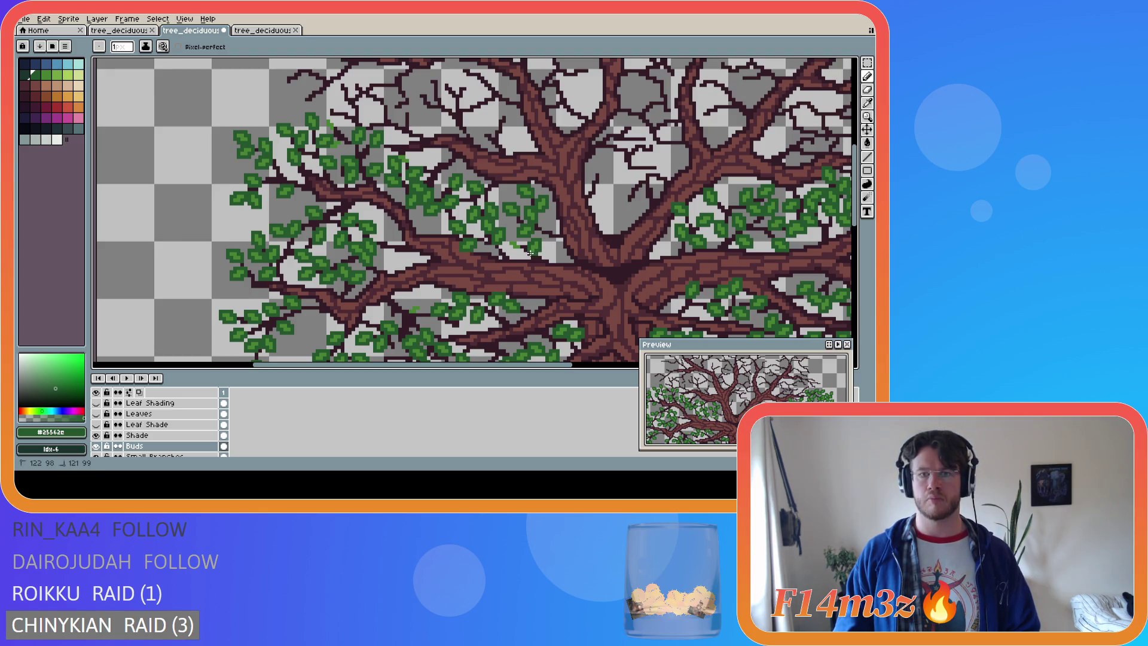
{"action": "key", "text": "v"}
{"action": "key", "text": "ctrl+s"}
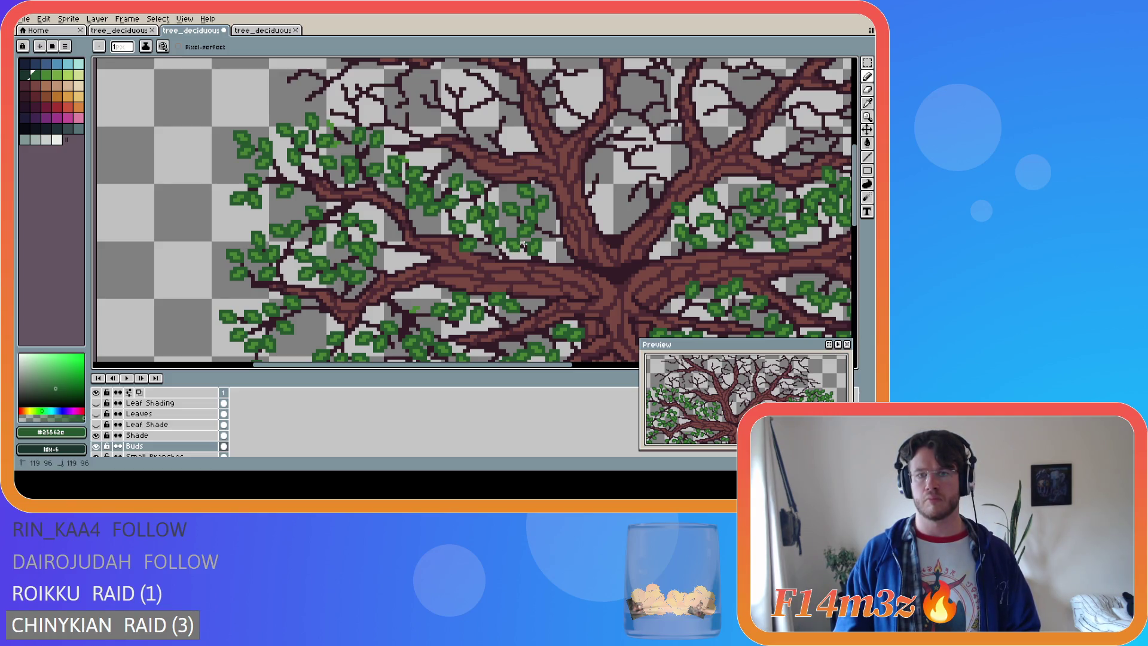
{"action": "key", "text": "ctrl+s"}
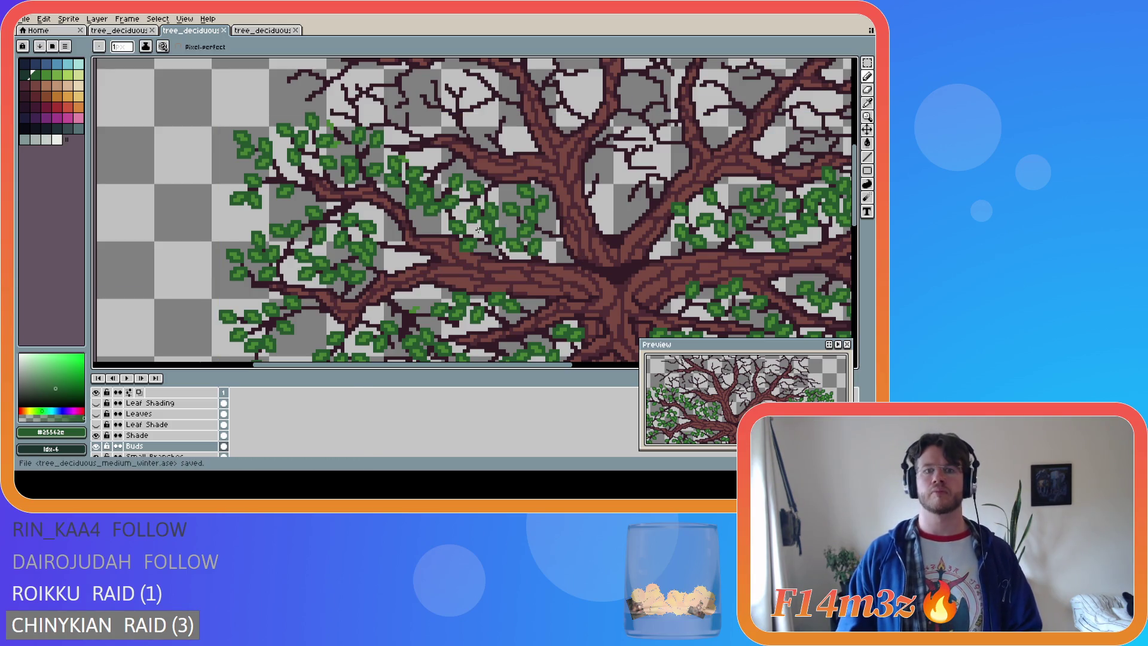
{"action": "left_click", "coordinate": [409, 157]}
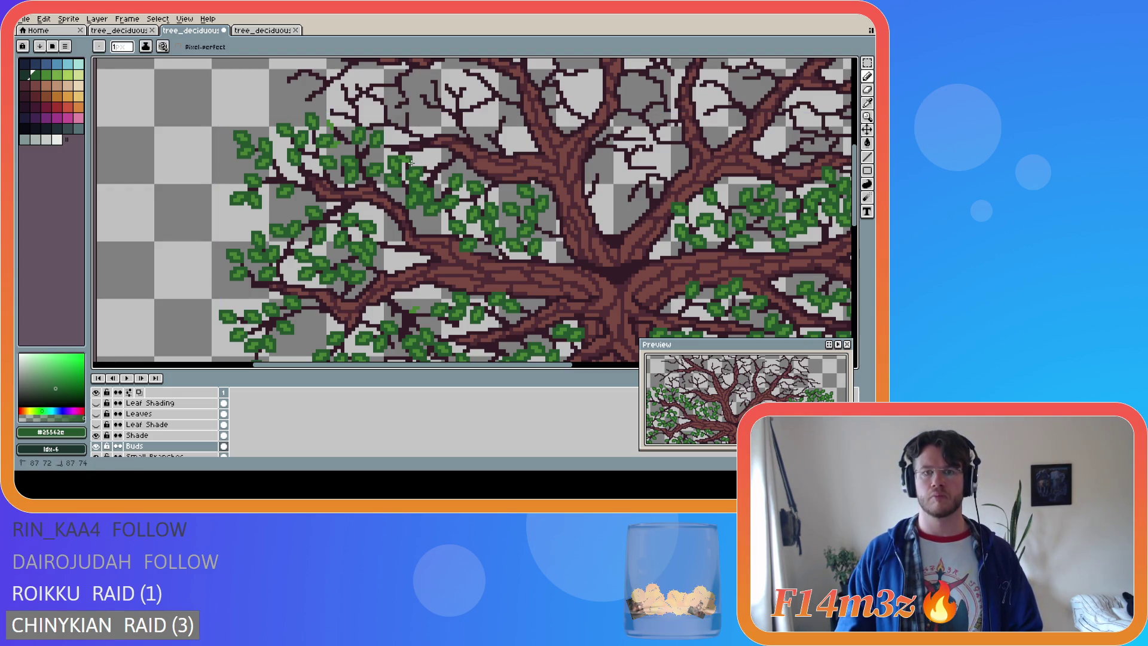
{"action": "key", "text": "ctrl+z"}
{"action": "key", "text": "v"}
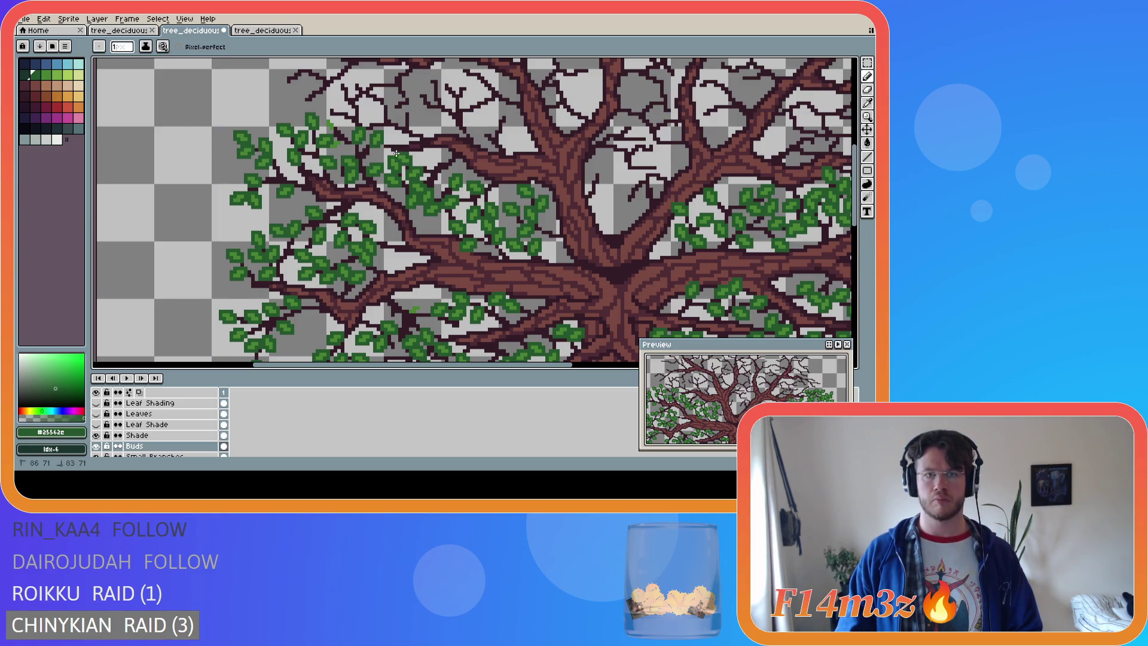
{"action": "key", "text": "ctrl+s"}
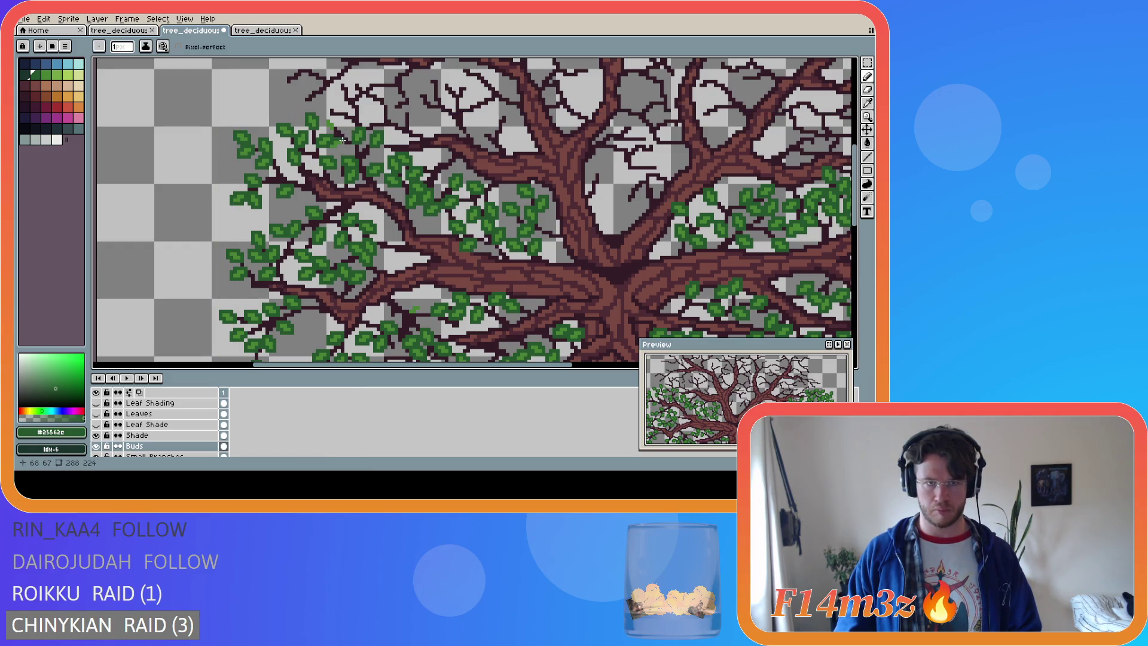
Touch up pixels in the left leaf clusters and save the winter tree file
{"action": "left_click", "coordinate": [341, 145]}
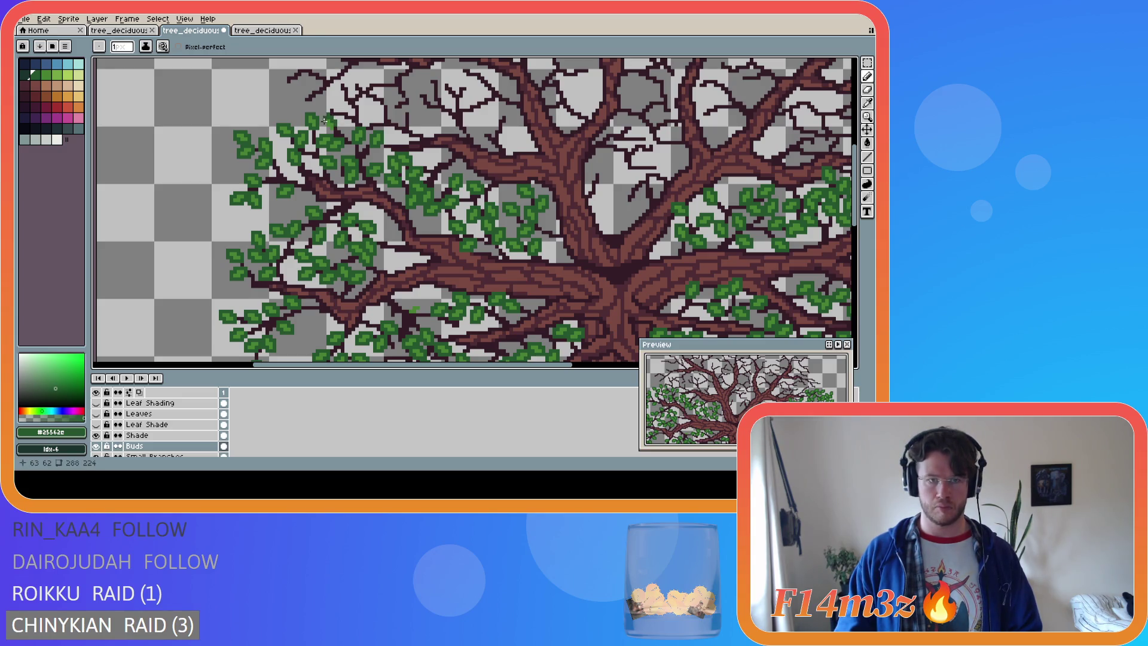
{"action": "left_click_drag", "start_coordinate": [324, 123], "coordinate": [325, 127]}
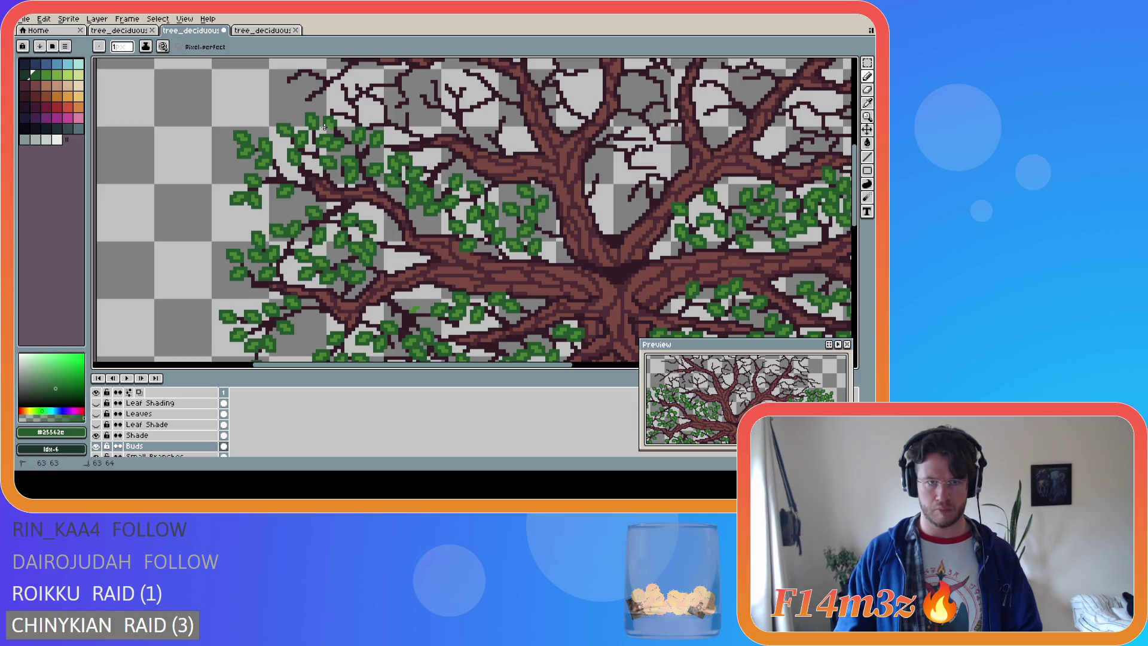
{"action": "key", "text": "ctrl+s"}
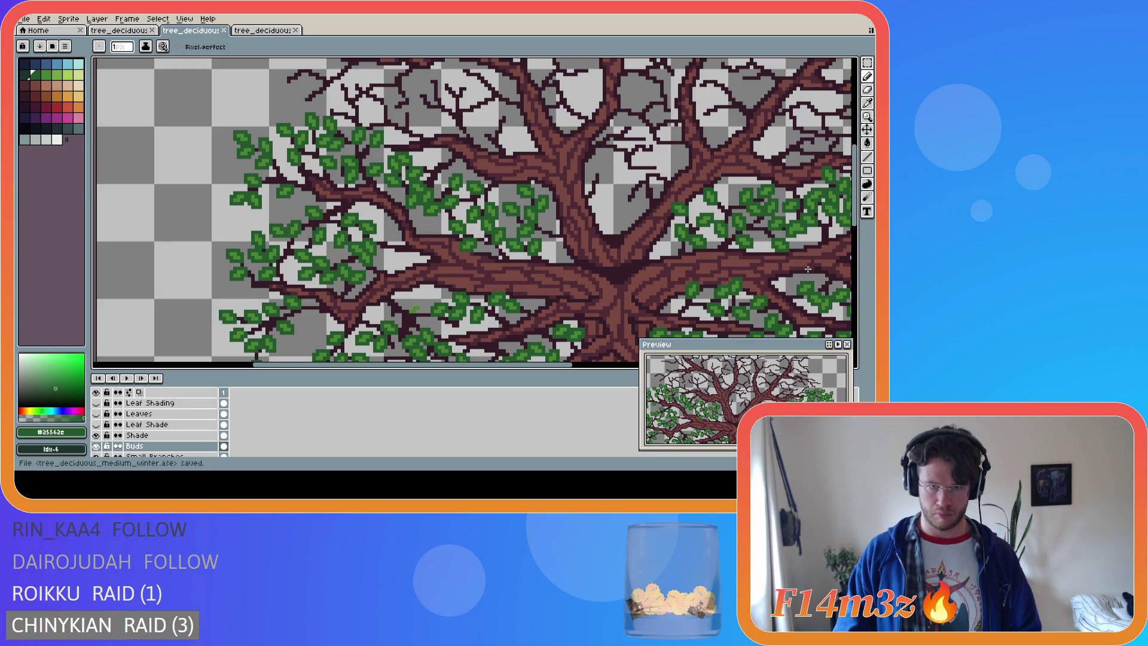
{"action": "left_click", "coordinate": [413, 307]}
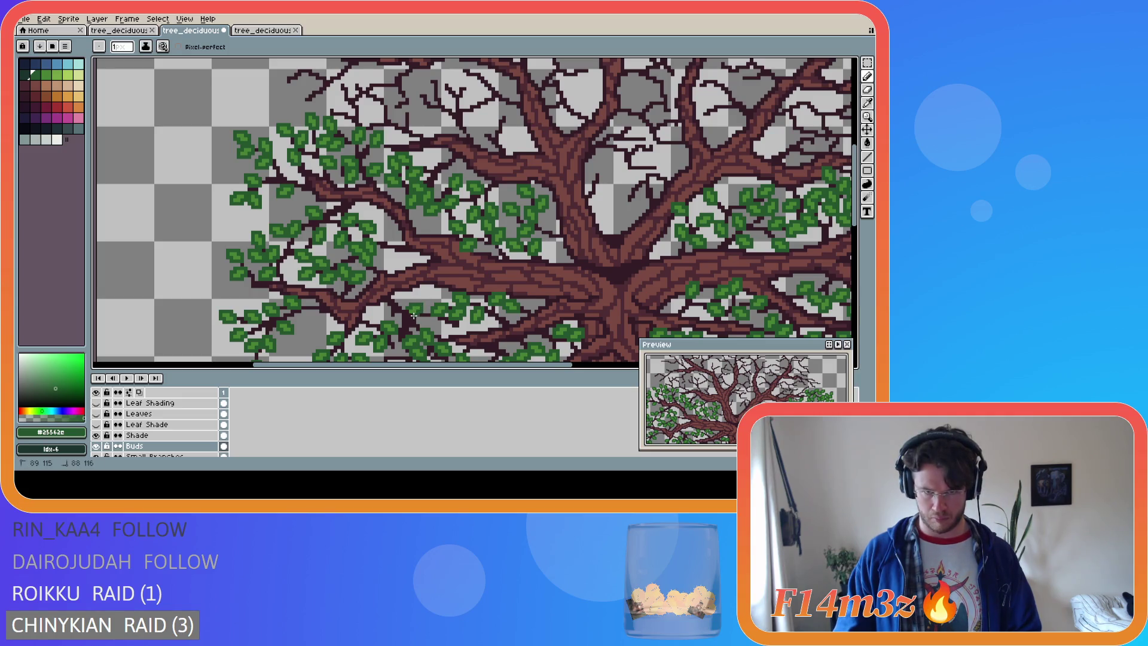
{"action": "key", "text": "ctrl+s"}
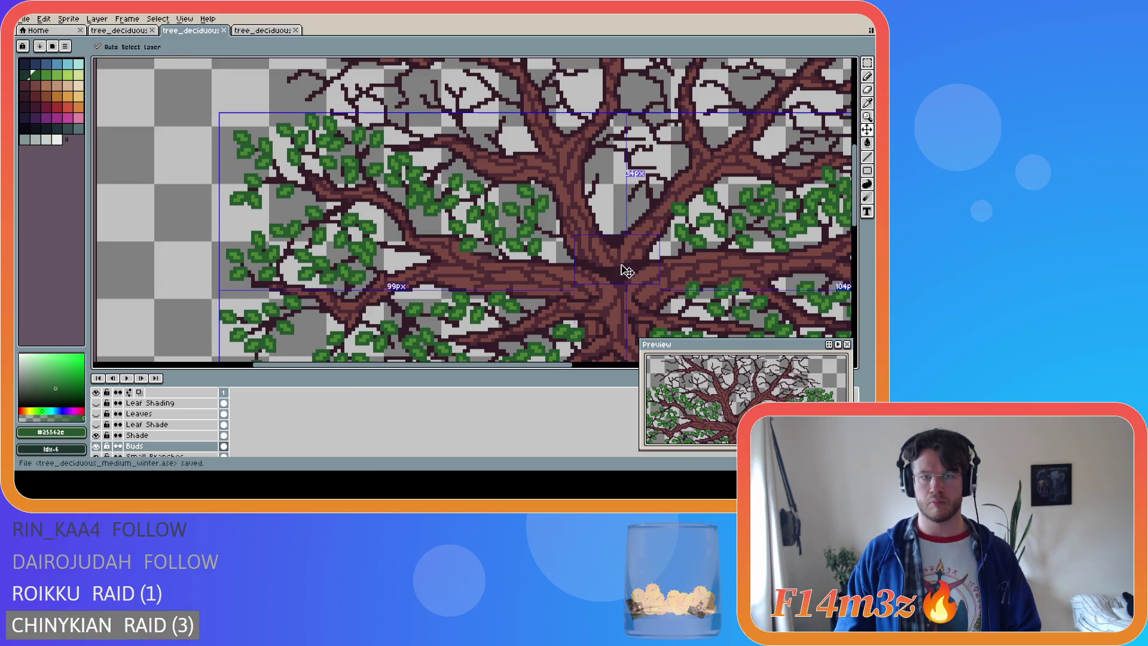
{"action": "left_click_drag", "start_coordinate": [857, 223], "coordinate": [860, 225]}
{"action": "scroll", "coordinate": [667, 287], "scroll_direction": "down", "scroll_amount": 4}
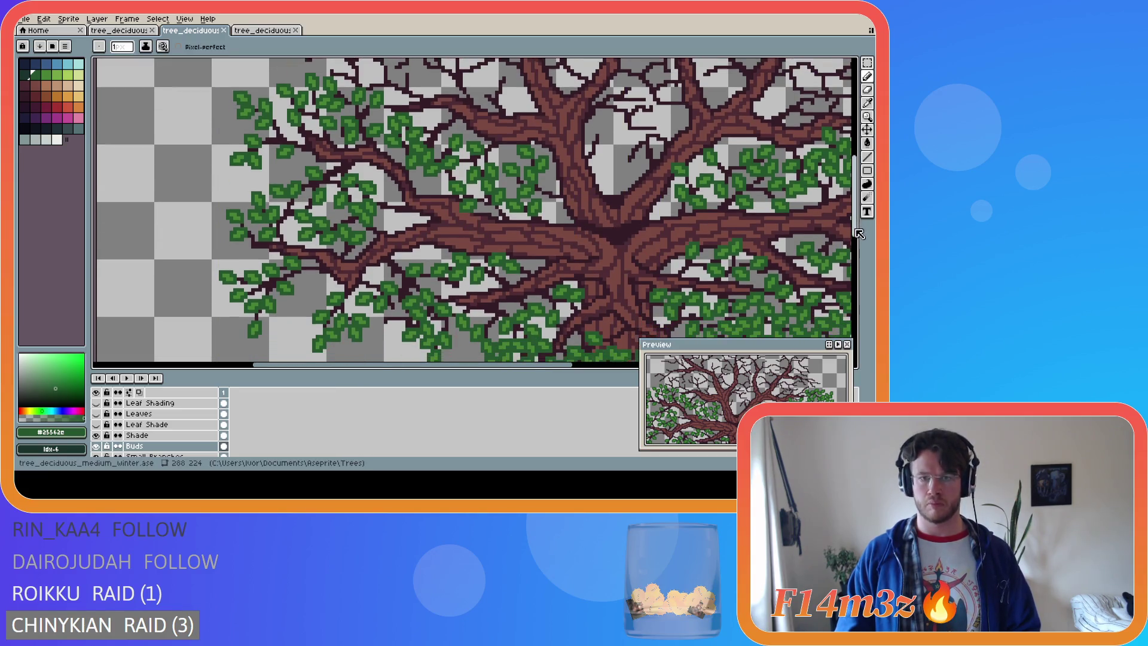
{"action": "scroll", "coordinate": [667, 274], "scroll_direction": "down", "scroll_amount": 2}
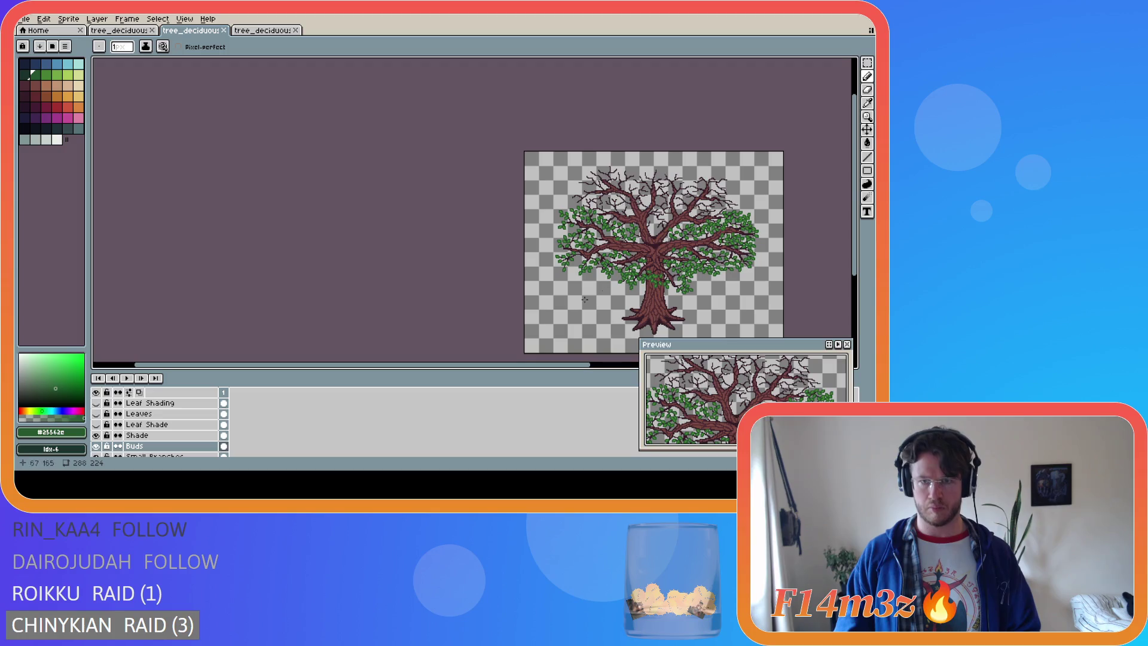
{"action": "left_click_drag", "start_coordinate": [523, 366], "coordinate": [664, 365]}
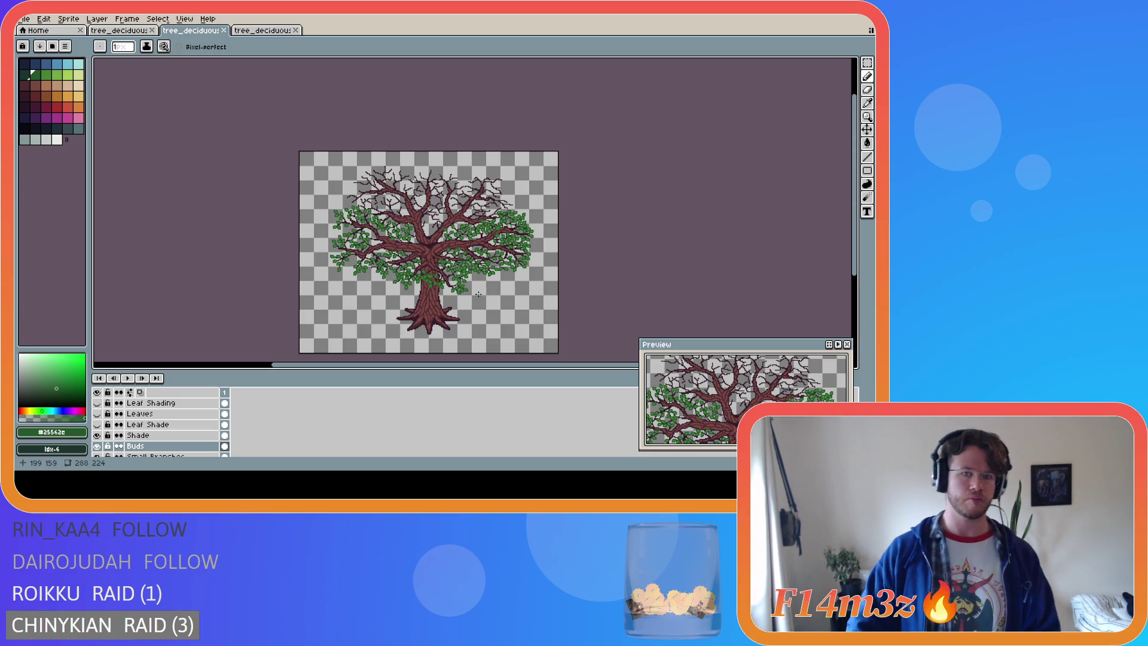
{"action": "scroll", "coordinate": [351, 255], "scroll_direction": "up", "scroll_amount": 5}
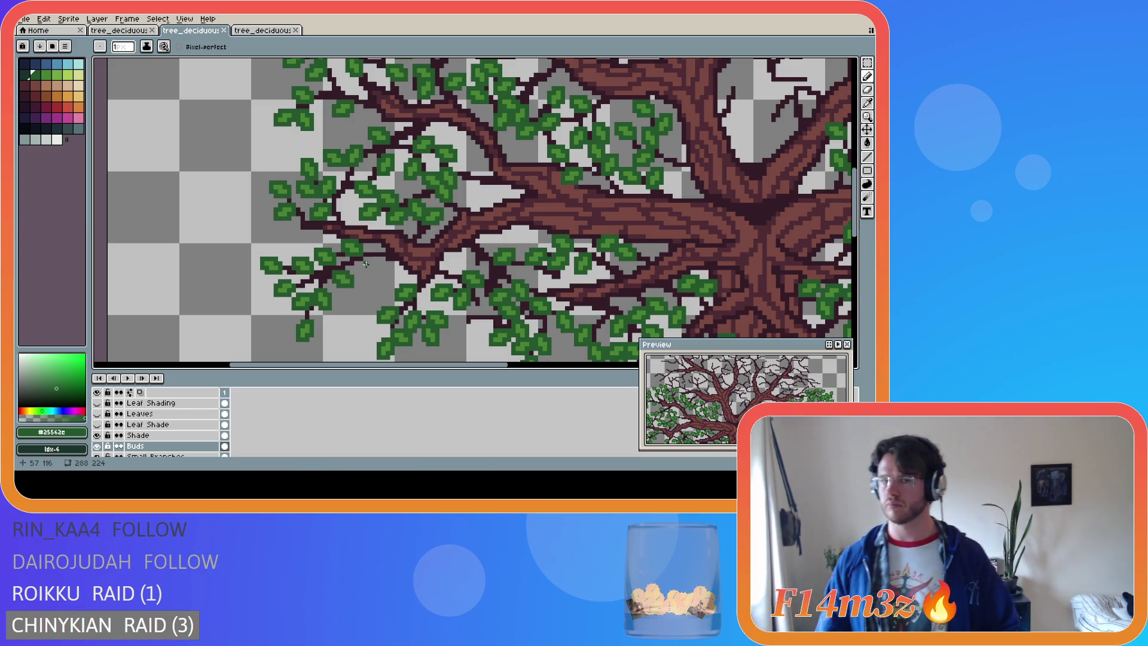
Paint light leaf-green pixels on a left twig, then add a dark-green pixel beside them
{"action": "left_click", "coordinate": [359, 247], "text": "alt"}
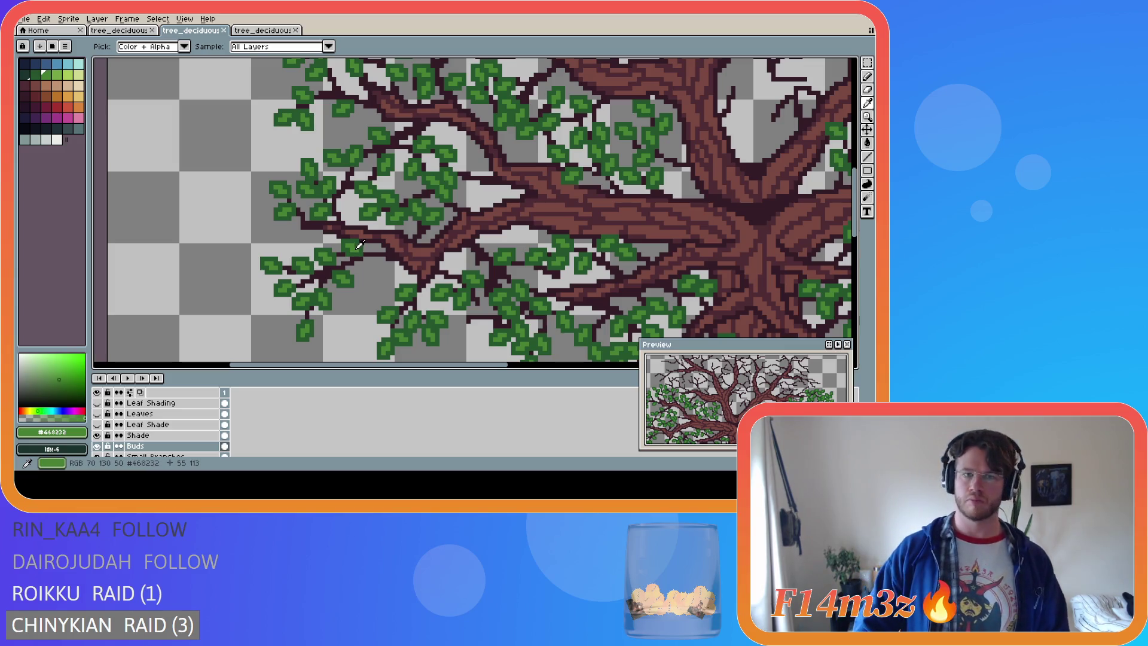
{"action": "left_click", "coordinate": [374, 261]}
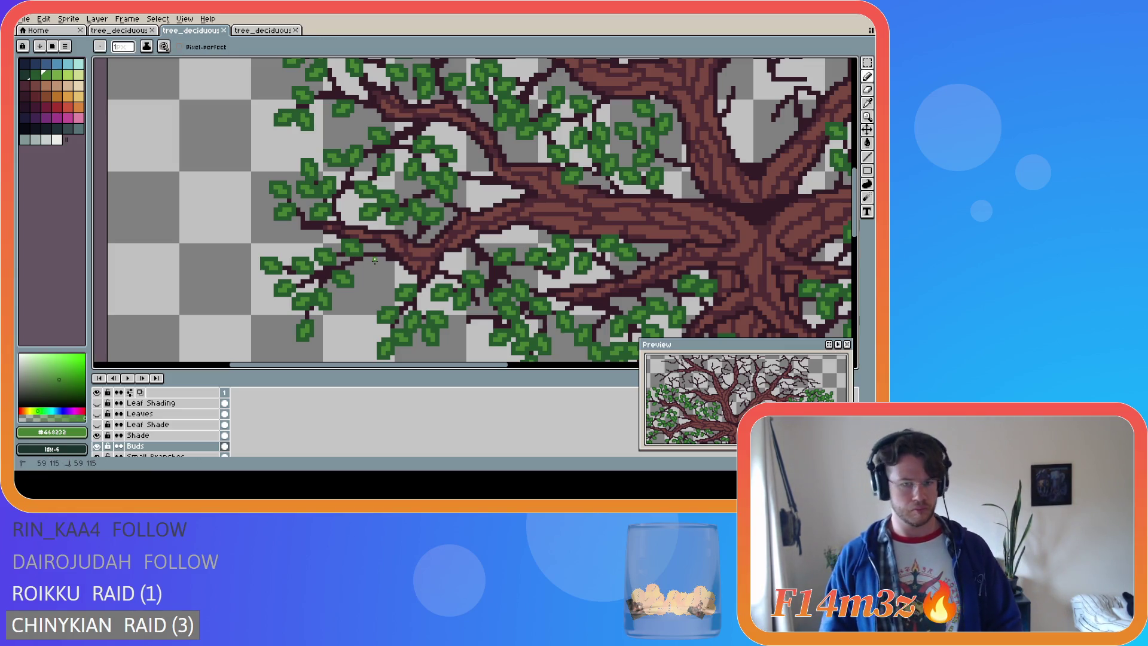
{"action": "left_click_drag", "start_coordinate": [374, 262], "coordinate": [373, 264]}
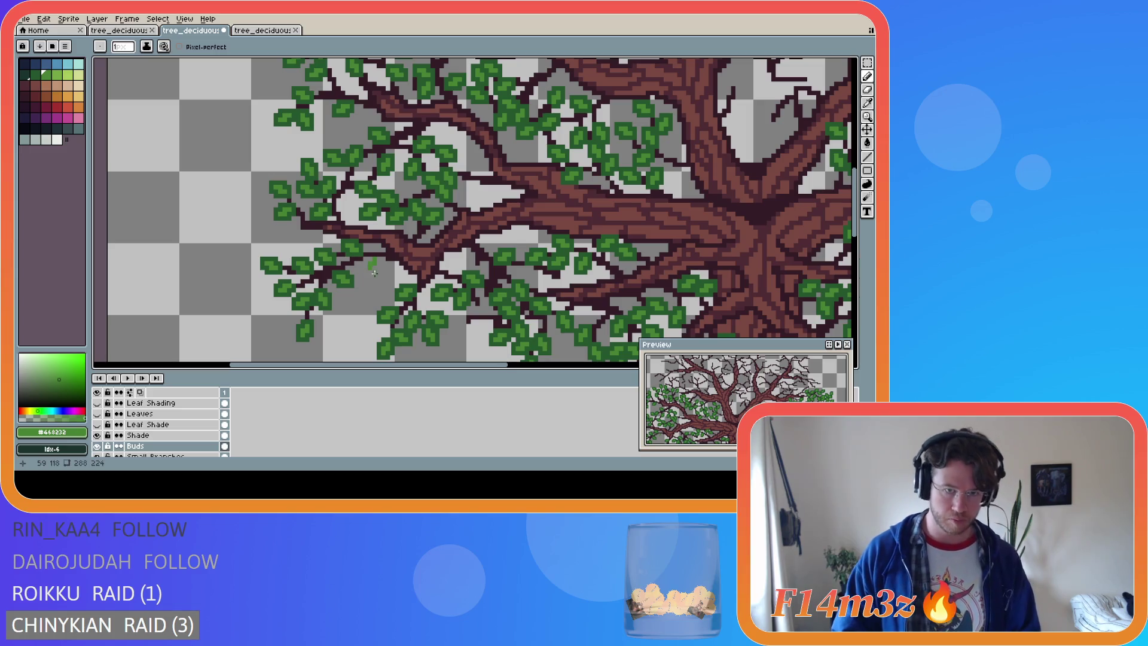
{"action": "left_click", "coordinate": [354, 254], "text": "alt"}
{"action": "left_click", "coordinate": [370, 256]}
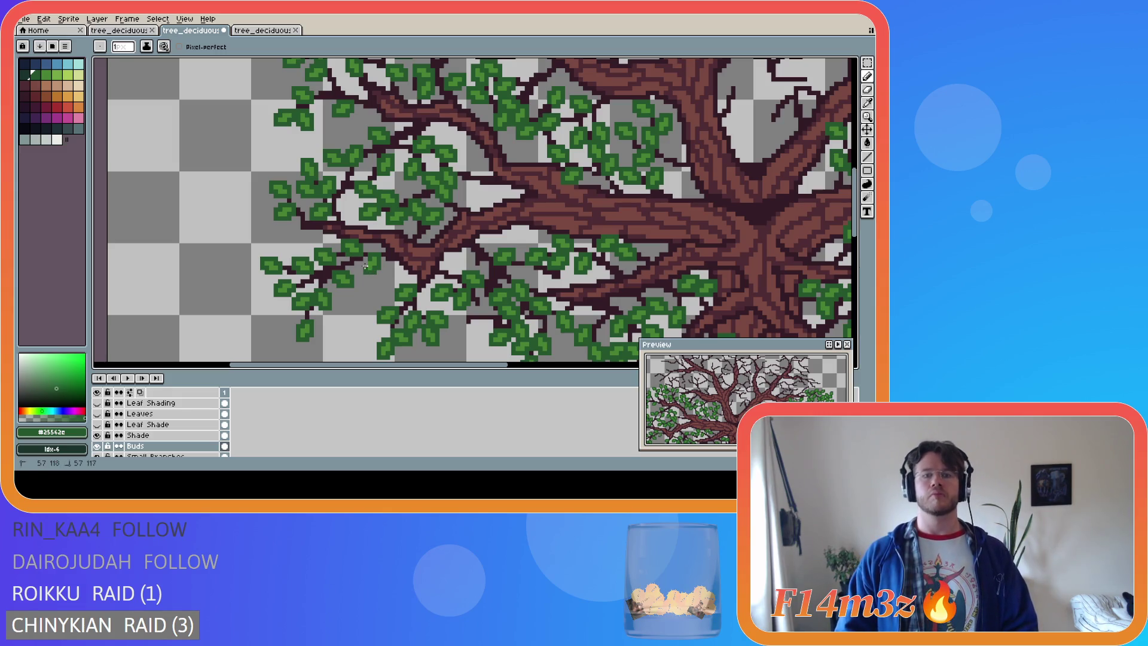
Zoom and pan out to review the whole tree
{"action": "scroll", "coordinate": [365, 259], "scroll_direction": "down", "scroll_amount": 3}
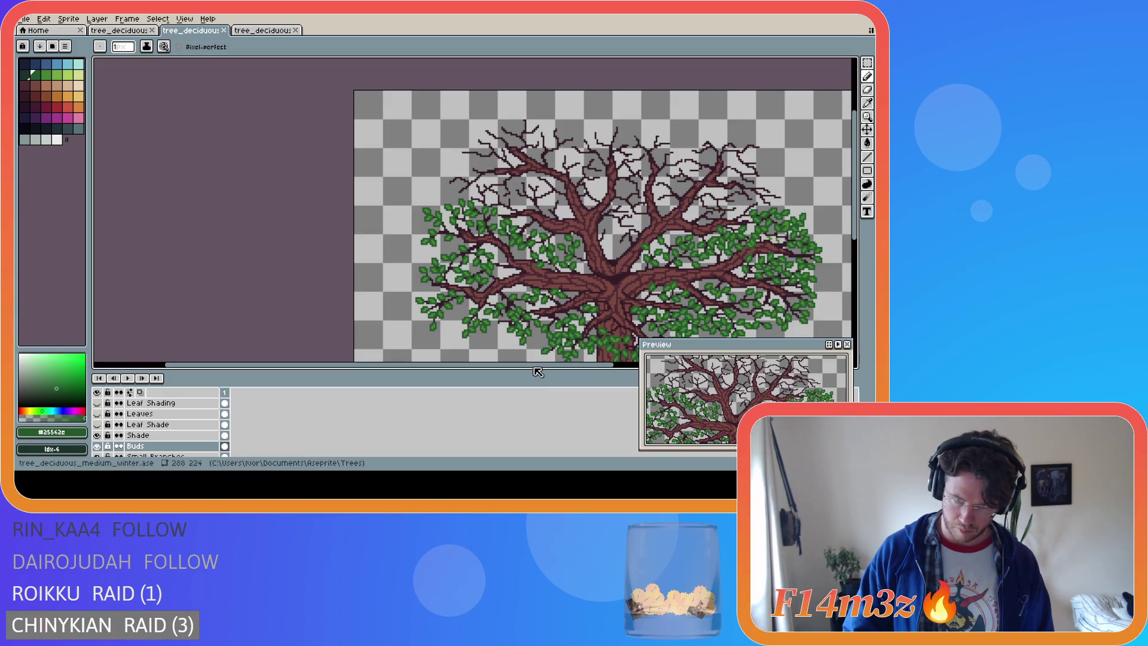
{"action": "left_click_drag", "start_coordinate": [537, 366], "coordinate": [620, 366]}
{"action": "left_click_drag", "start_coordinate": [860, 236], "coordinate": [861, 272]}
{"action": "scroll", "coordinate": [681, 272], "scroll_direction": "down", "scroll_amount": 2}
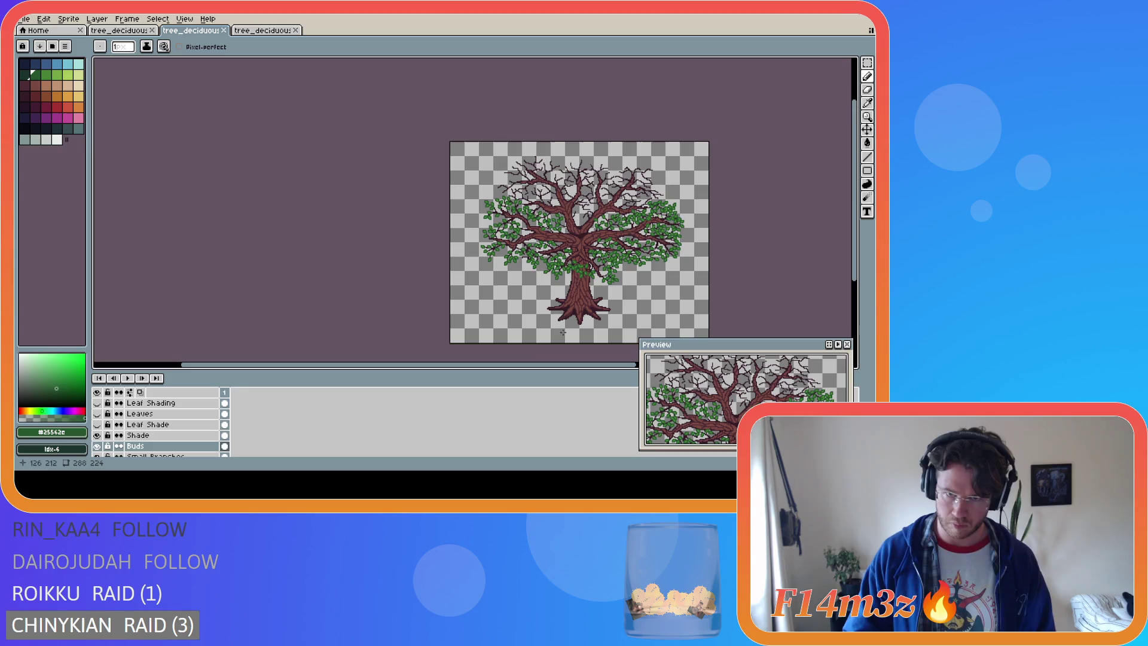
{"action": "left_click_drag", "start_coordinate": [548, 364], "coordinate": [625, 364]}
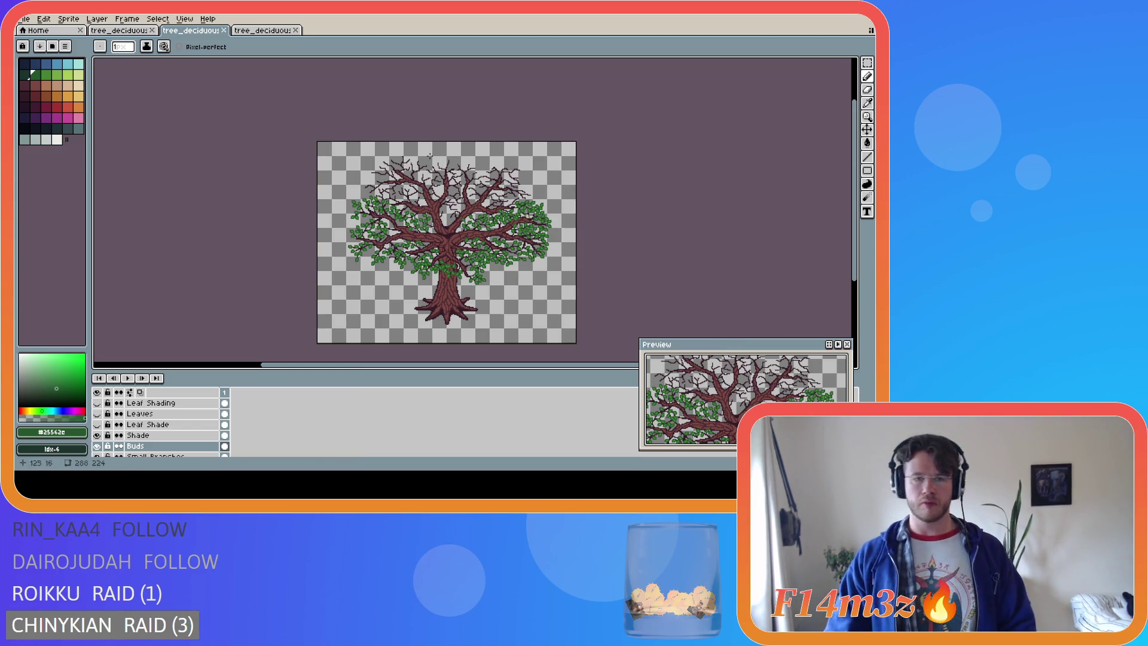
{"action": "scroll", "coordinate": [413, 173], "scroll_direction": "up", "scroll_amount": 2}
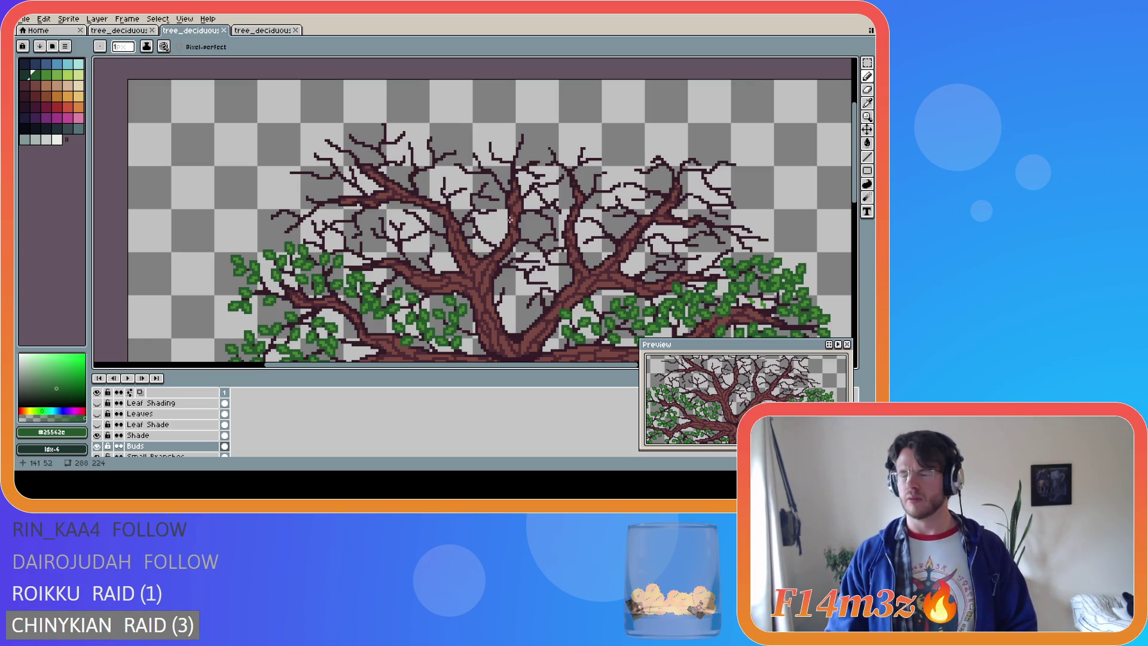
Pick the lighter leaf green for buds and test one bud pixel, undoing it
{"action": "scroll", "coordinate": [417, 273], "scroll_direction": "up", "scroll_amount": 1}
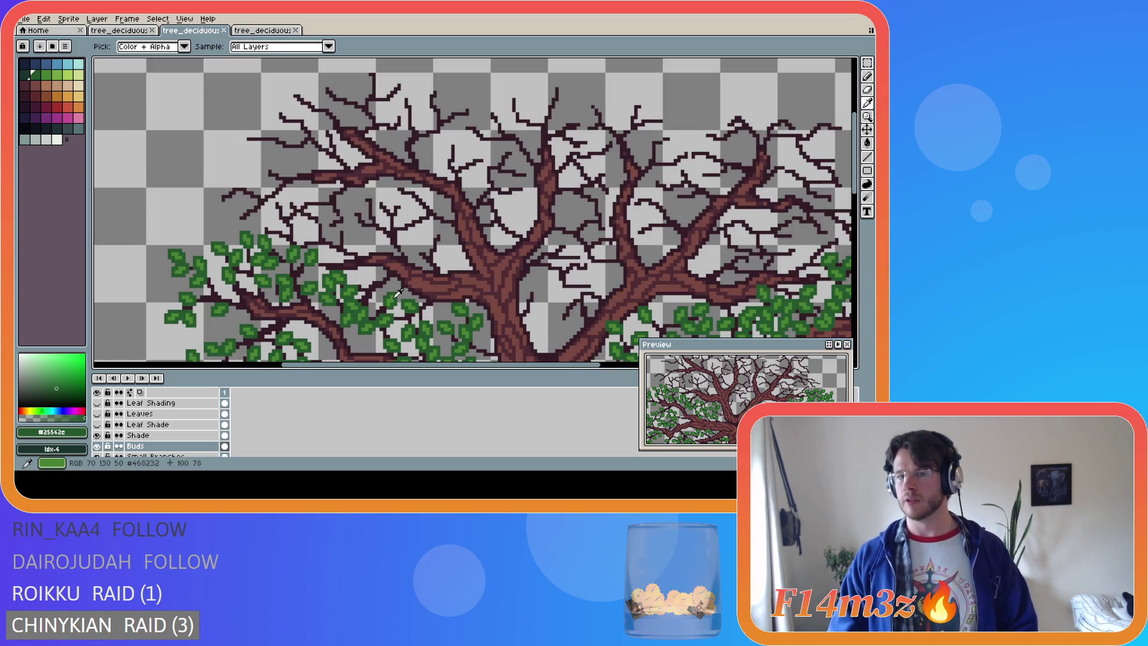
{"action": "left_click", "coordinate": [403, 246], "text": "alt"}
{"action": "scroll", "coordinate": [403, 246], "scroll_direction": "up", "scroll_amount": 1}
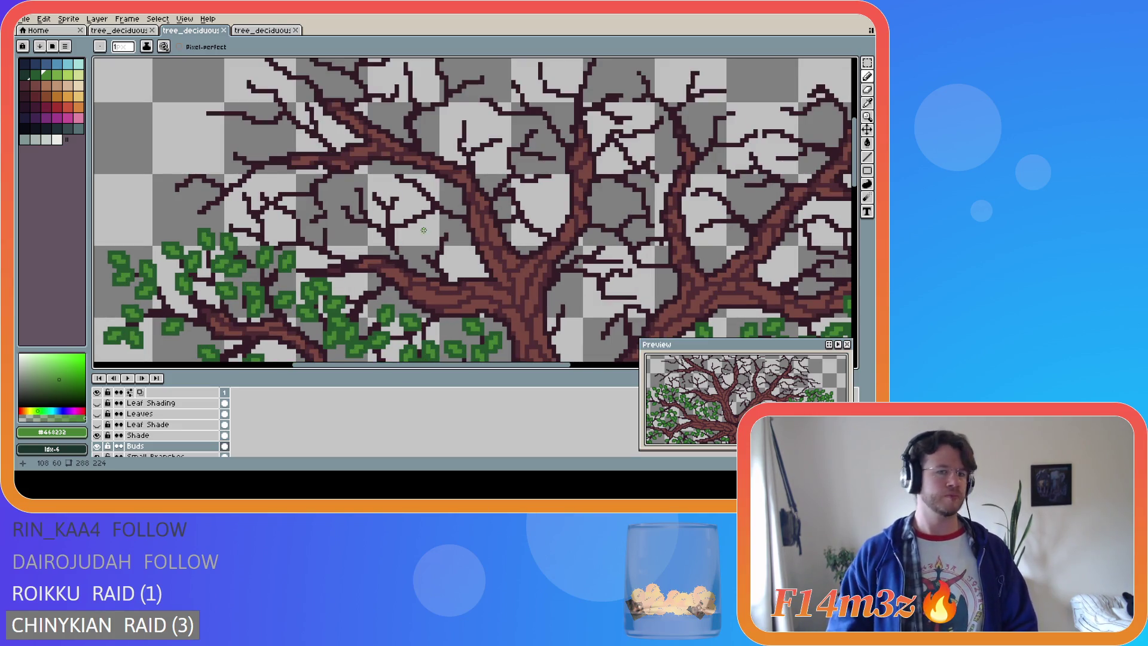
{"action": "scroll", "coordinate": [449, 229], "scroll_direction": "up", "scroll_amount": 1}
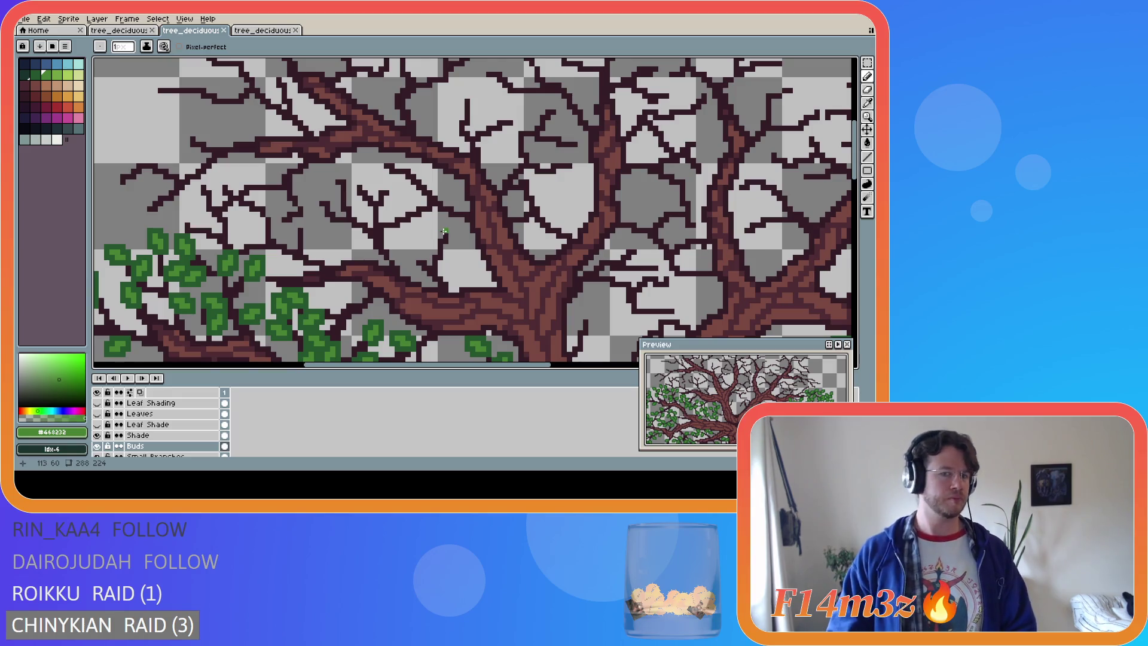
{"action": "left_click", "coordinate": [449, 234]}
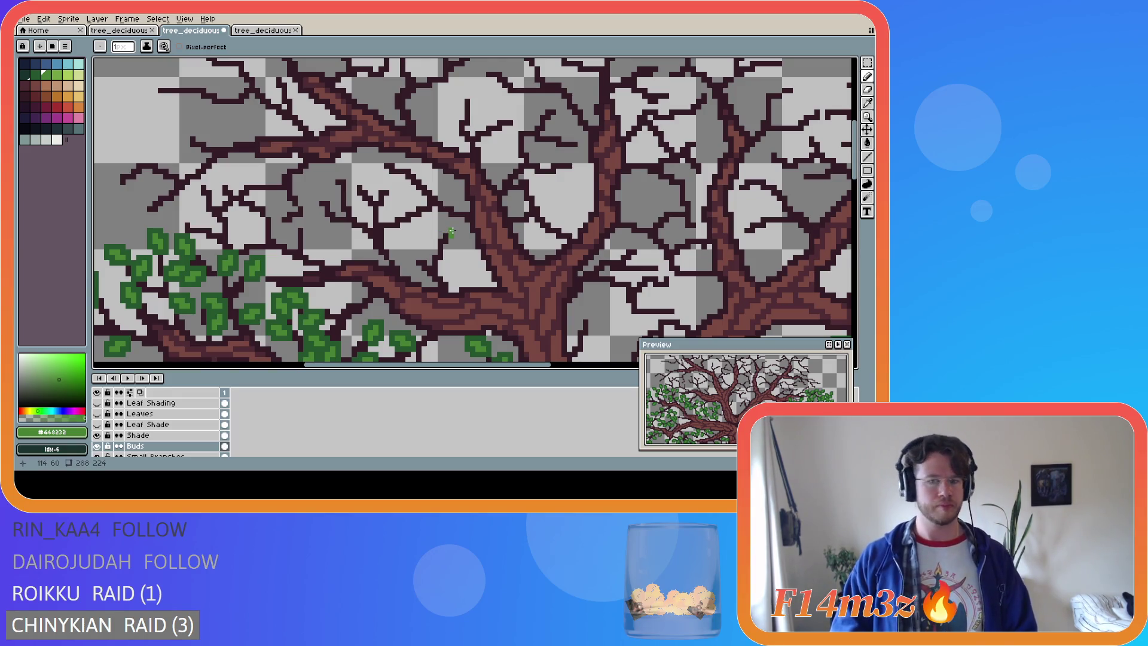
{"action": "key", "text": "ctrl+z"}
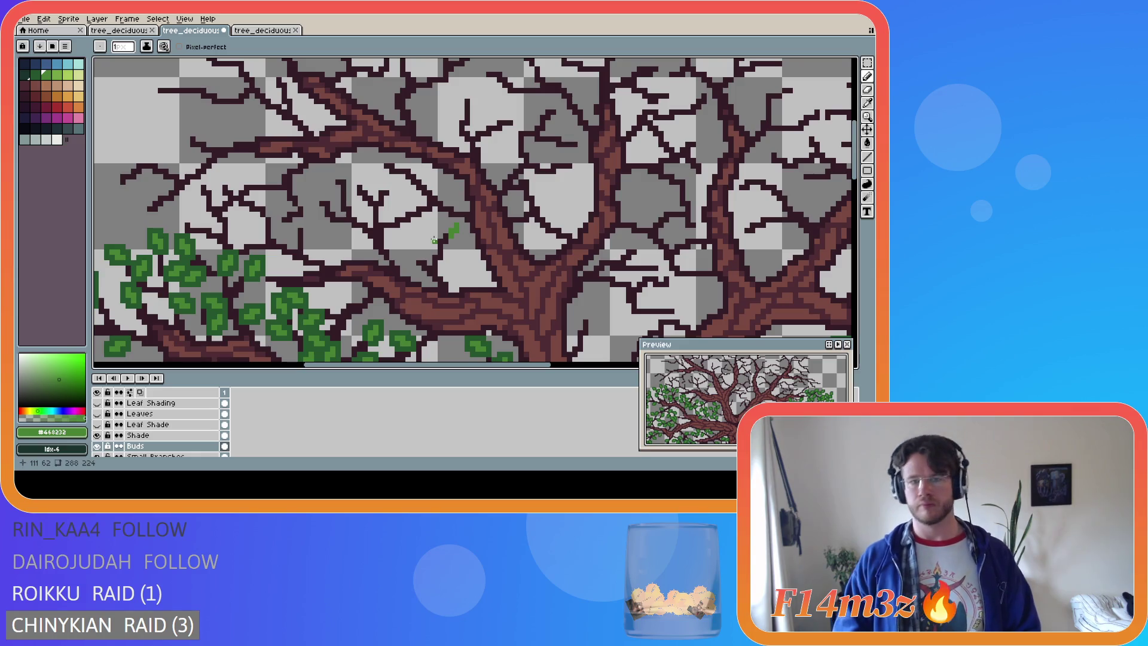
Paint small green bud strokes and dabs on the twigs just left of the trunk's fork
{"action": "left_click_drag", "start_coordinate": [434, 240], "coordinate": [429, 231]}
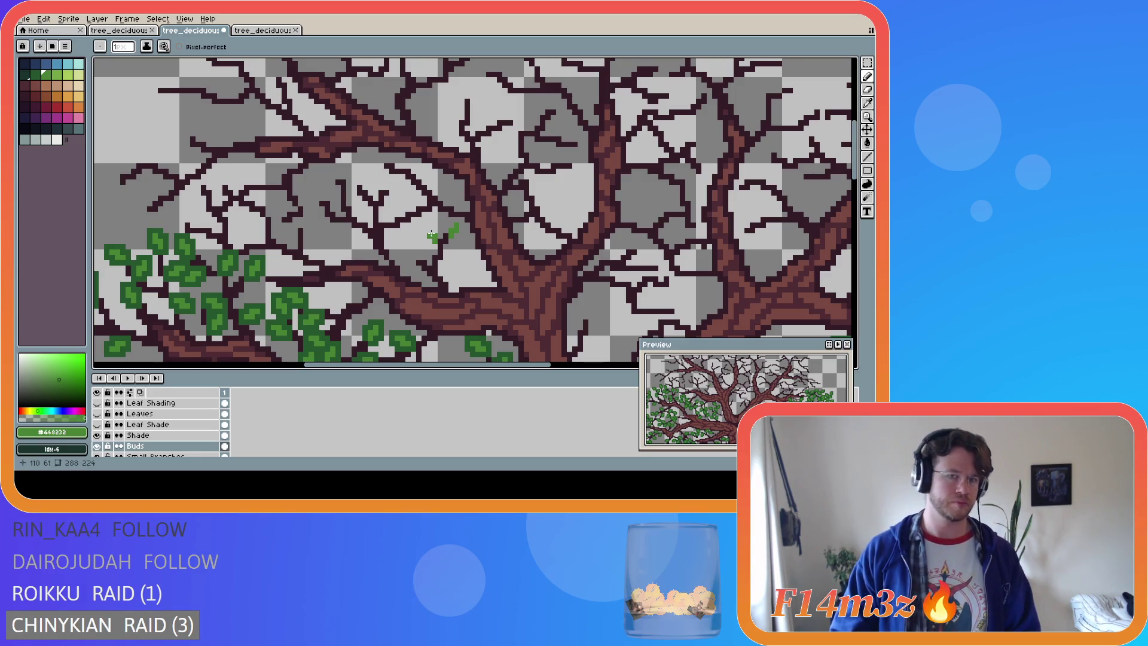
{"action": "left_click_drag", "start_coordinate": [445, 258], "coordinate": [448, 258]}
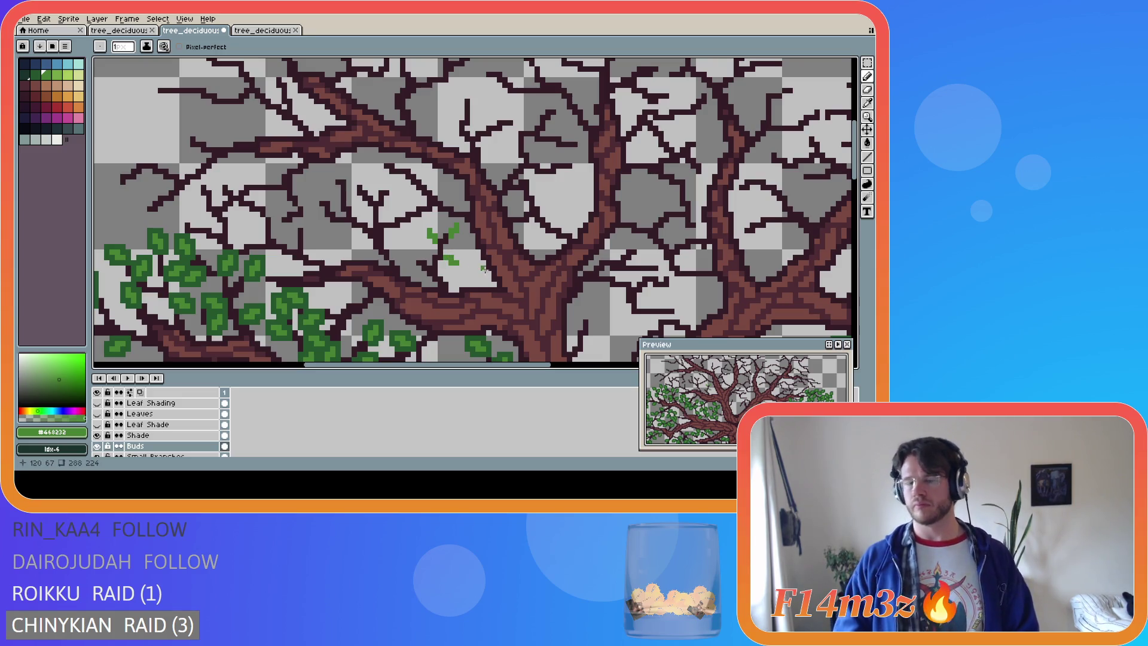
{"action": "left_click_drag", "start_coordinate": [451, 256], "coordinate": [458, 251]}
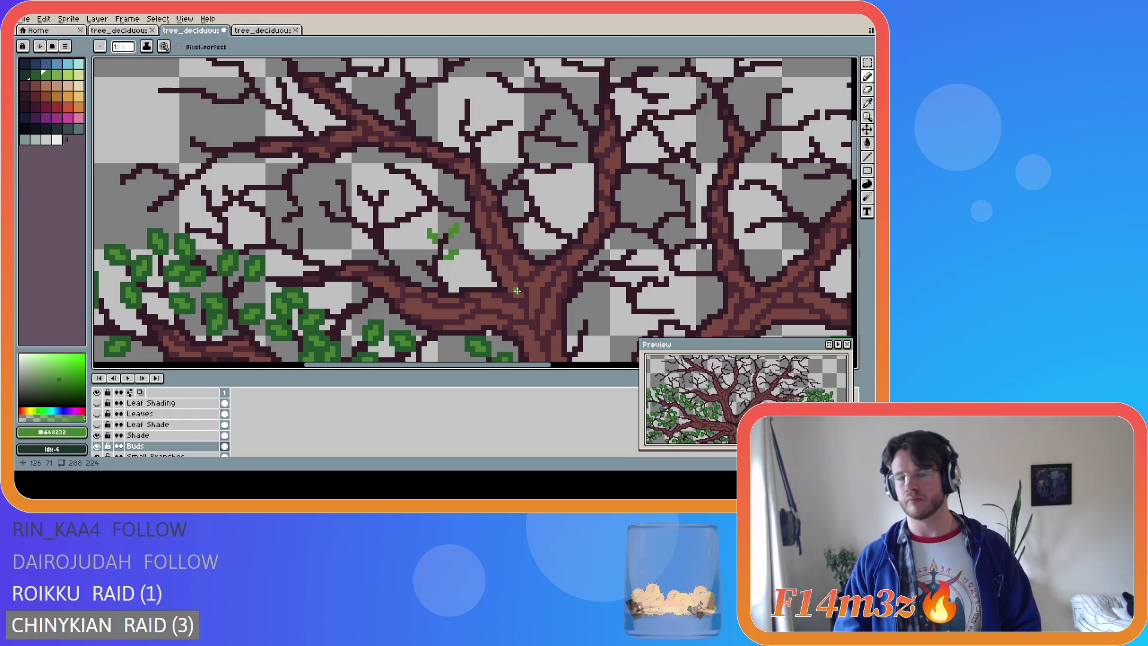
{"action": "left_click", "coordinate": [416, 257]}
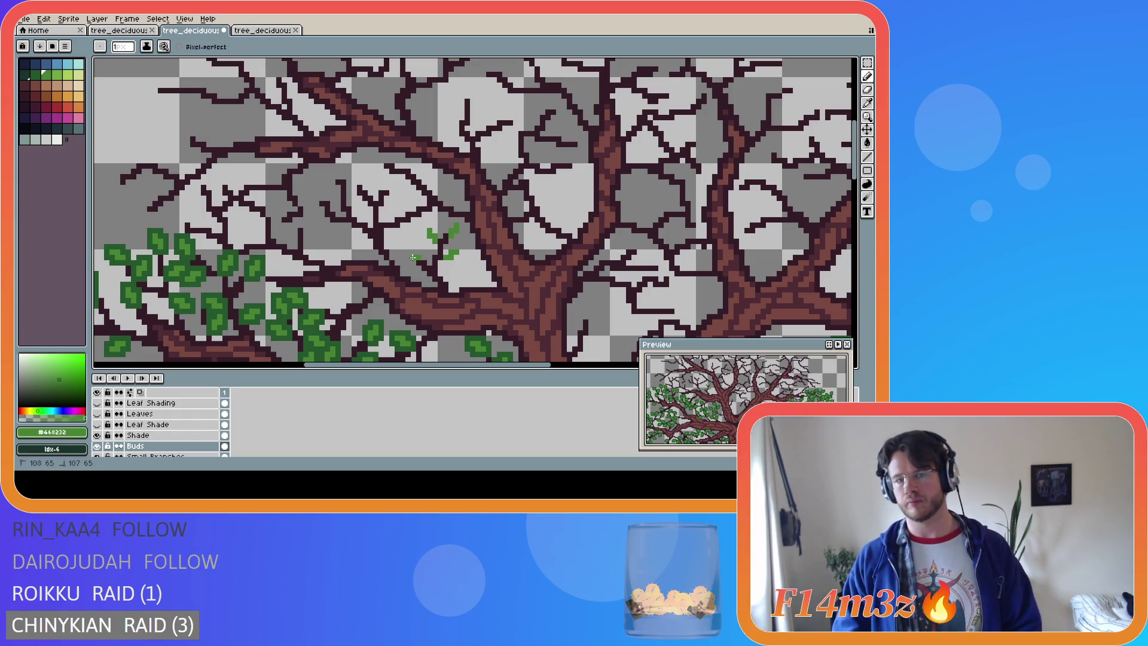
{"action": "left_click", "coordinate": [409, 254]}
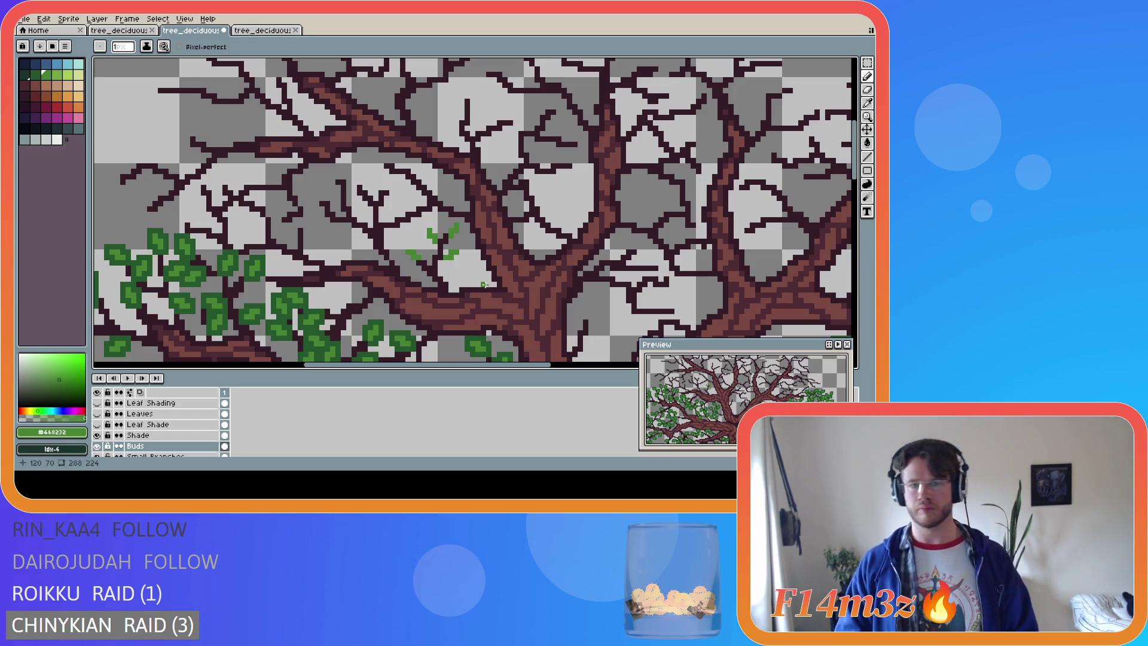
{"action": "left_click", "coordinate": [446, 274]}
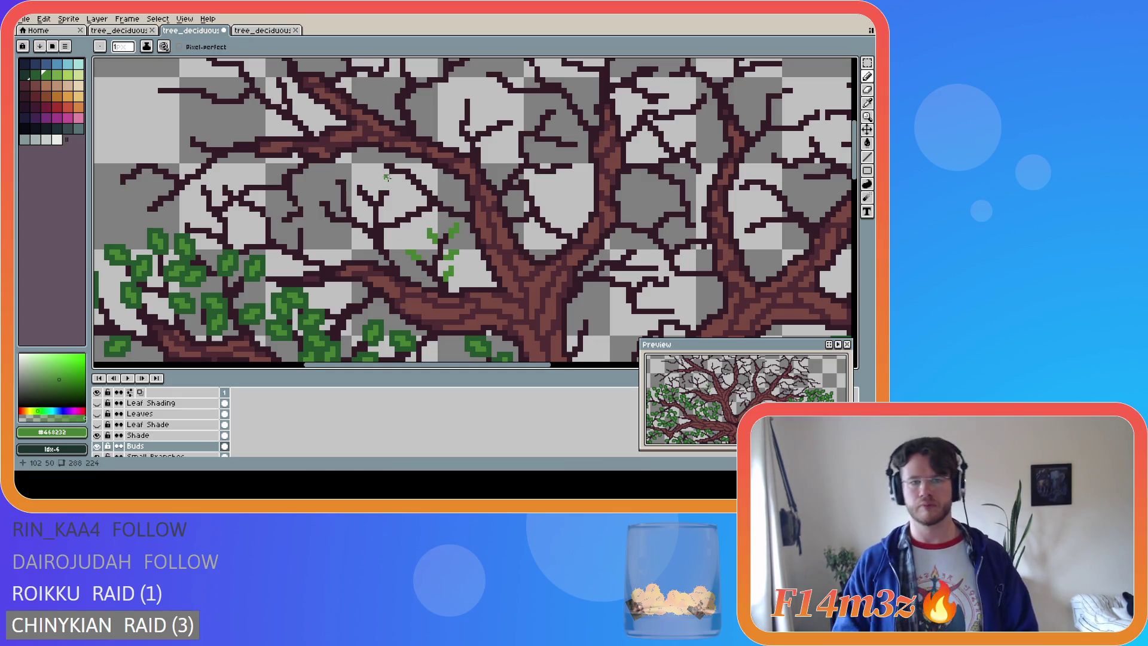
Add bud pixels on the higher bare twigs, undoing the last bud stroke
{"action": "left_click", "coordinate": [381, 166]}
{"action": "left_click", "coordinate": [375, 162]}
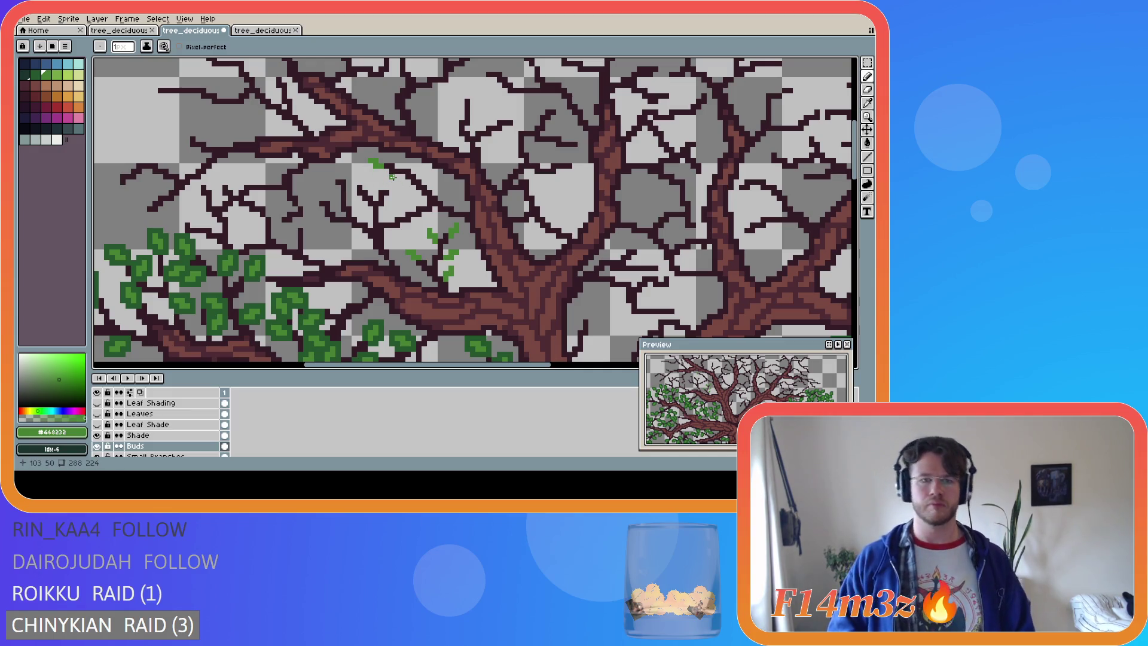
{"action": "left_click", "coordinate": [384, 179]}
{"action": "left_click", "coordinate": [390, 176]}
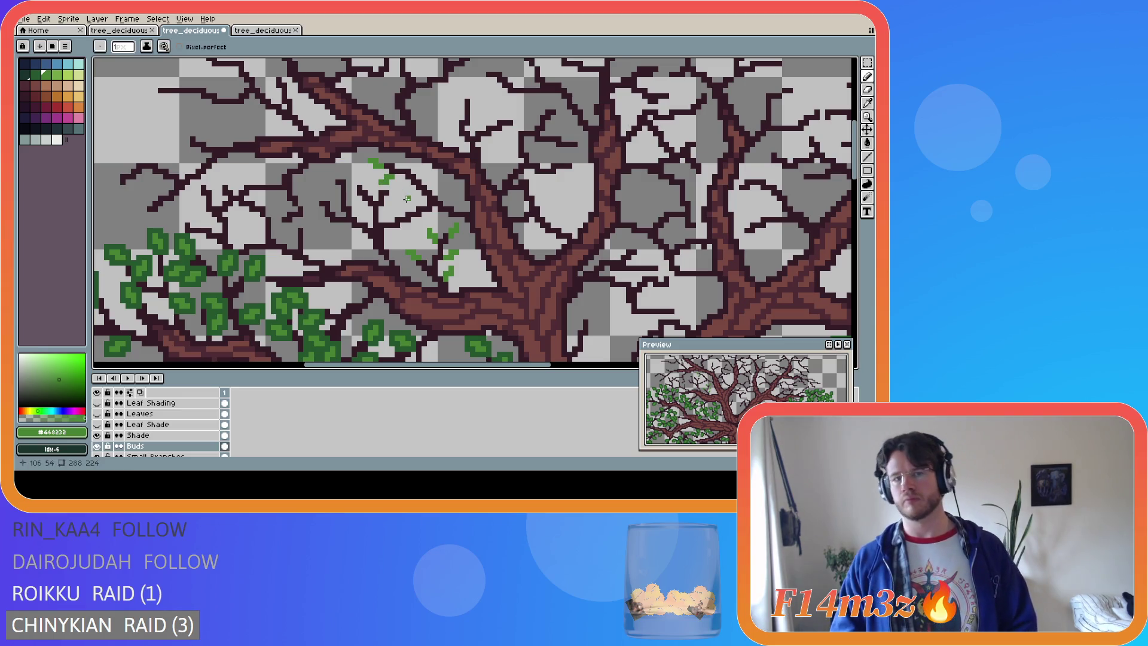
{"action": "left_click", "coordinate": [413, 169]}
{"action": "left_click", "coordinate": [409, 162]}
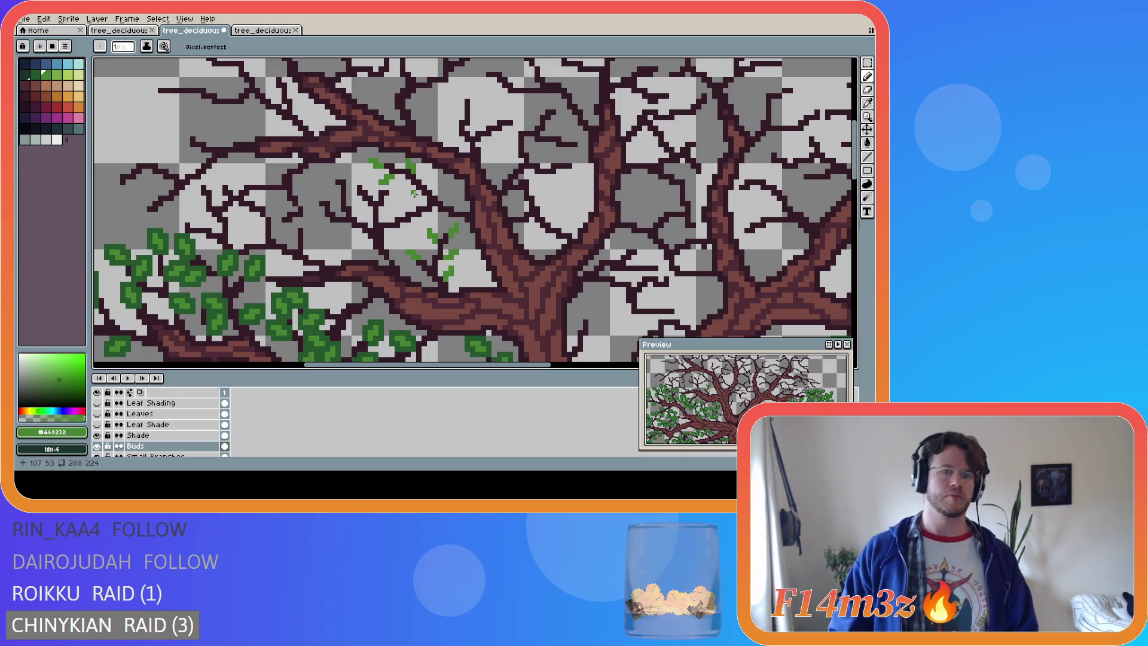
{"action": "left_click", "coordinate": [417, 192]}
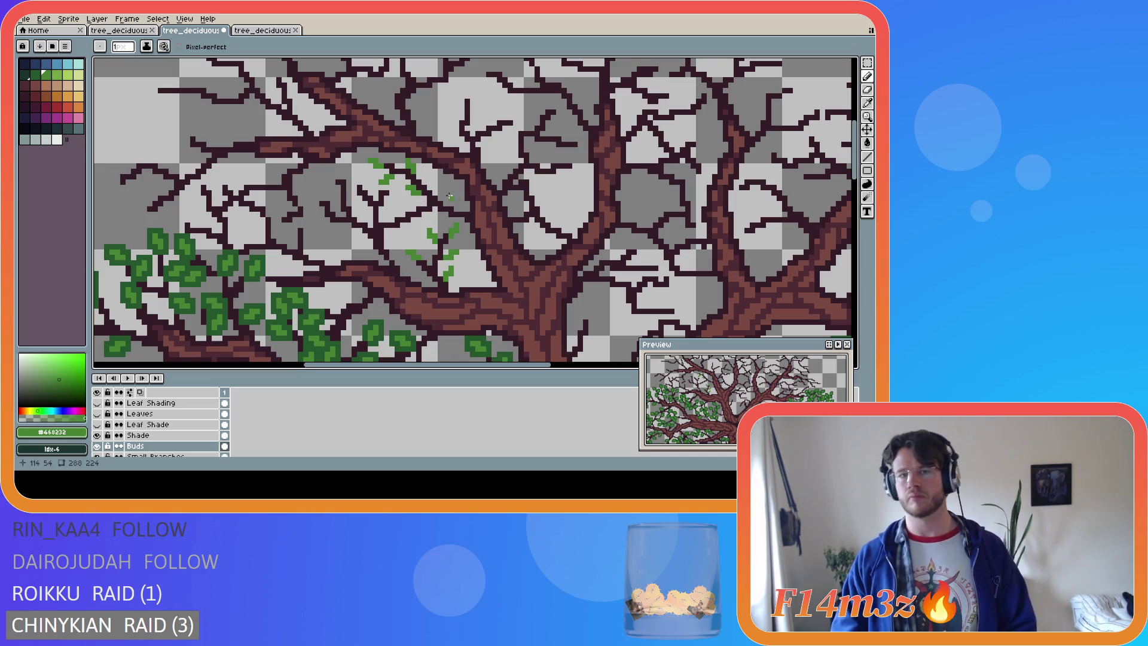
{"action": "left_click_drag", "start_coordinate": [441, 198], "coordinate": [445, 189]}
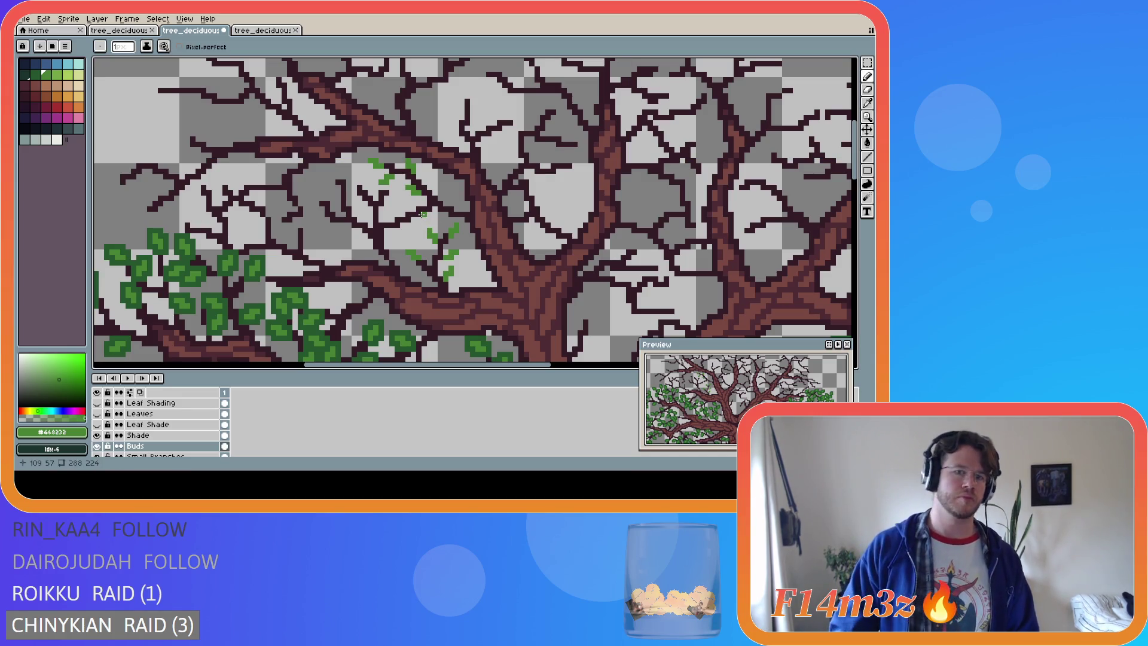
{"action": "key", "text": "ctrl+z"}
Dot green bud pixels along the central-left branches and twigs
{"action": "left_click", "coordinate": [415, 195]}
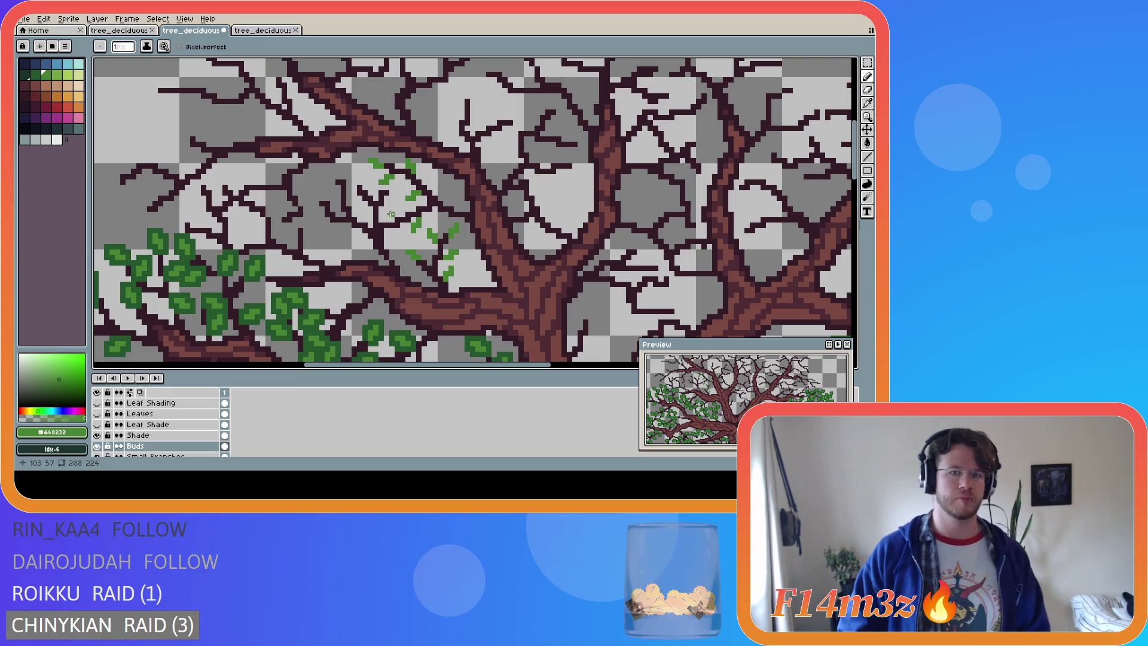
{"action": "left_click", "coordinate": [402, 214]}
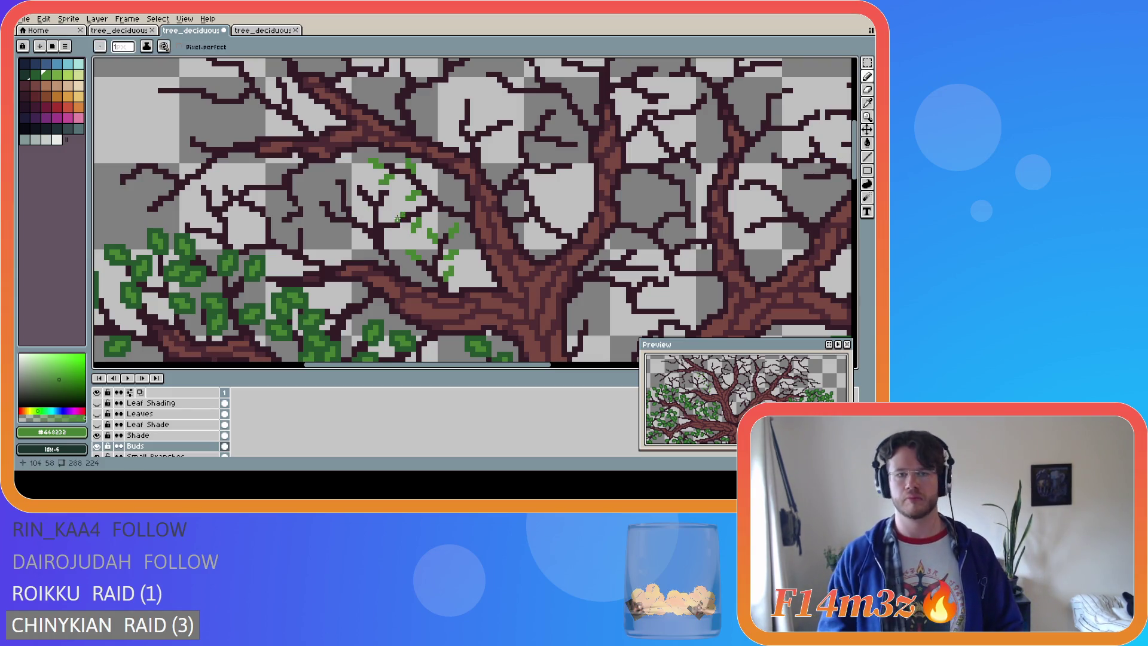
{"action": "left_click", "coordinate": [397, 214]}
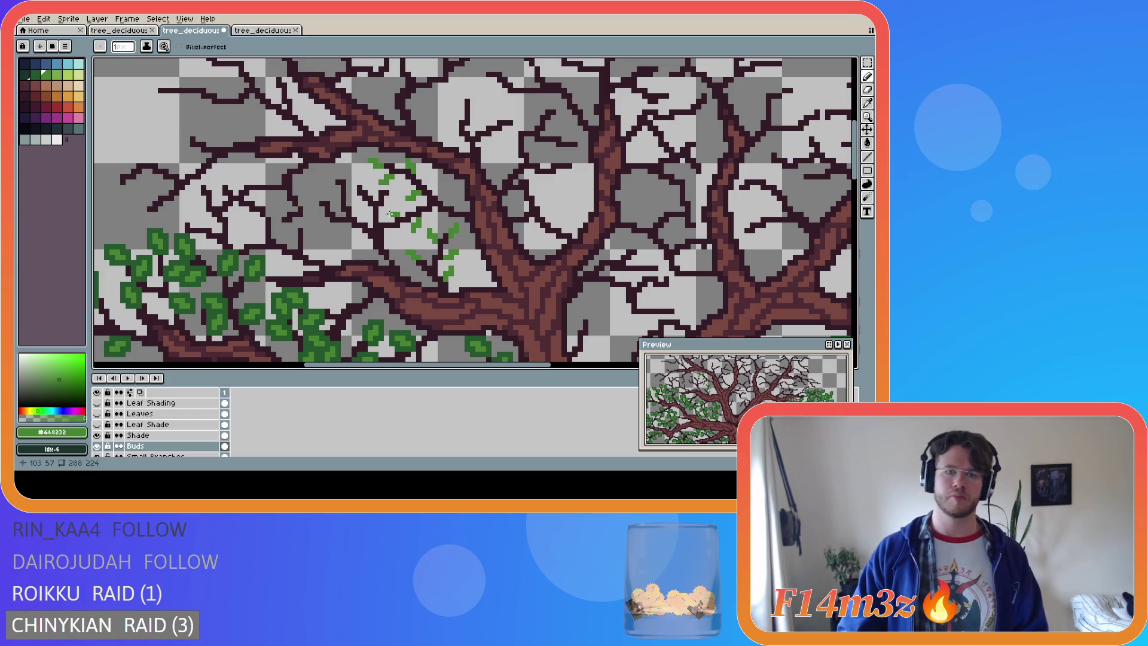
{"action": "left_click", "coordinate": [390, 212]}
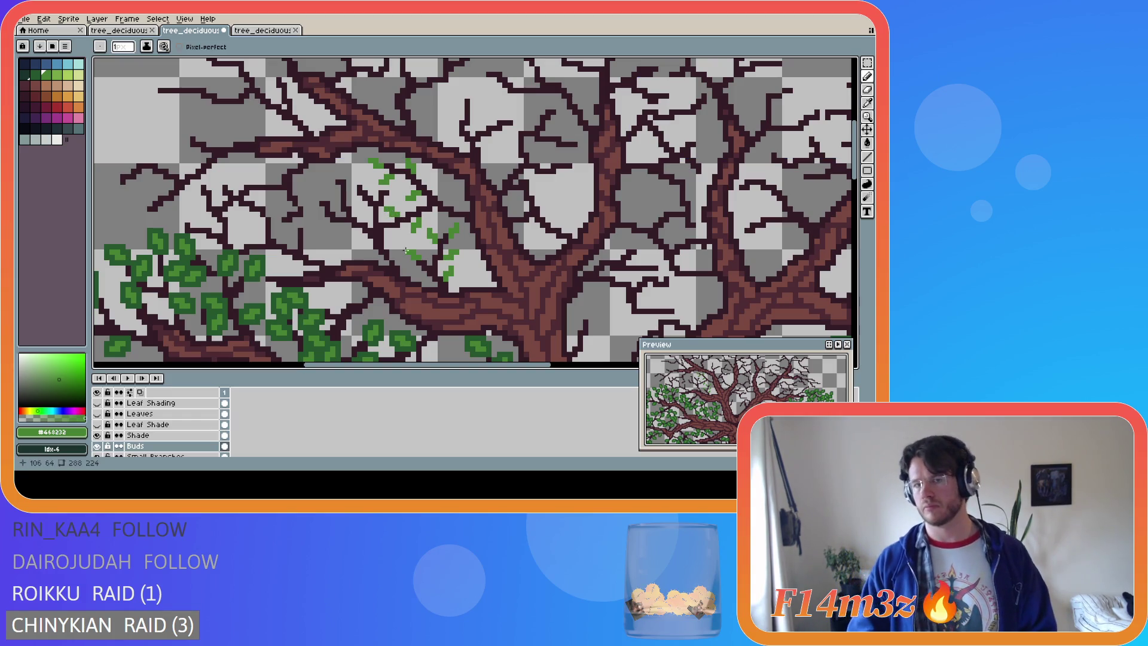
{"action": "left_click", "coordinate": [376, 234]}
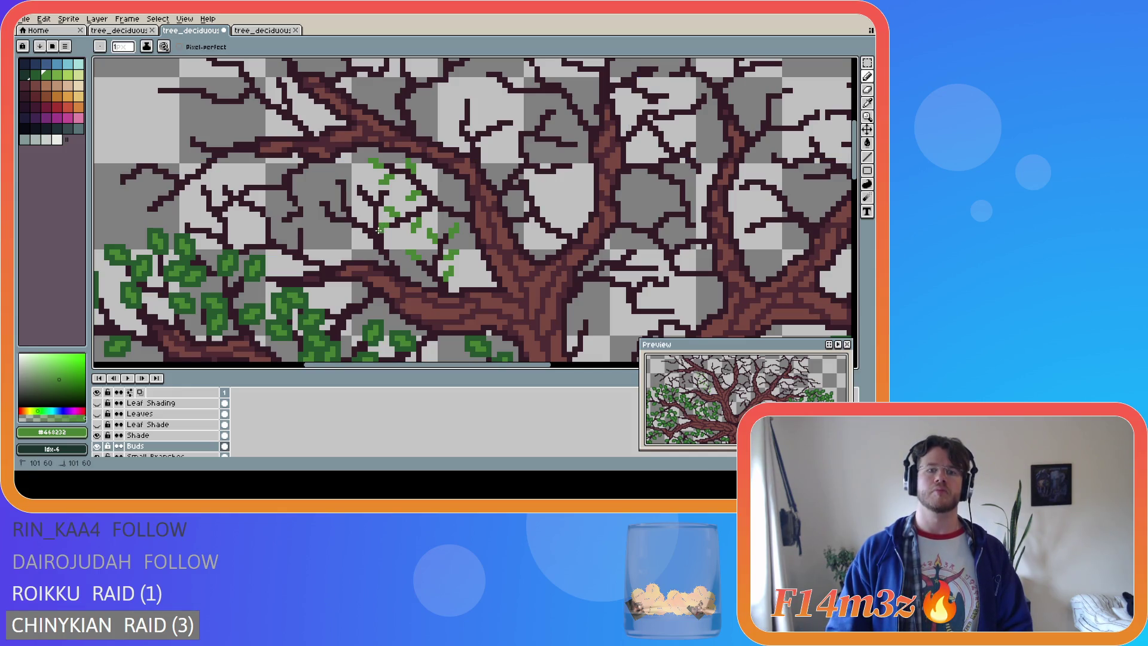
{"action": "key", "text": "v"}
{"action": "key", "text": "b"}
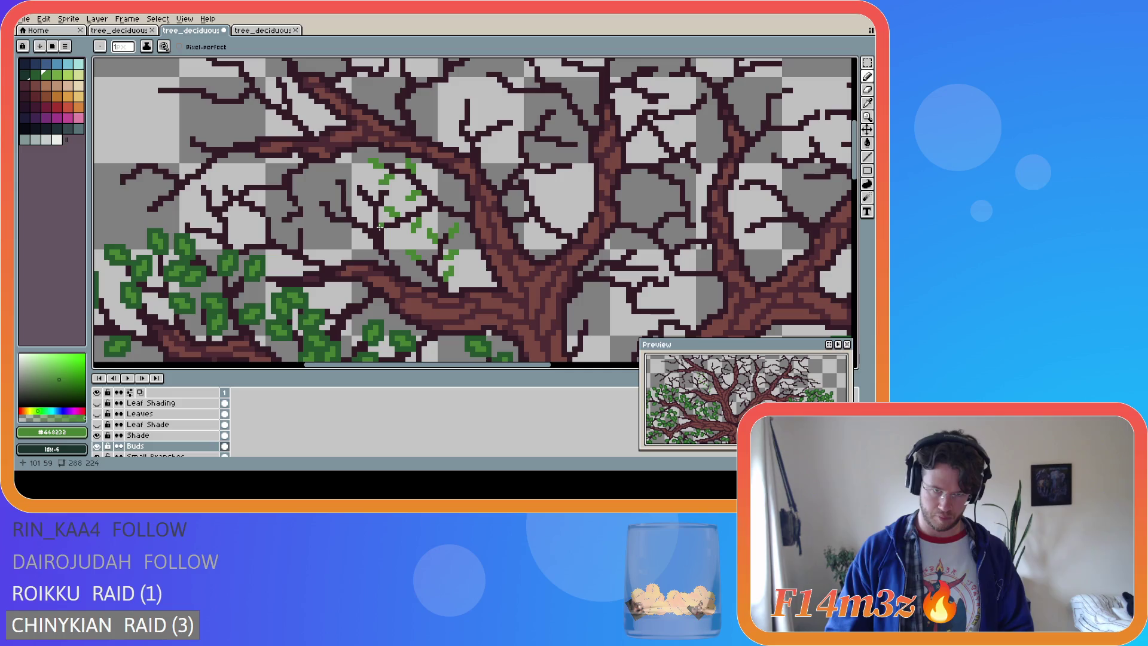
{"action": "left_click", "coordinate": [375, 232]}
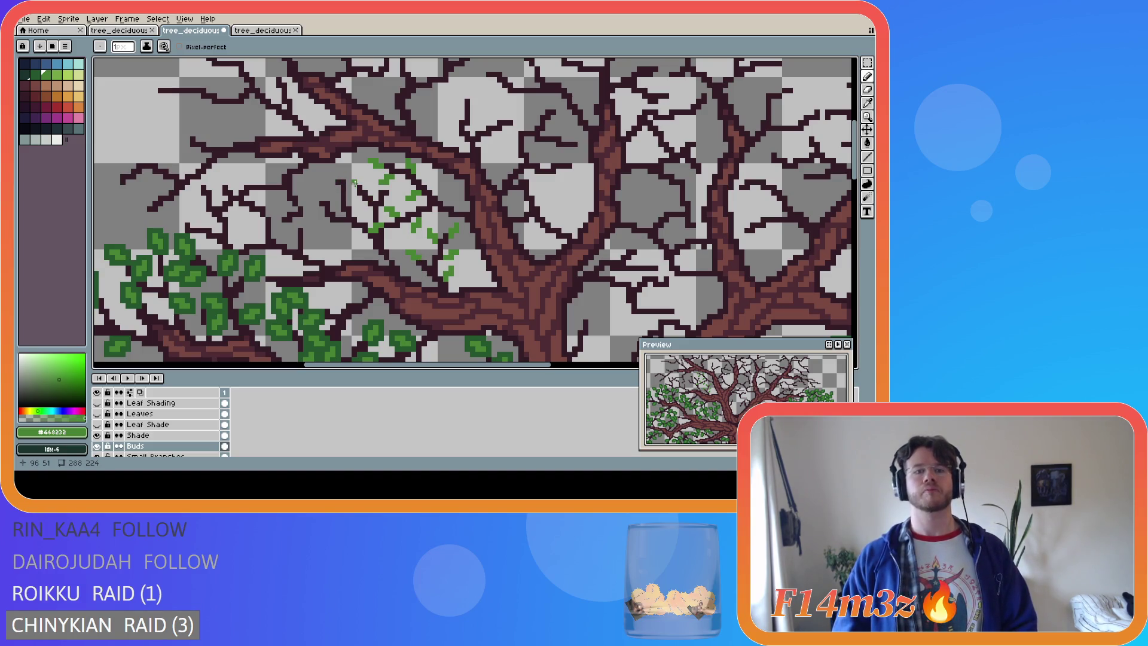
Paint buds on the far-left twigs, redoing one bud slightly higher on its twig
{"action": "left_click_drag", "start_coordinate": [354, 182], "coordinate": [350, 175]}
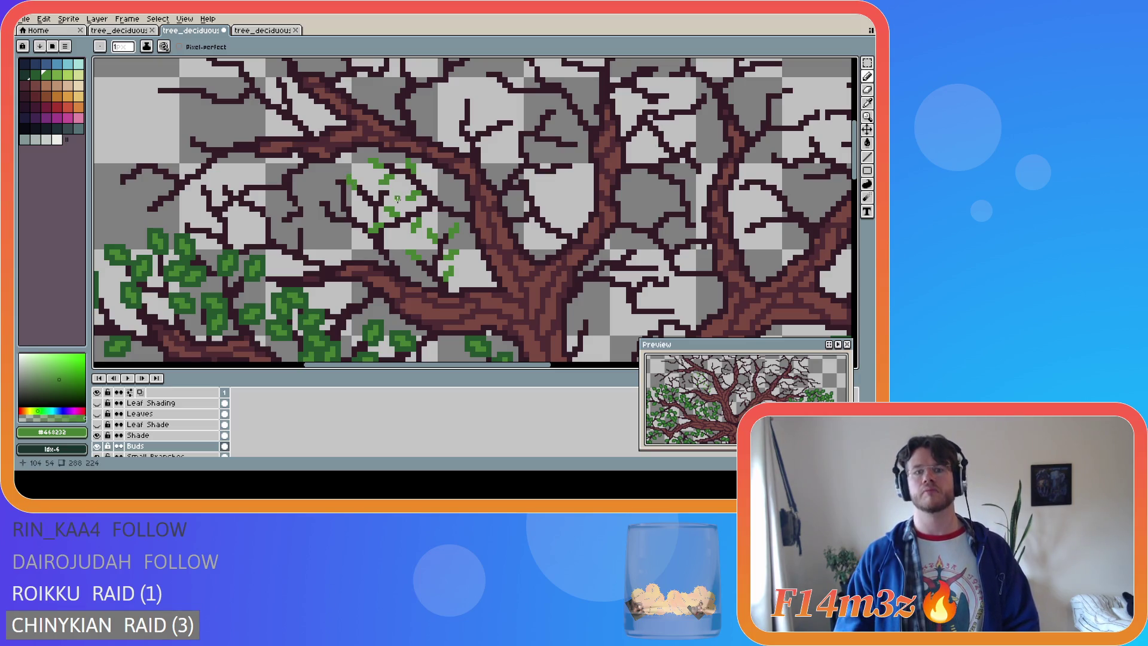
{"action": "key", "text": "ctrl+z"}
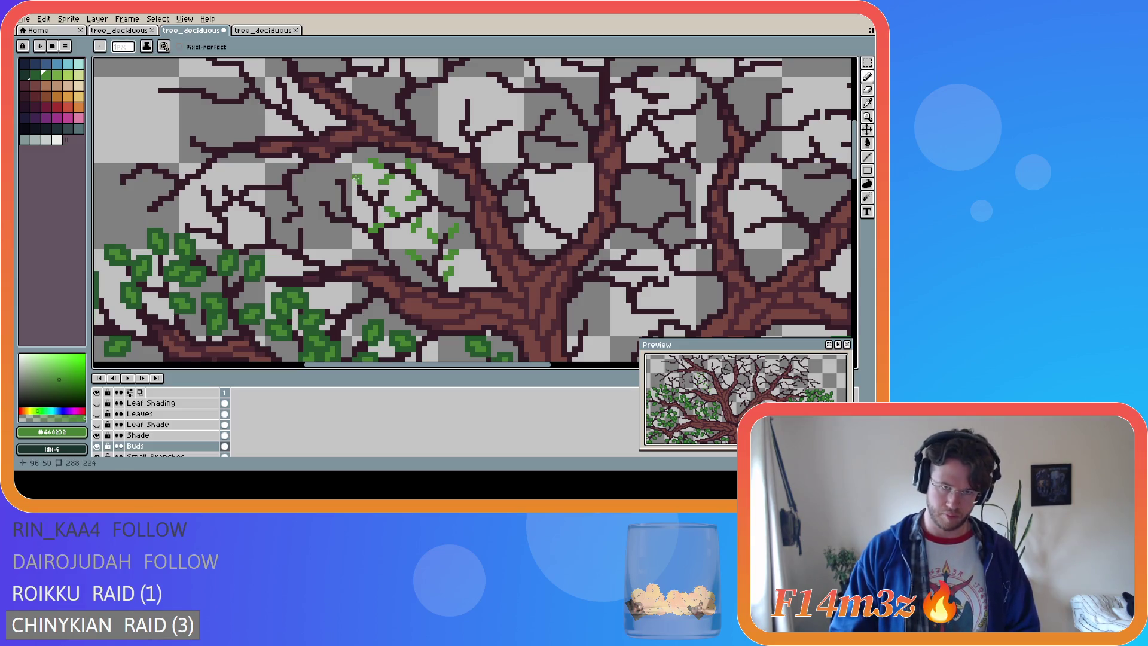
{"action": "left_click_drag", "start_coordinate": [358, 179], "coordinate": [354, 172]}
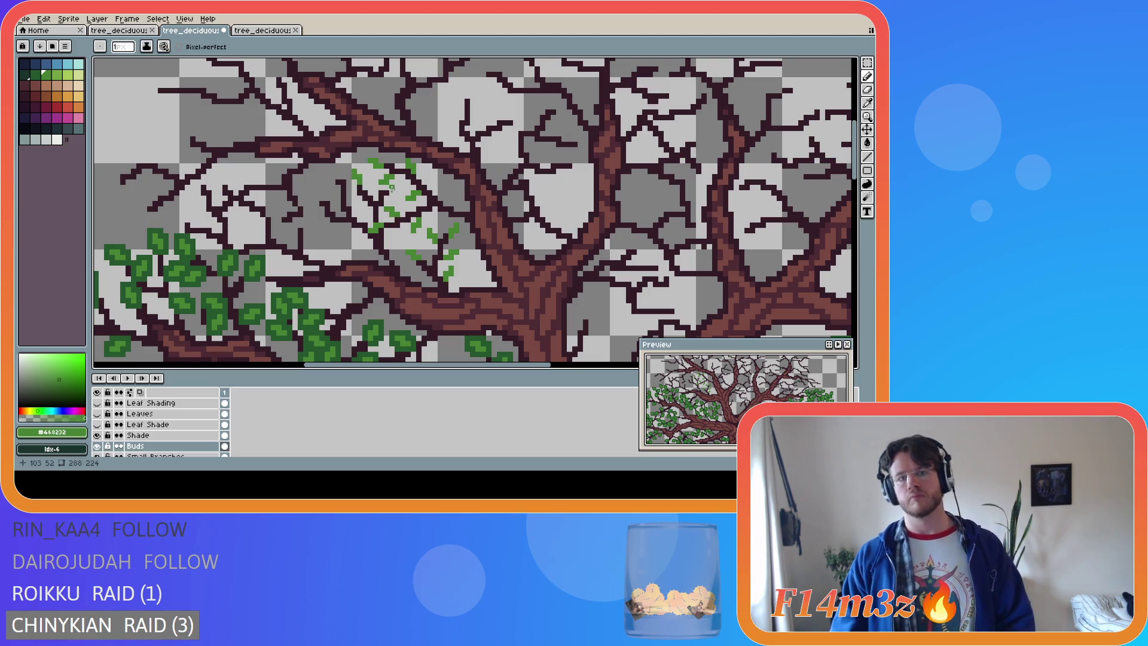
{"action": "left_click", "coordinate": [397, 189]}
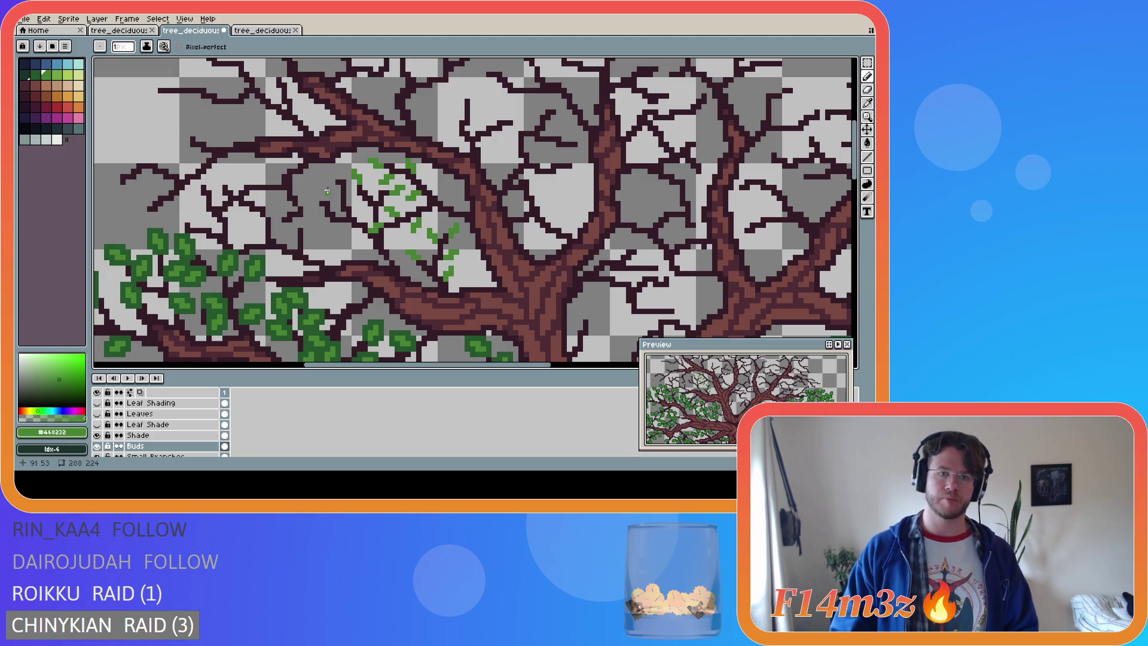
{"action": "key", "text": "ctrl"}
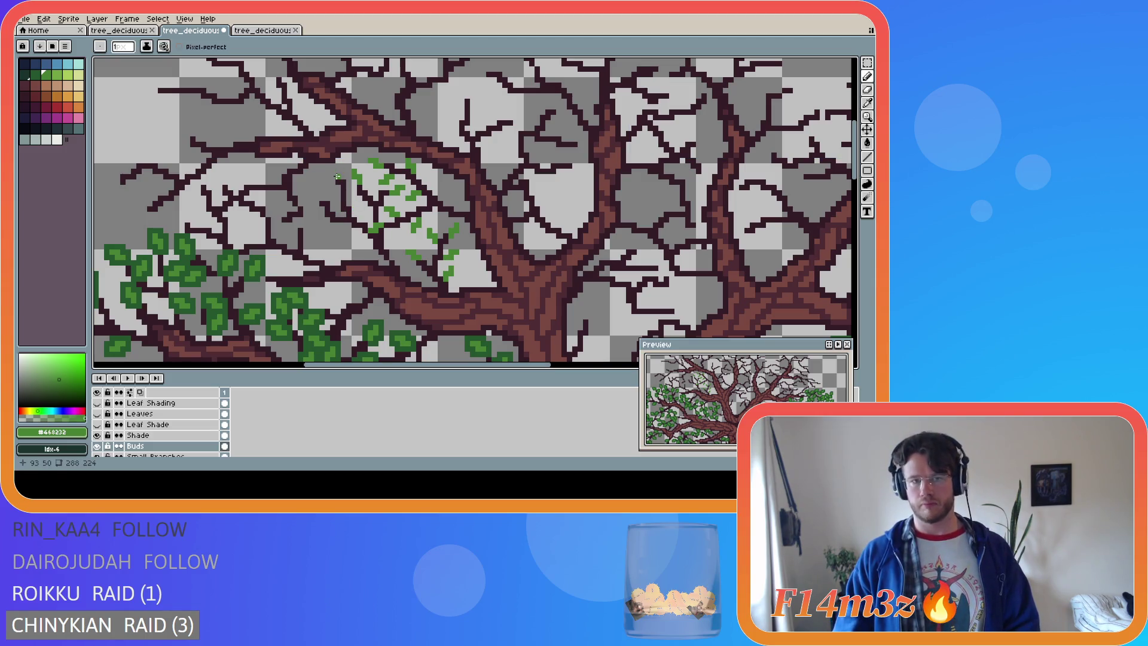
{"action": "left_click_drag", "start_coordinate": [333, 172], "coordinate": [327, 173]}
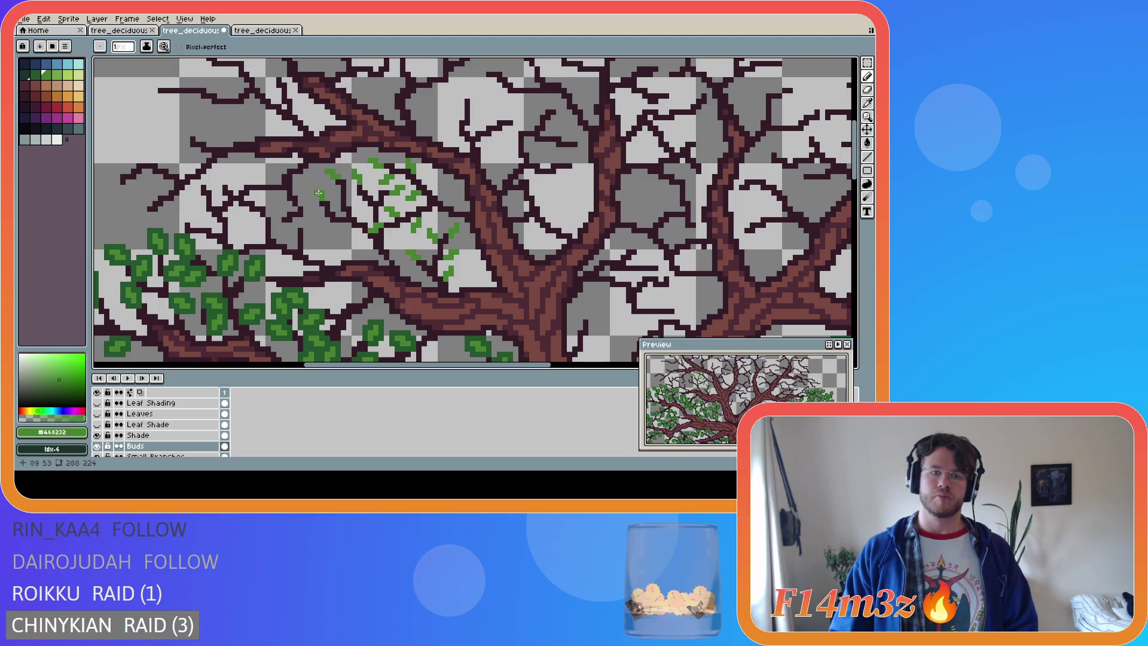
{"action": "left_click", "coordinate": [318, 194]}
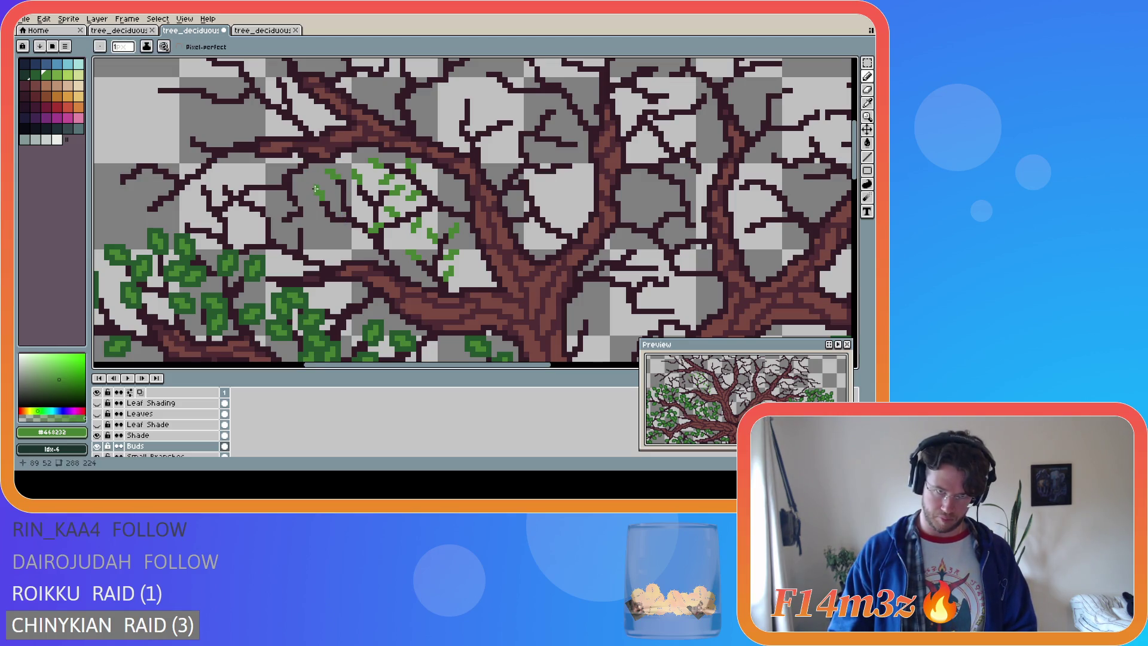
{"action": "key", "text": "ctrl"}
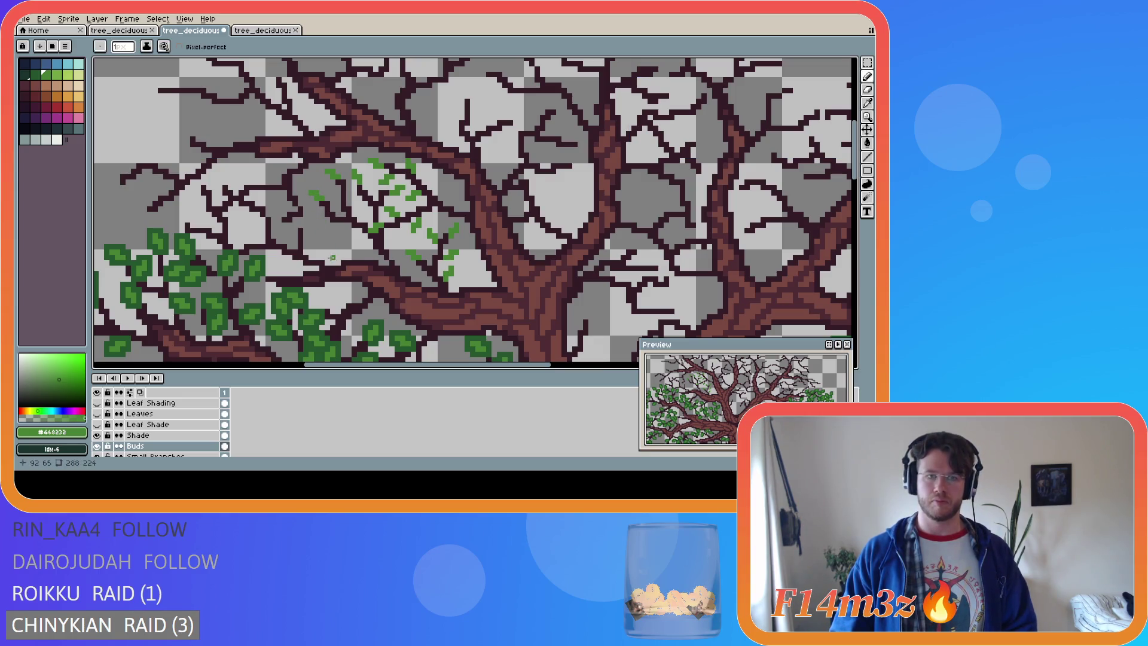
{"action": "left_click", "coordinate": [320, 223]}
{"action": "key", "text": "i"}
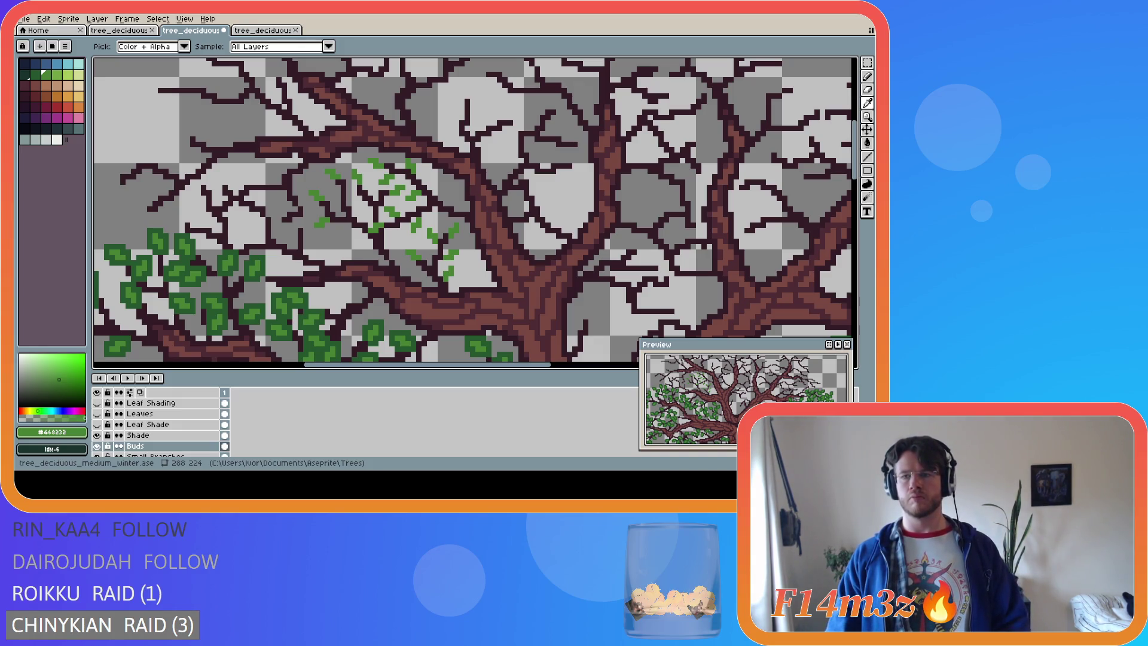
Paint a short bud stroke on a left twig and save the tree file
{"action": "key", "text": "b"}
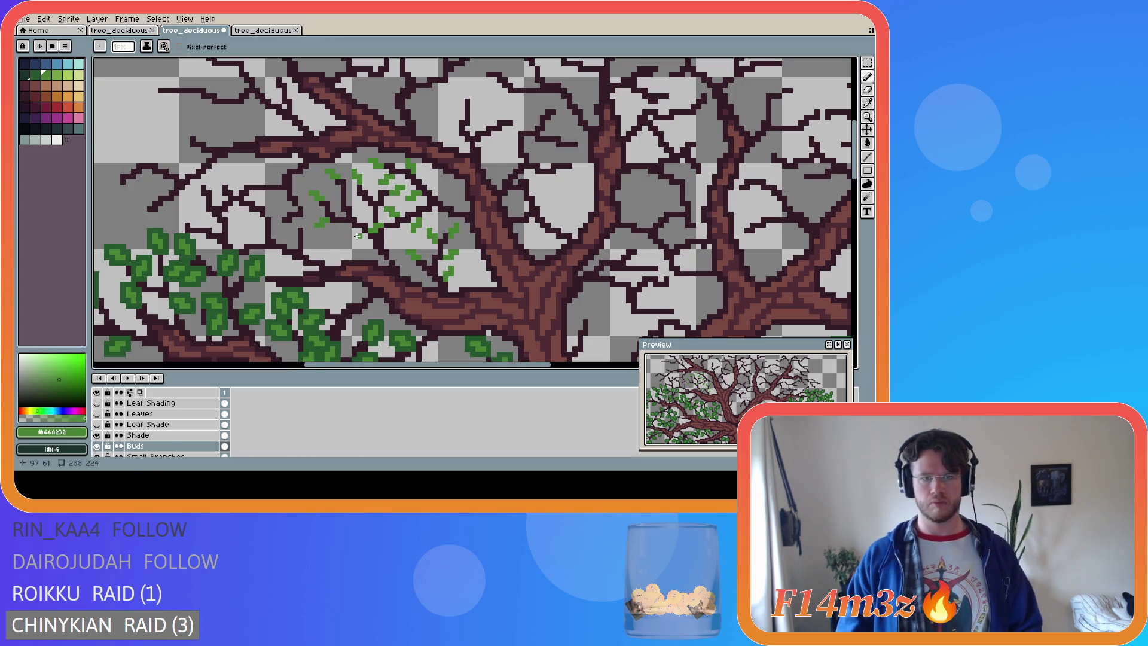
{"action": "left_click_drag", "start_coordinate": [362, 235], "coordinate": [353, 239]}
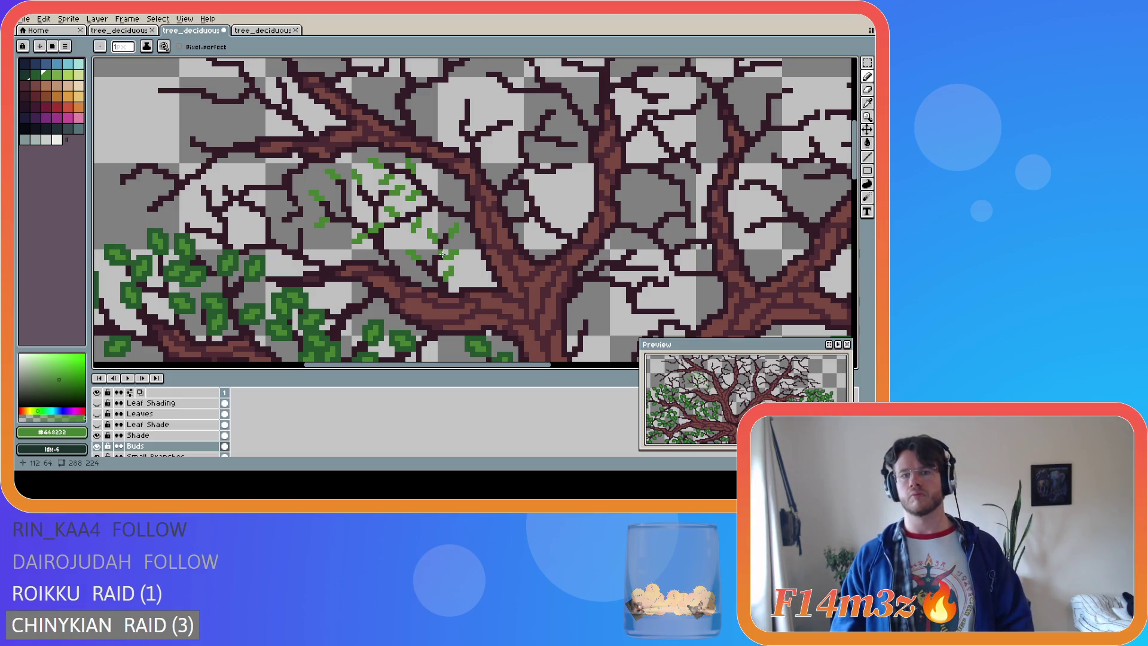
{"action": "key", "text": "e"}
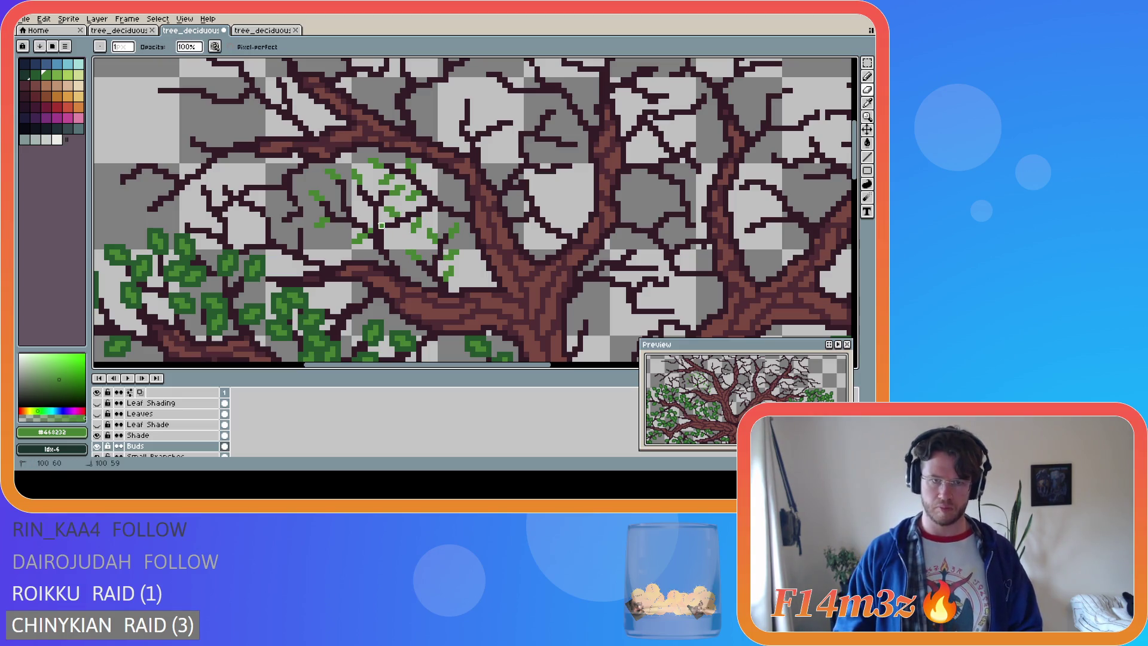
{"action": "key", "text": "b"}
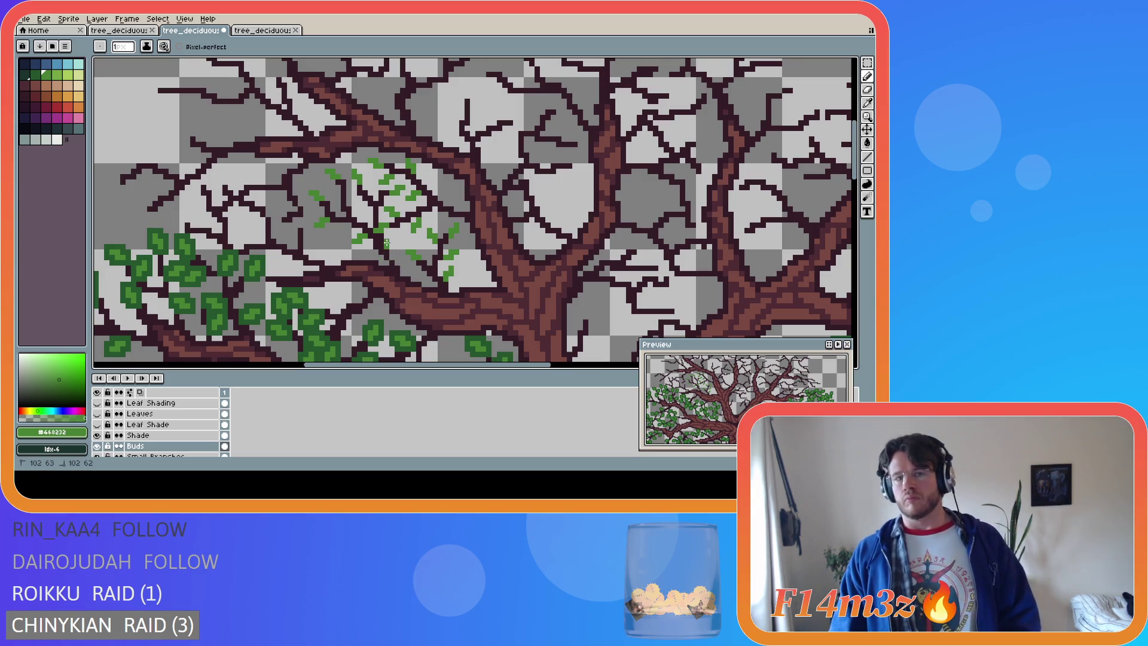
{"action": "key", "text": "v"}
{"action": "key", "text": "b"}
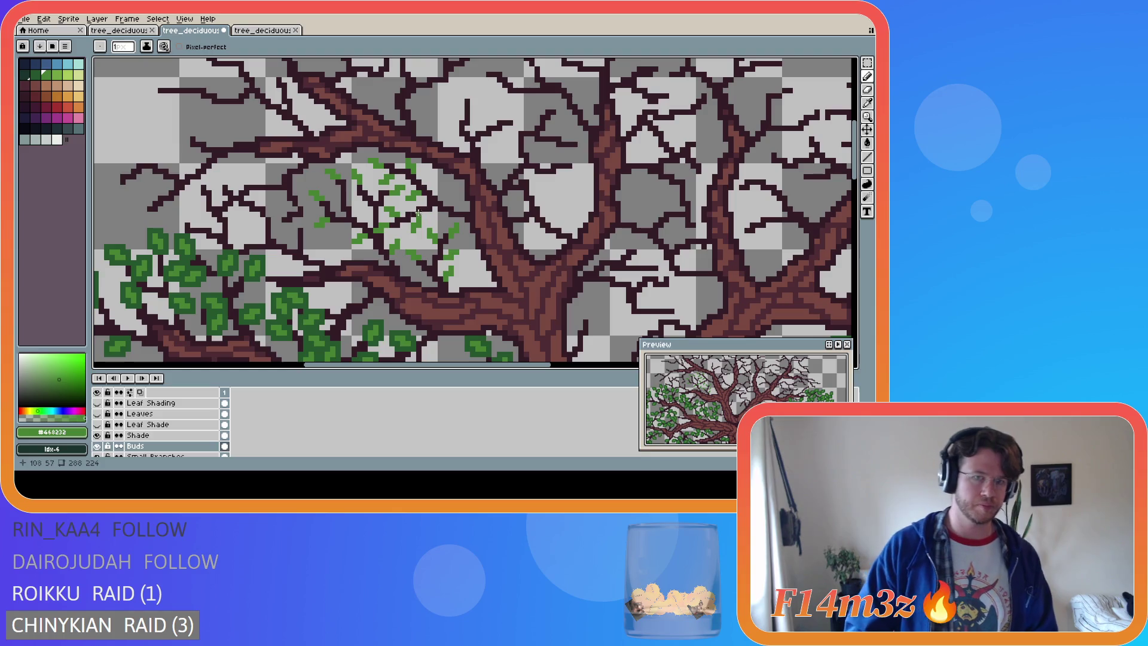
{"action": "key", "text": "l"}
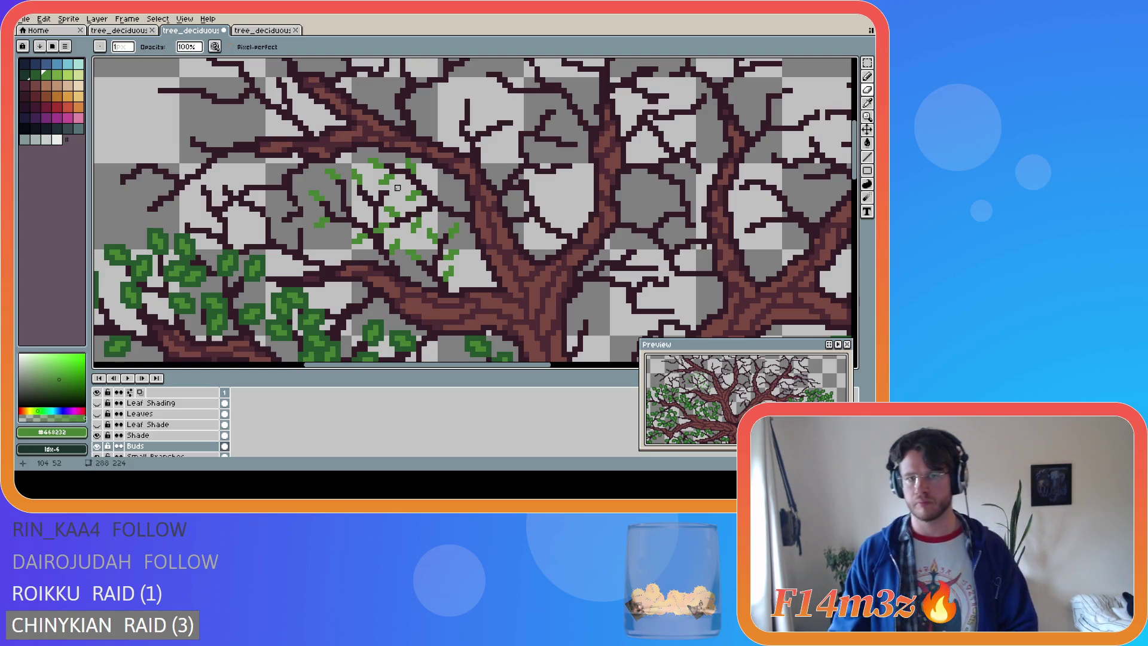
{"action": "key", "text": "b"}
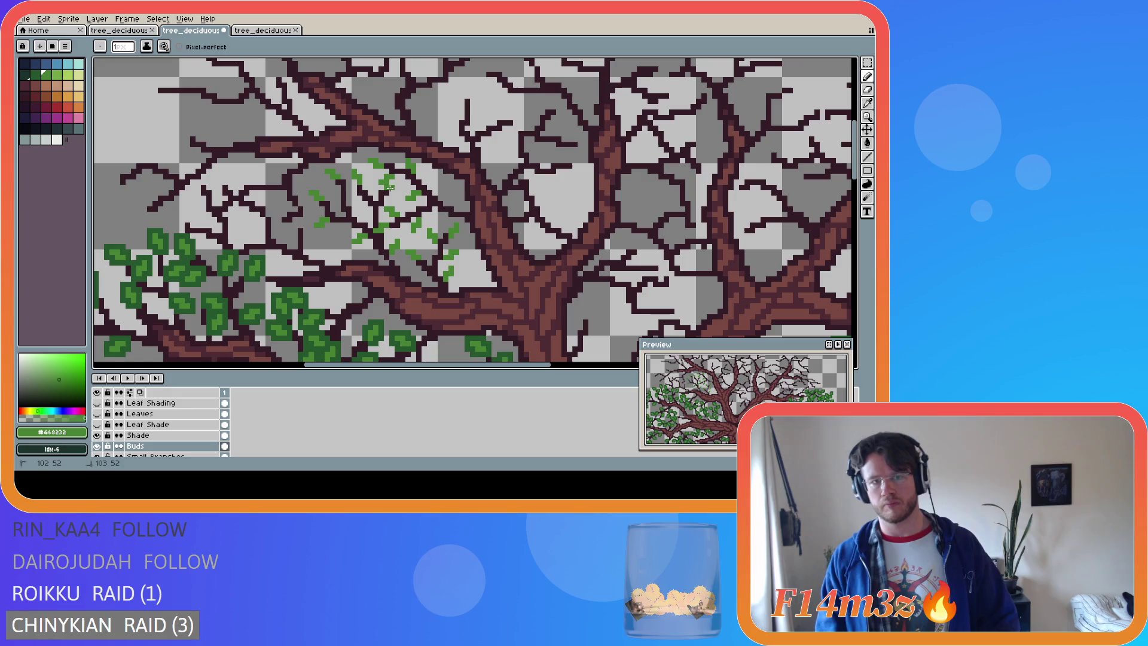
{"action": "key", "text": "v"}
{"action": "key", "text": "ctrl+s"}
{"action": "key", "text": "b"}
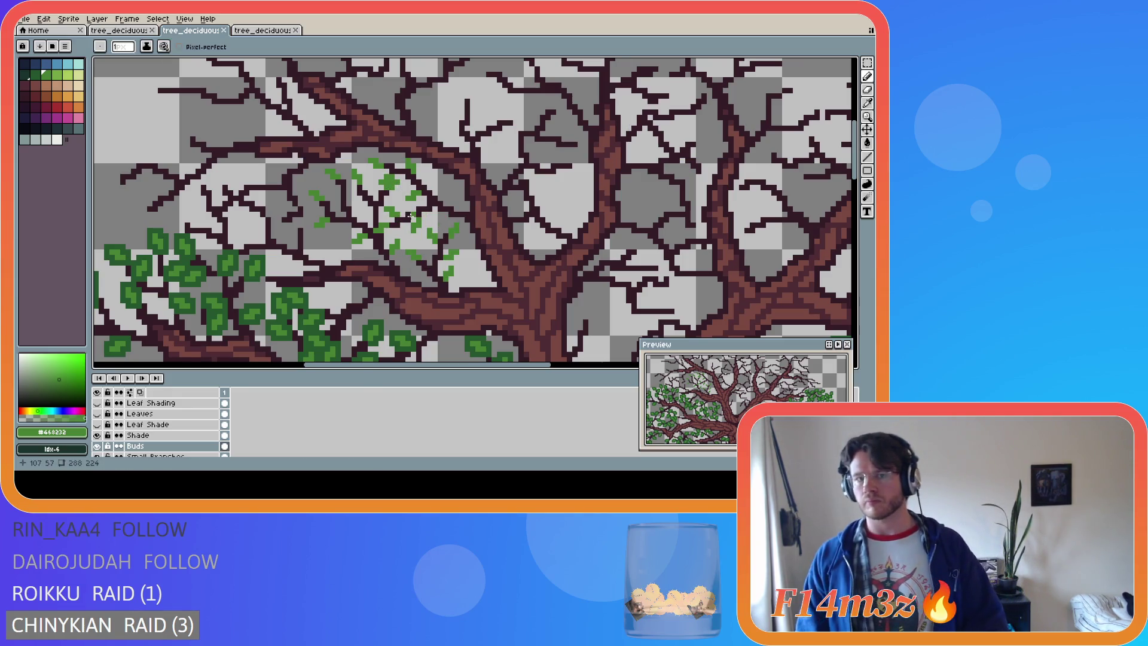
Add bud pixels on an upper twig and one further left, saving between strokes
{"action": "left_click", "coordinate": [447, 195]}
{"action": "key", "text": "ctrl+s"}
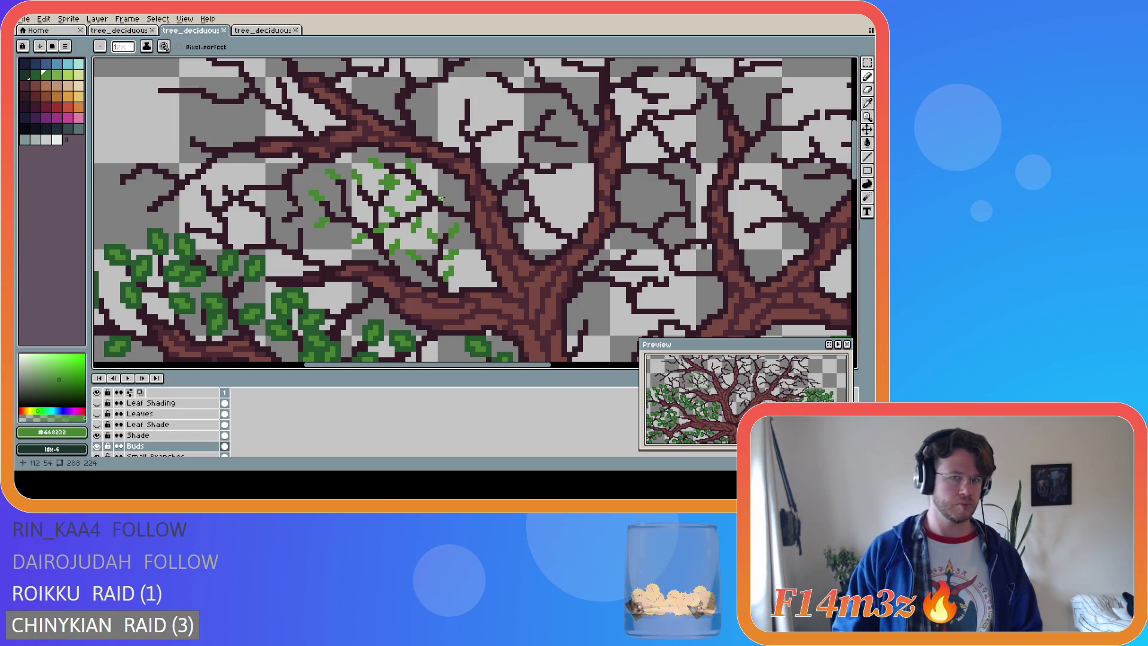
{"action": "left_click", "coordinate": [441, 197]}
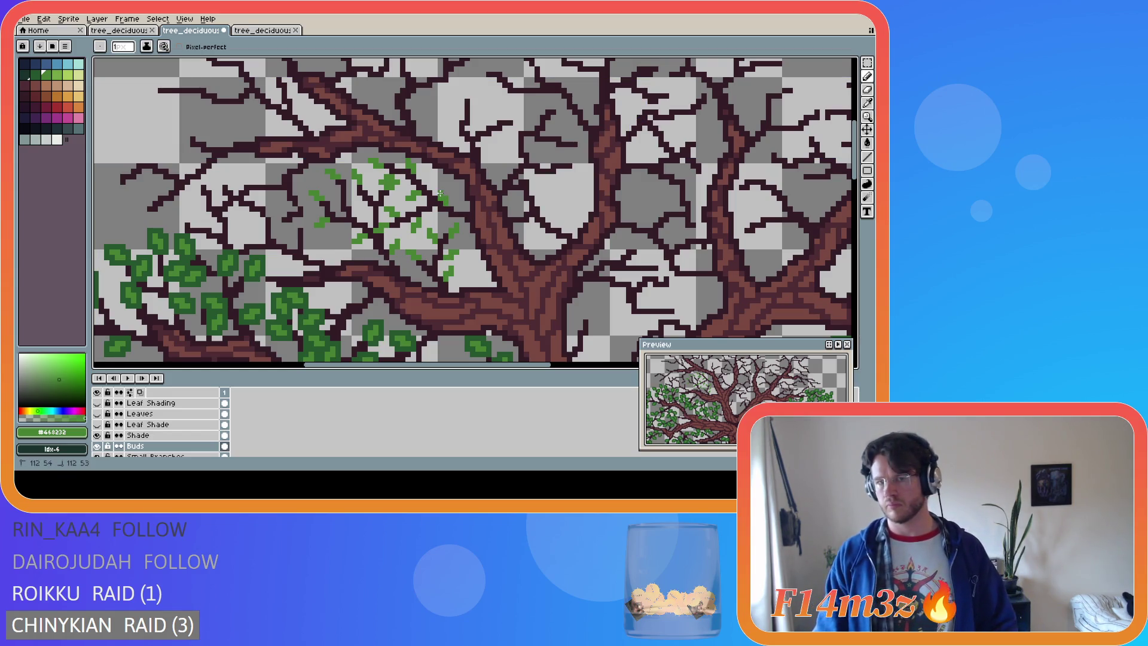
{"action": "key", "text": "v"}
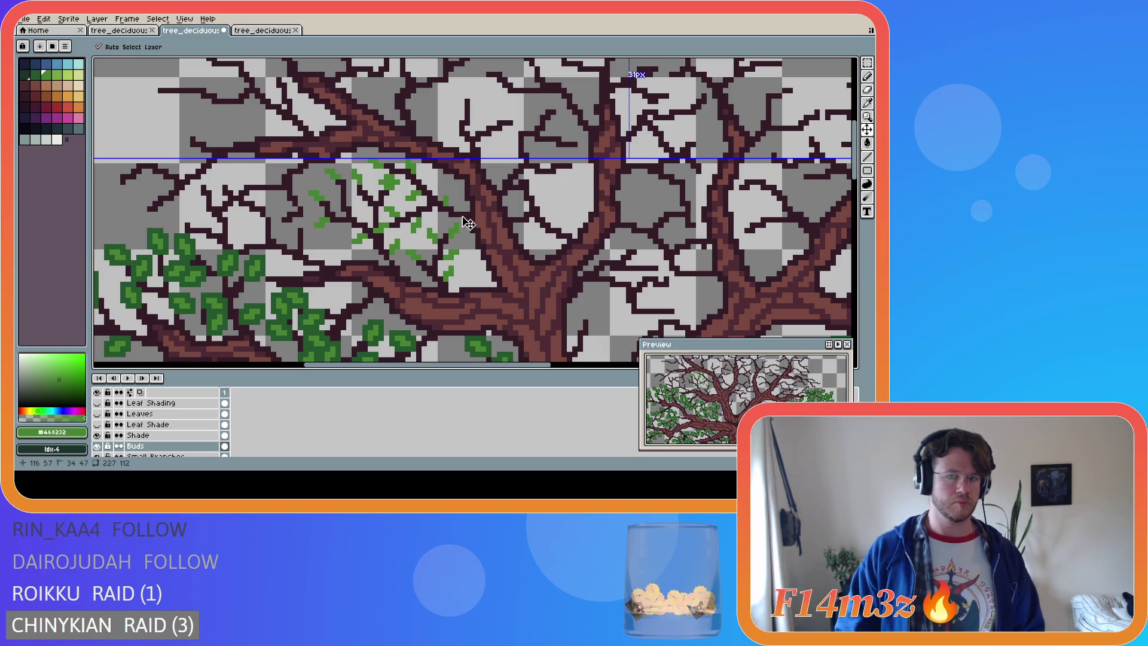
{"action": "key", "text": "b"}
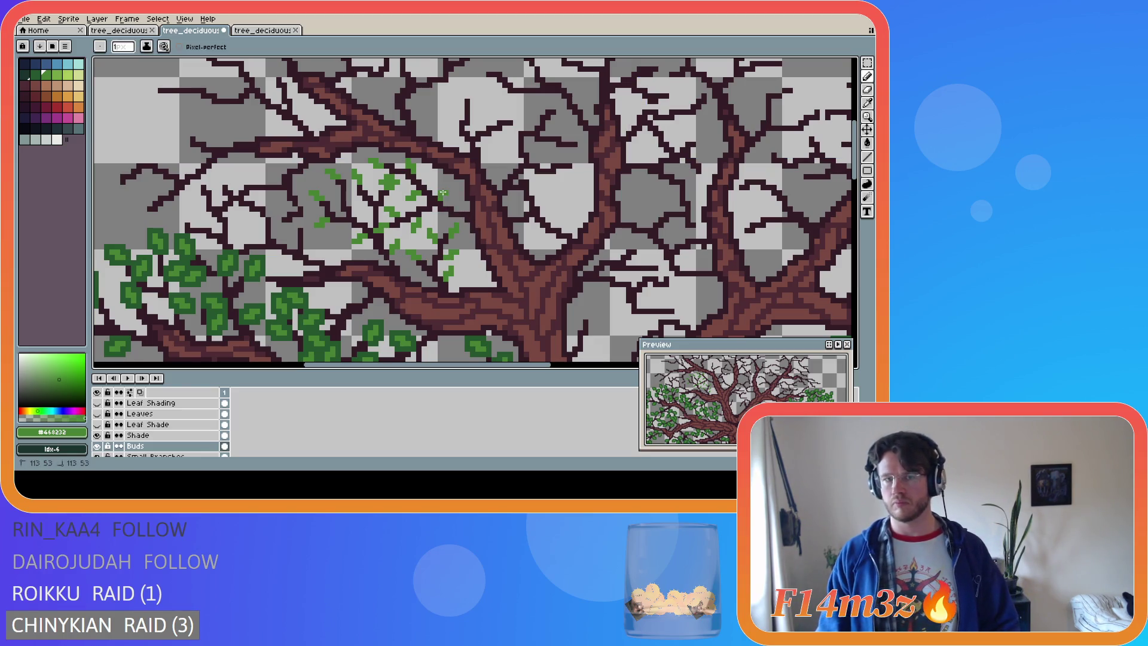
{"action": "key", "text": "ctrl+s"}
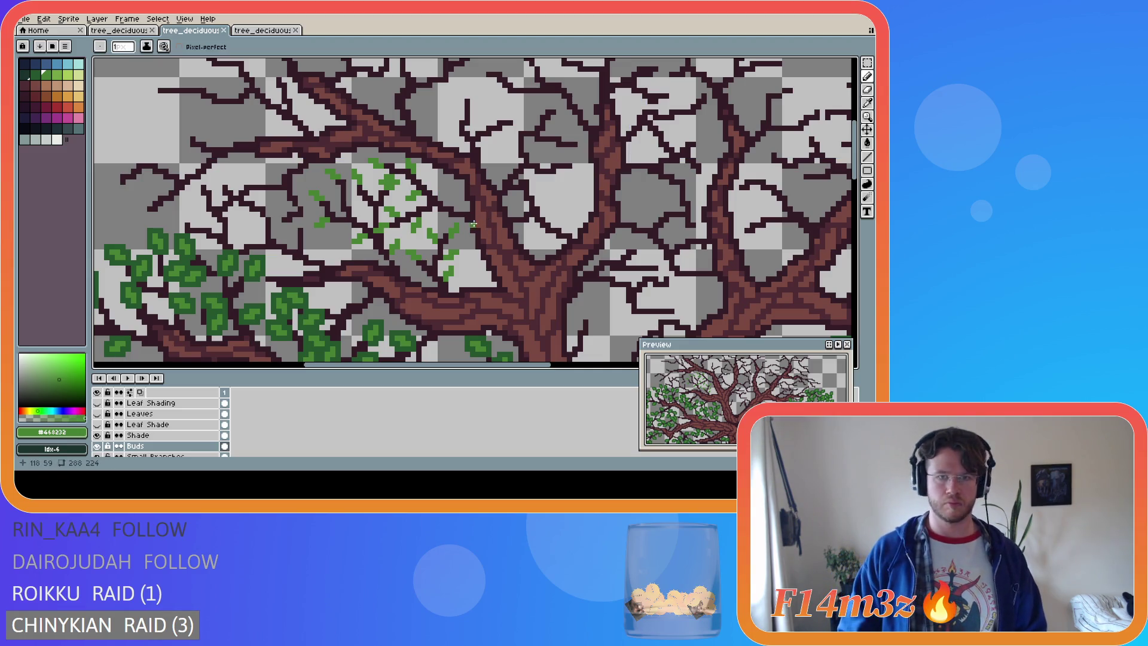
{"action": "left_click", "coordinate": [445, 201]}
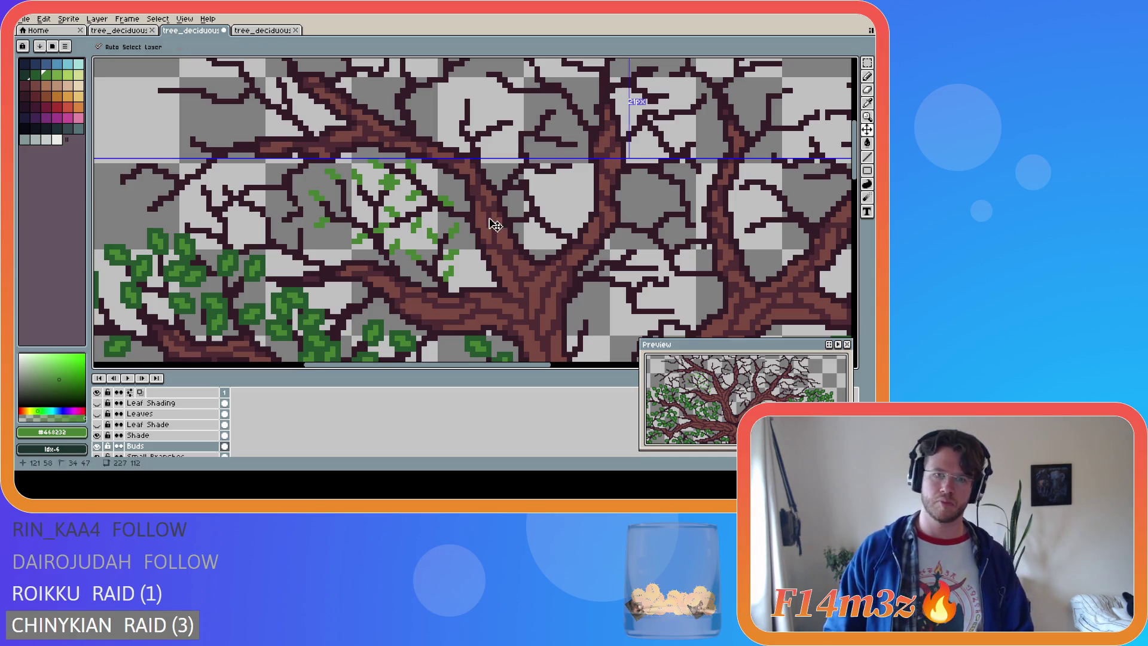
{"action": "key", "text": "ctrl+s"}
{"action": "left_click", "coordinate": [443, 193]}
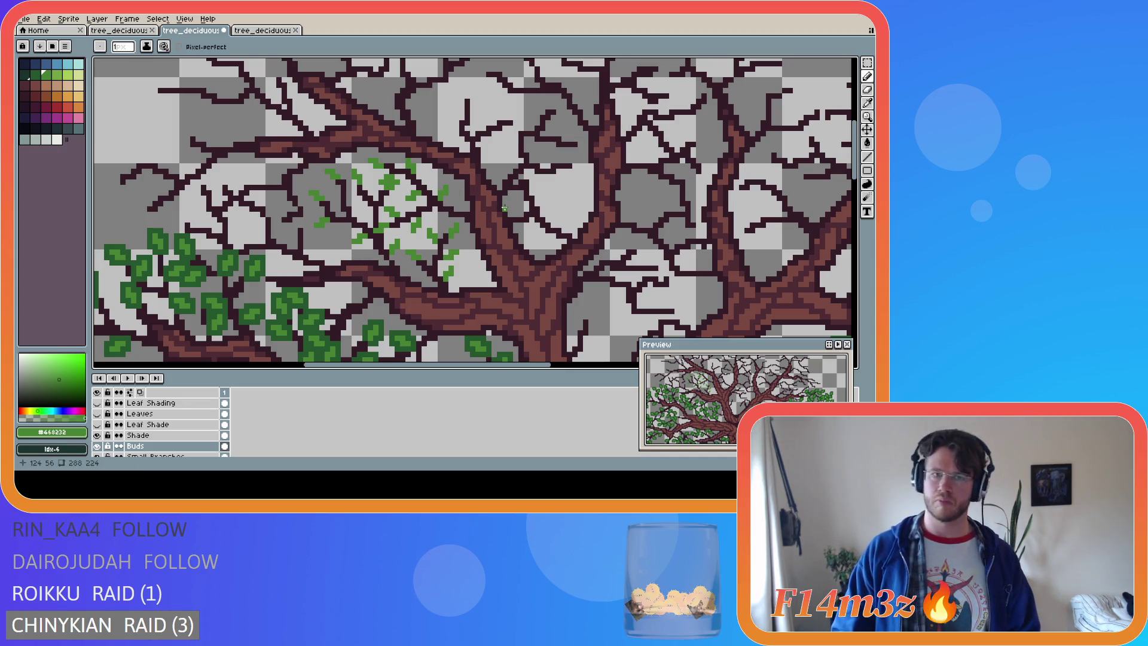
{"action": "key", "text": "ctrl+s"}
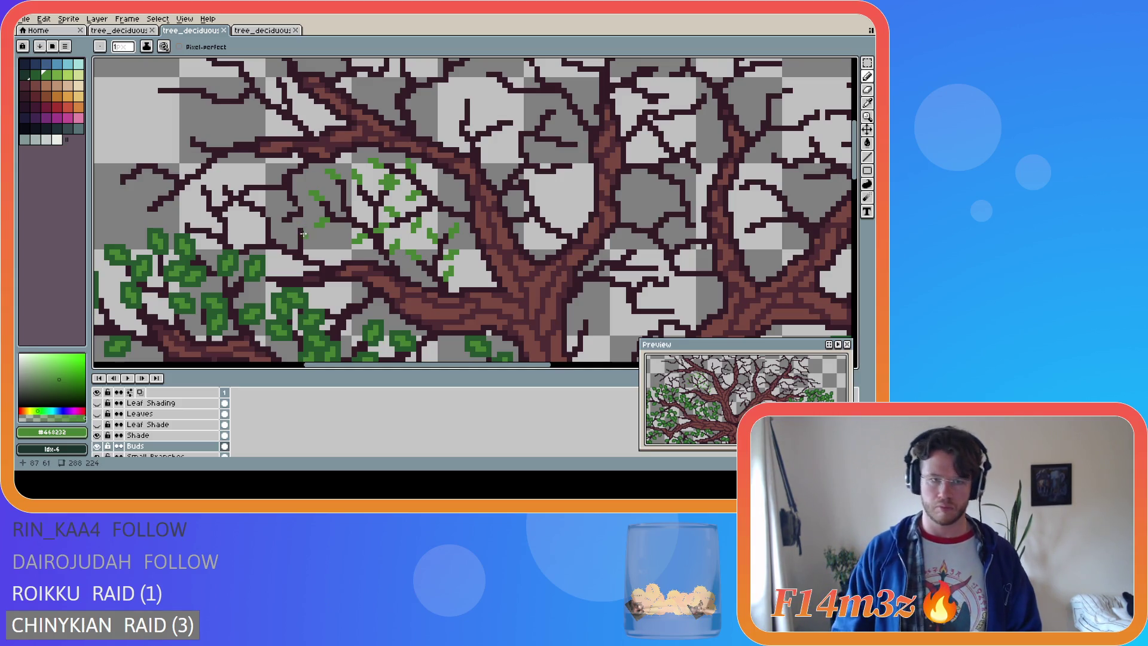
{"action": "left_click", "coordinate": [301, 222]}
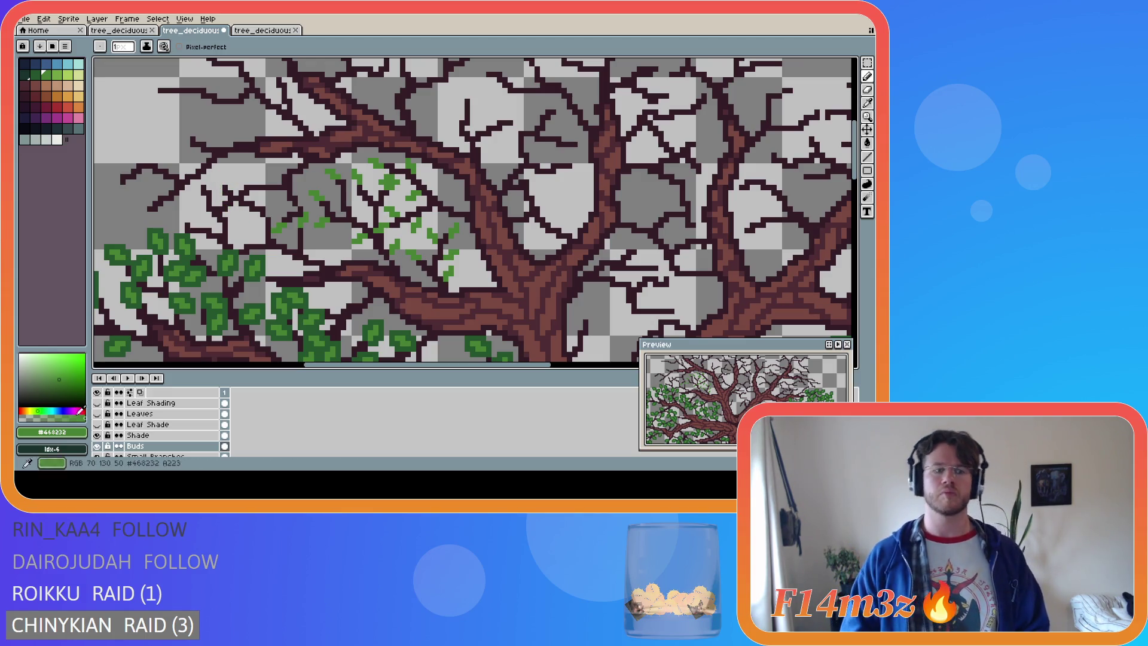
Check the Buds layer against bare branches, then dot buds along the left twigs
{"action": "left_click", "coordinate": [96, 446]}
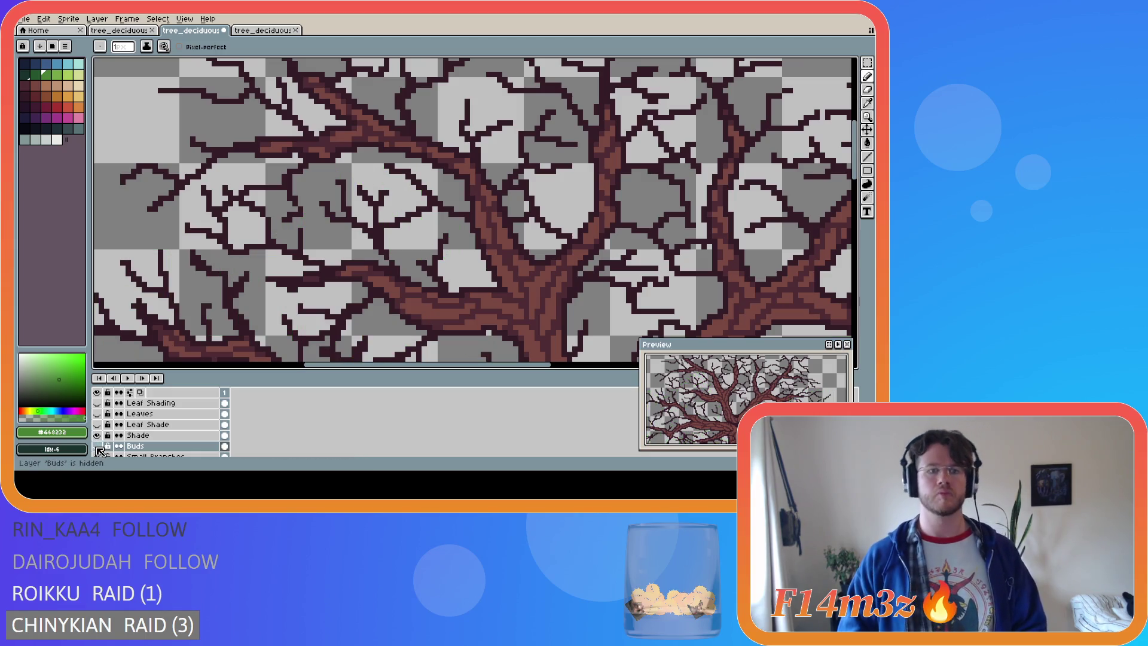
{"action": "left_click", "coordinate": [98, 447]}
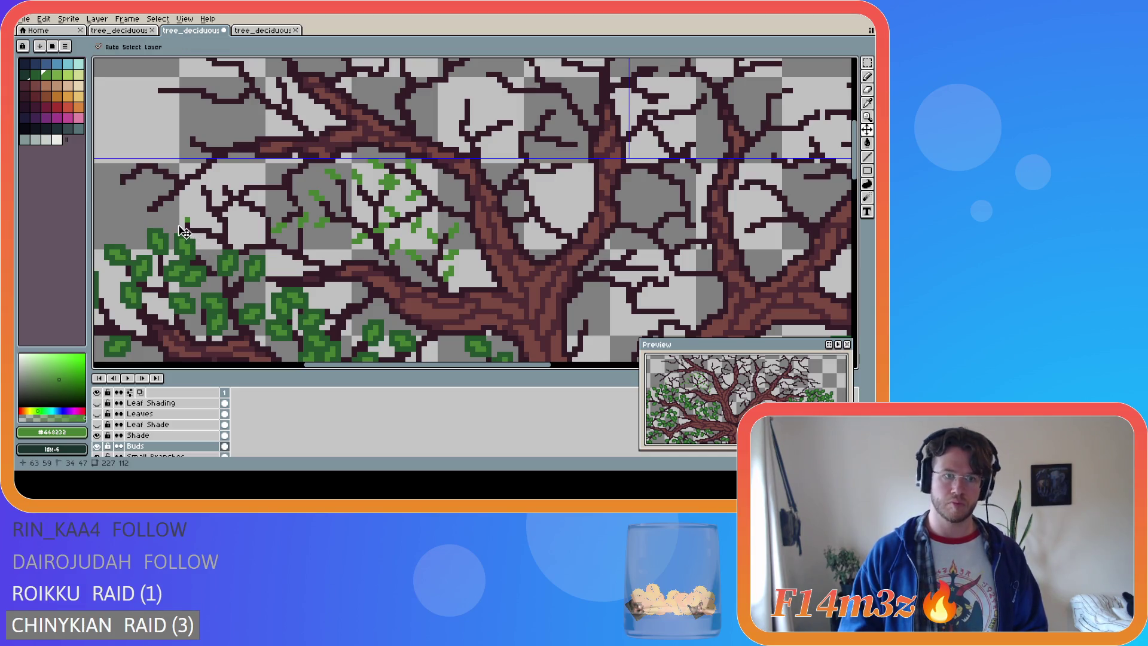
{"action": "left_click_drag", "start_coordinate": [181, 225], "coordinate": [178, 214]}
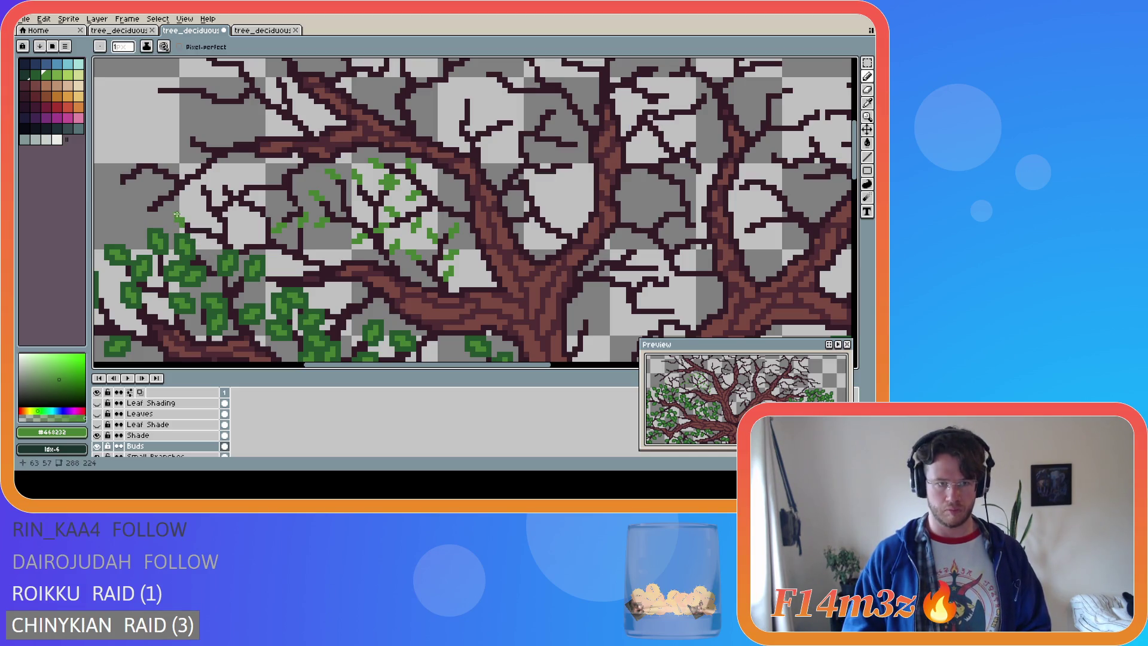
{"action": "left_click", "coordinate": [184, 217]}
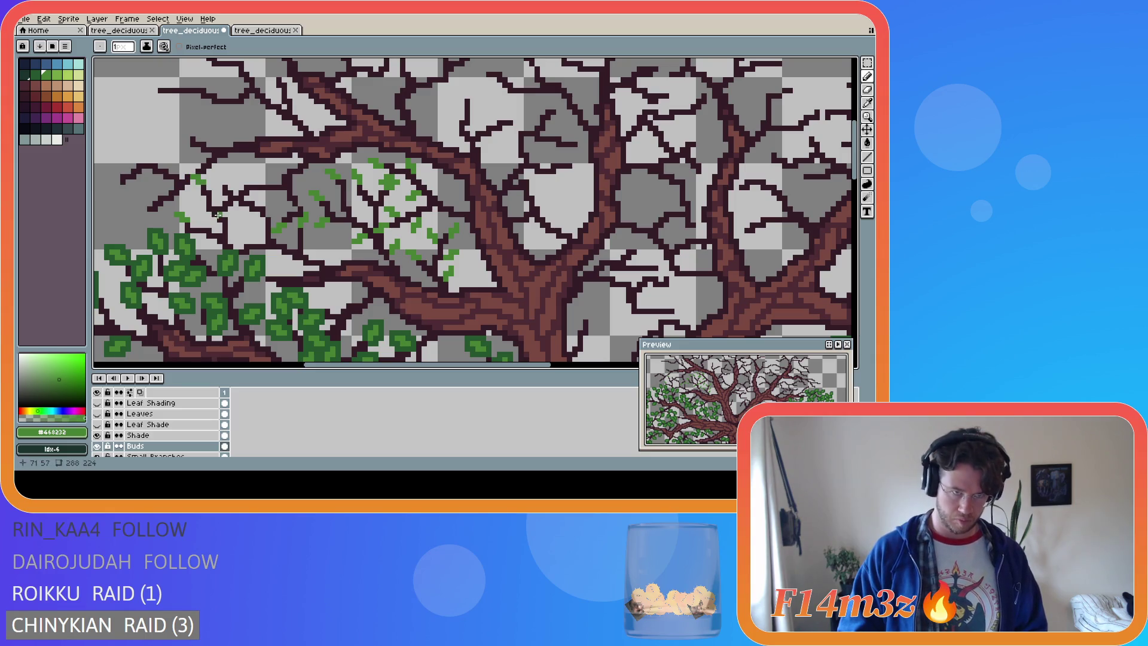
{"action": "left_click", "coordinate": [203, 210]}
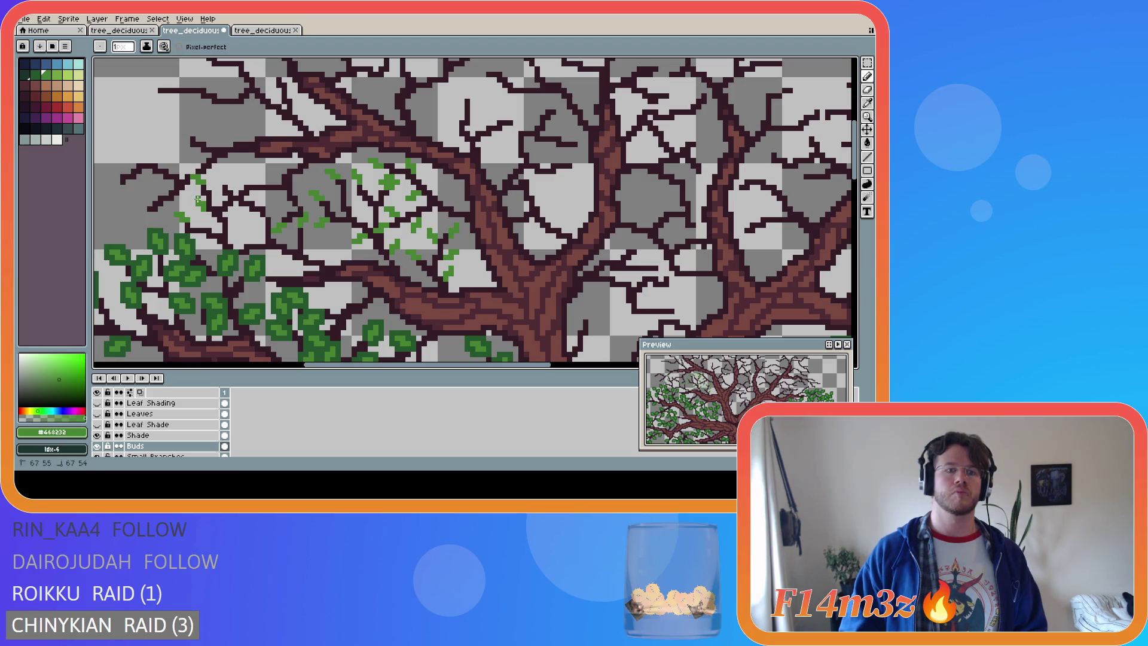
{"action": "left_click", "coordinate": [231, 221]}
{"action": "left_click", "coordinate": [233, 219]}
{"action": "left_click", "coordinate": [236, 215]}
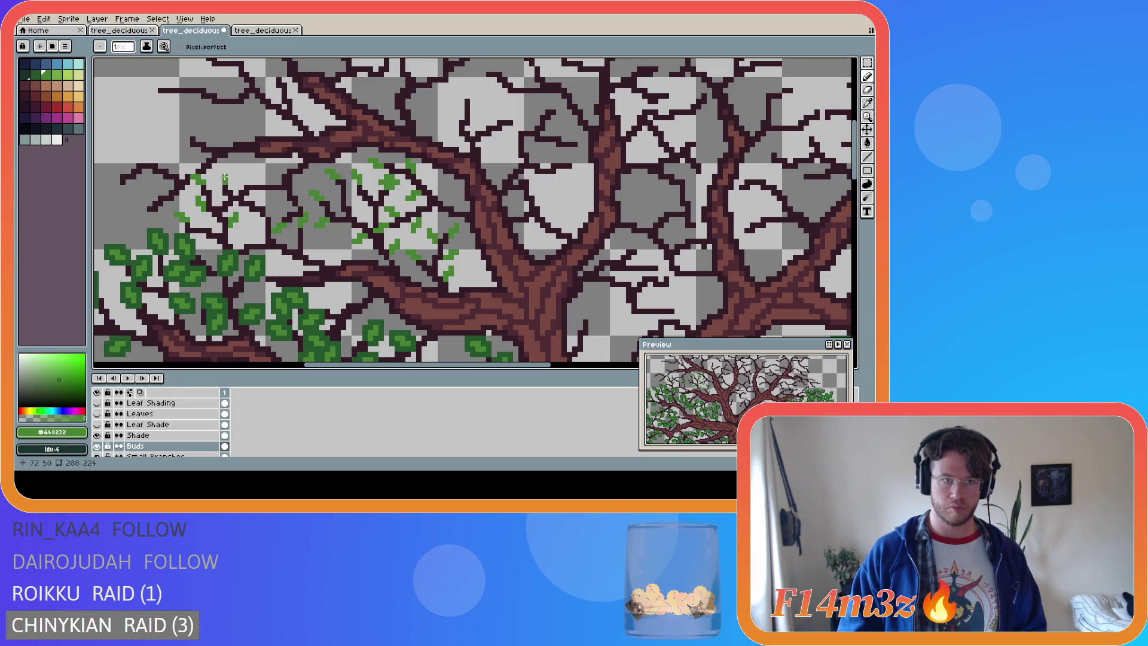
Scatter more bud pixels across the upper-left twigs, then hide the Buds layer
{"action": "left_click", "coordinate": [219, 174]}
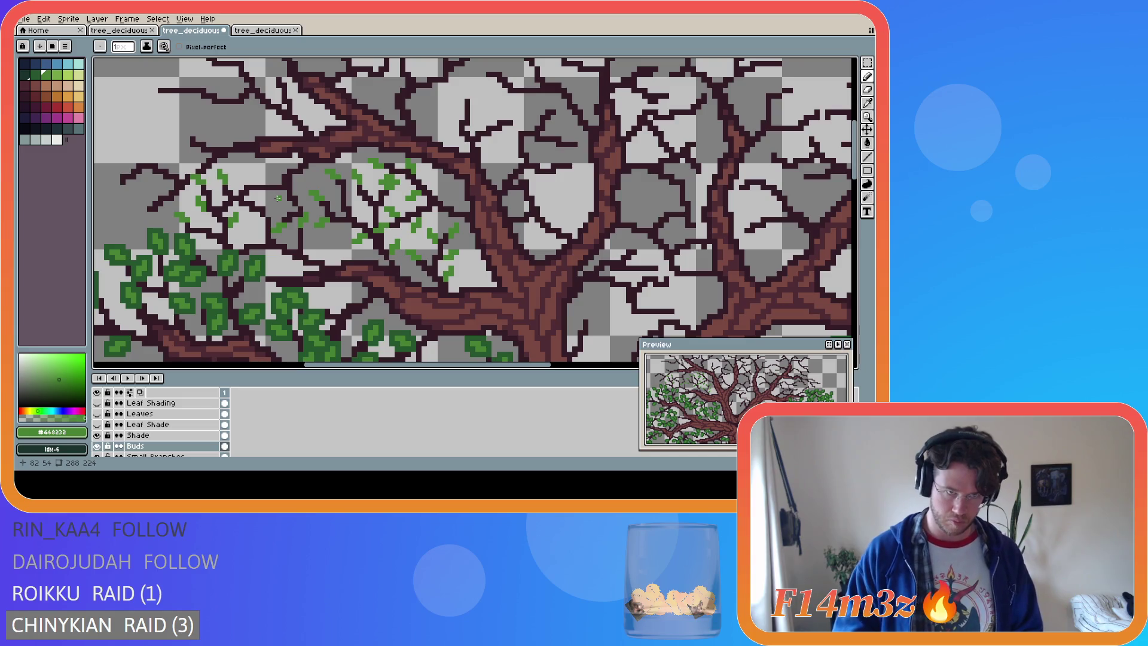
{"action": "key", "text": "ctrl"}
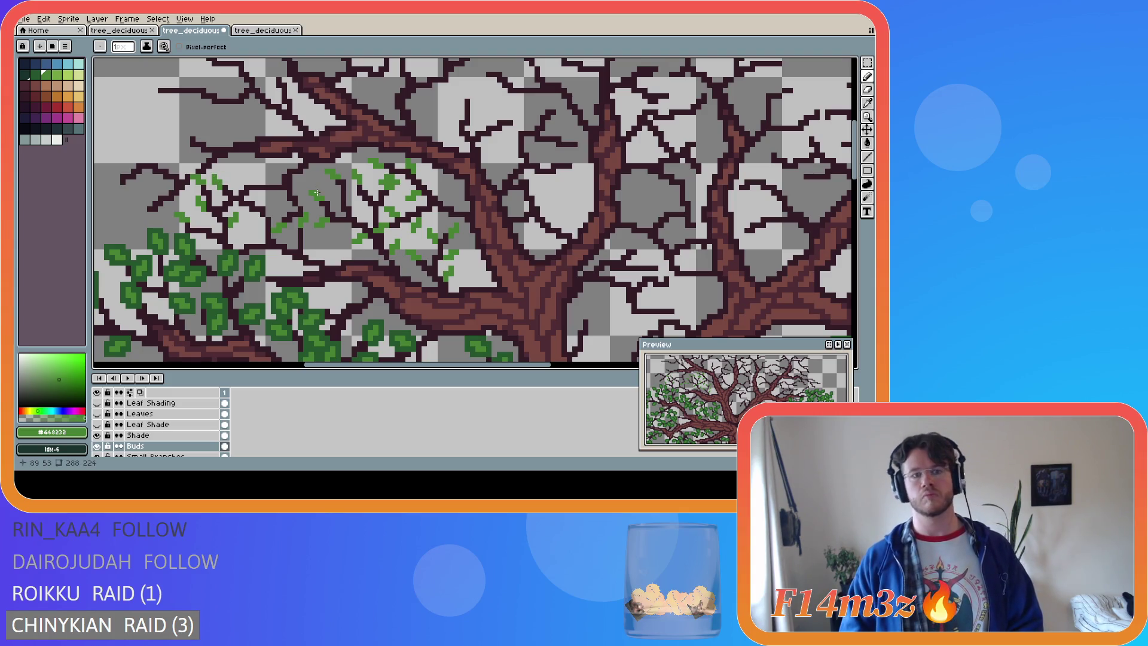
{"action": "left_click", "coordinate": [221, 176]}
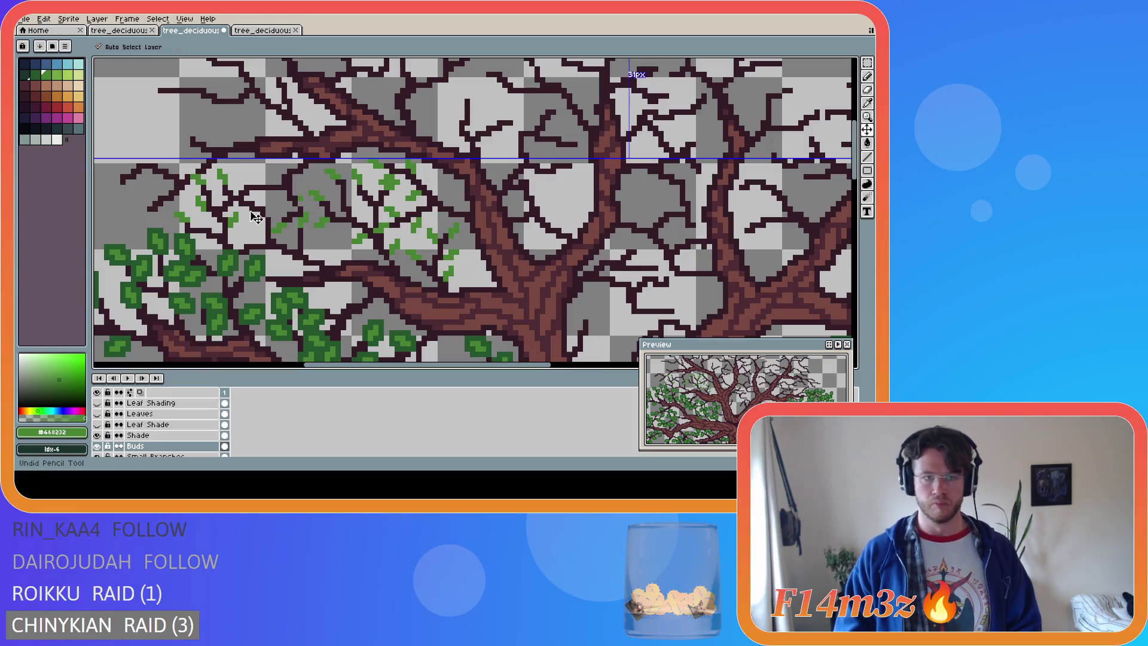
{"action": "left_click", "coordinate": [283, 201]}
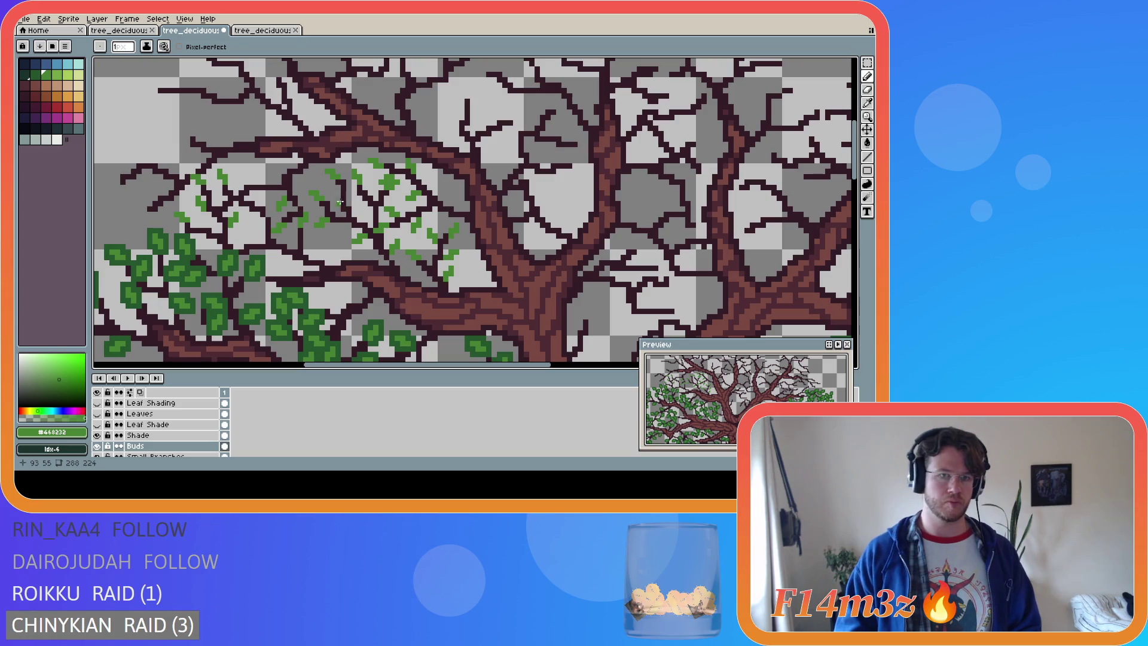
{"action": "left_click", "coordinate": [299, 199]}
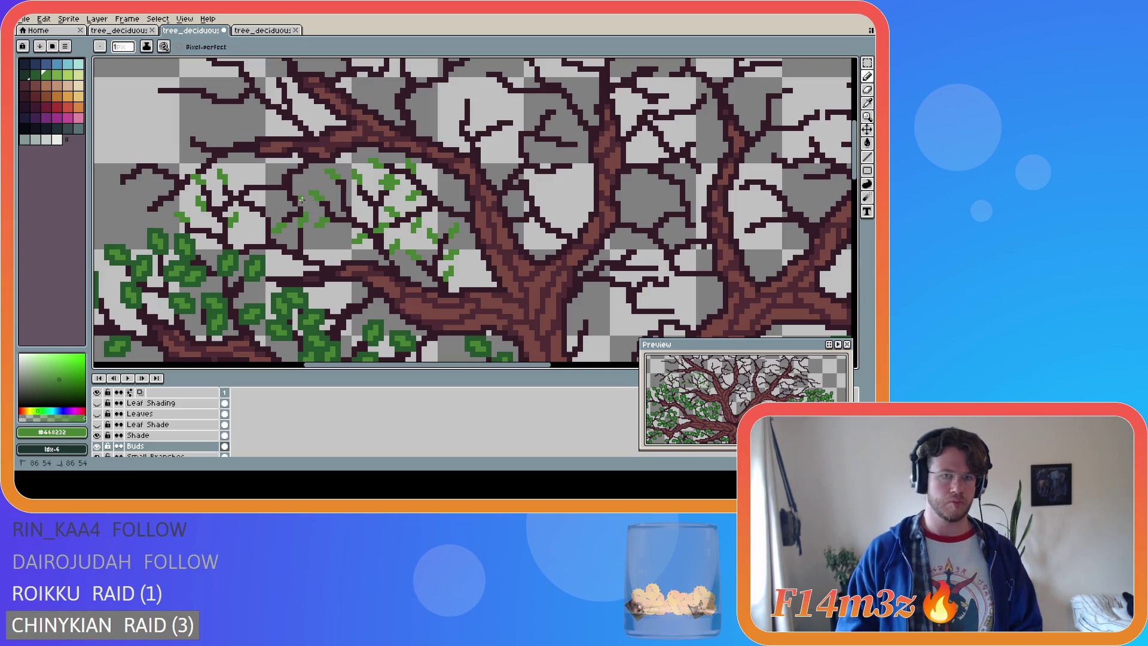
{"action": "left_click_drag", "start_coordinate": [310, 203], "coordinate": [311, 205]}
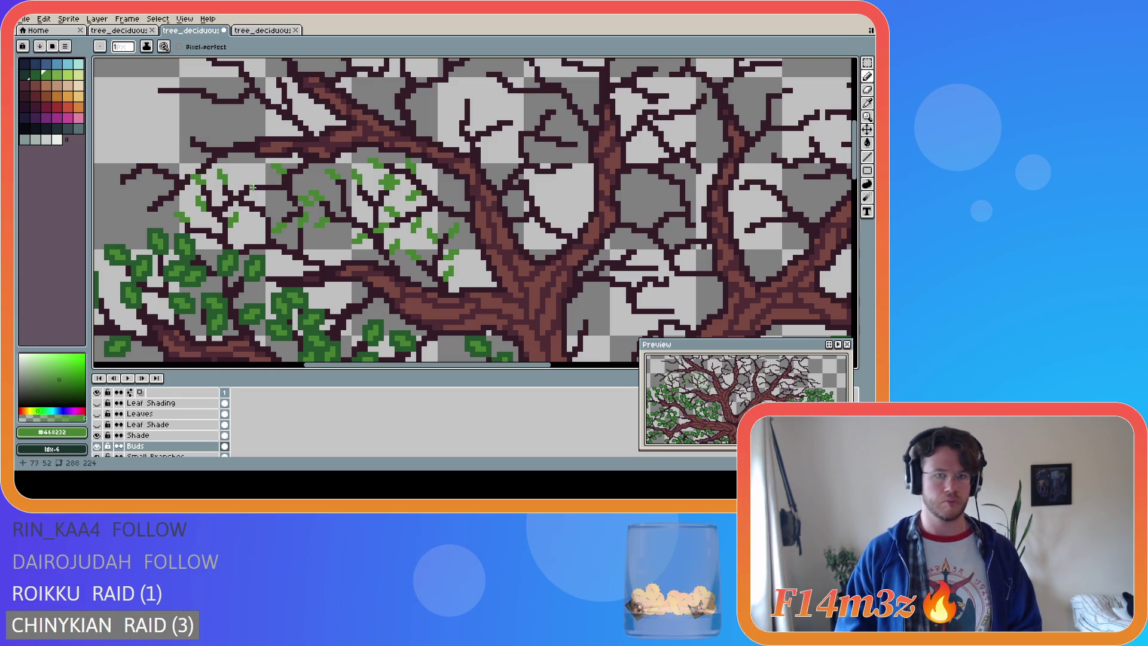
{"action": "left_click", "coordinate": [279, 174]}
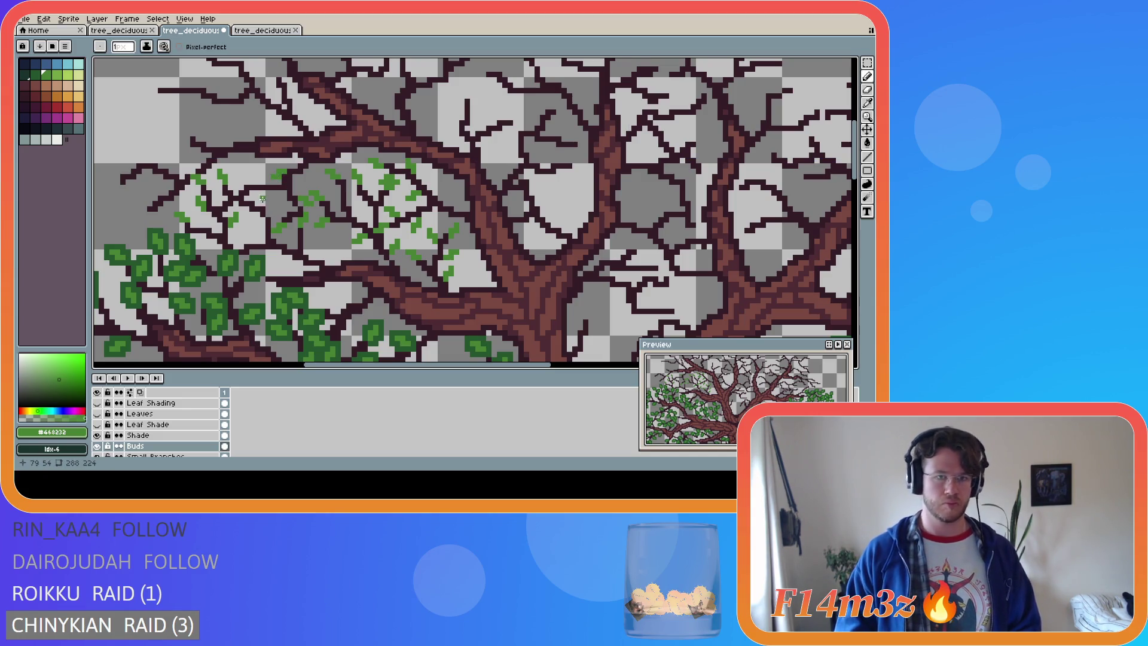
{"action": "left_click", "coordinate": [255, 182]}
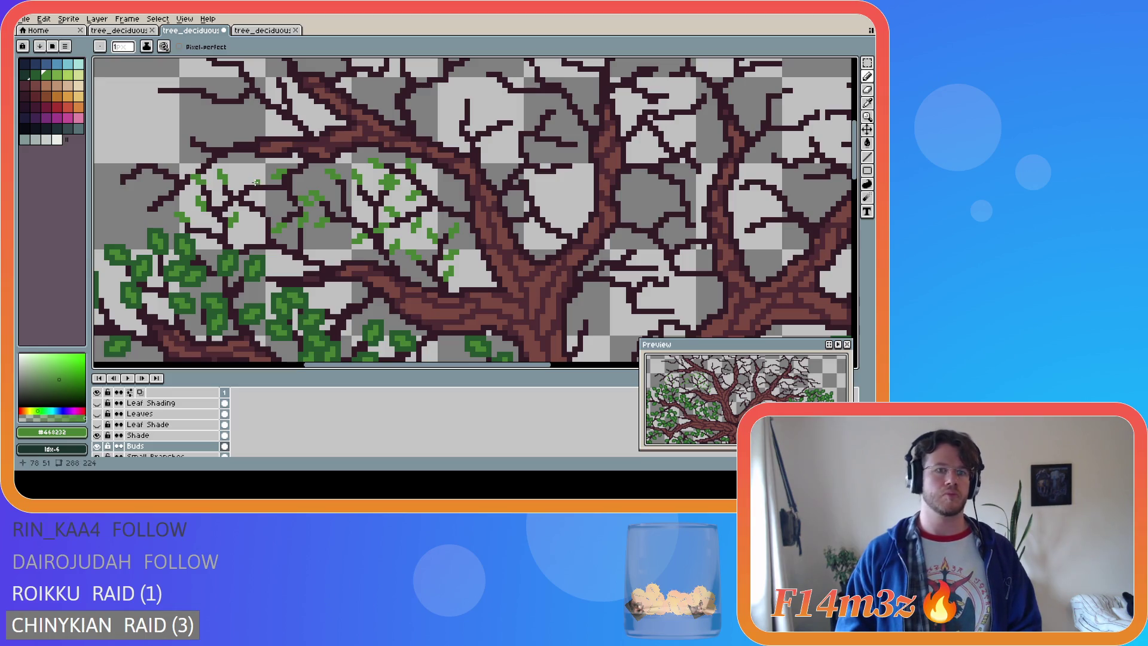
{"action": "left_click", "coordinate": [253, 181]}
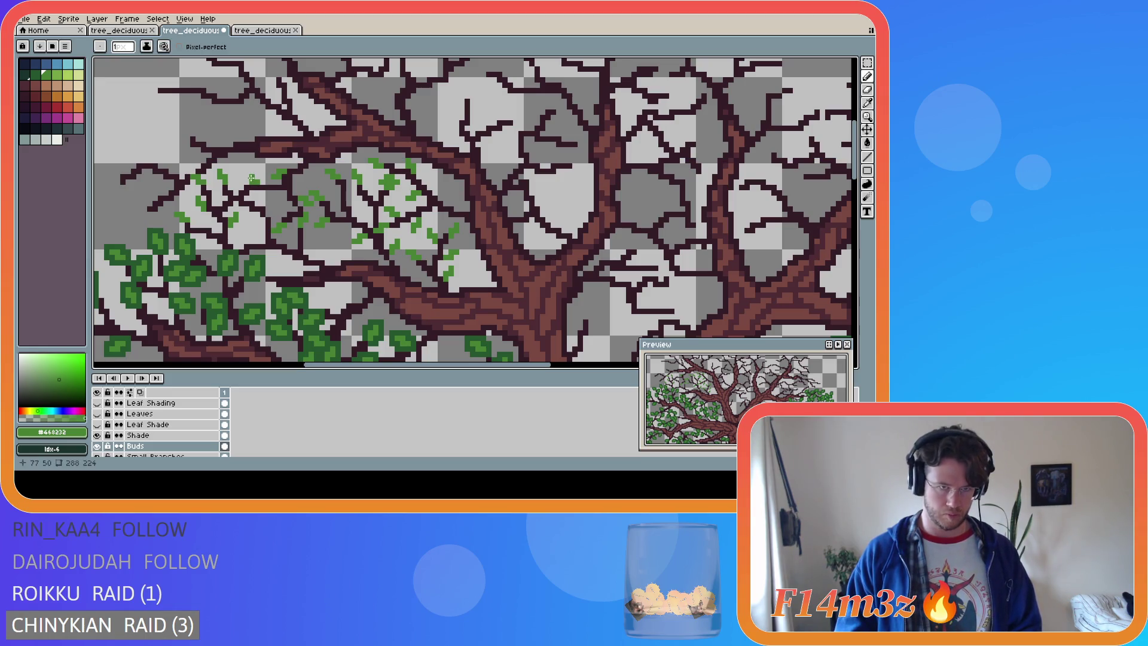
{"action": "key", "text": "v"}
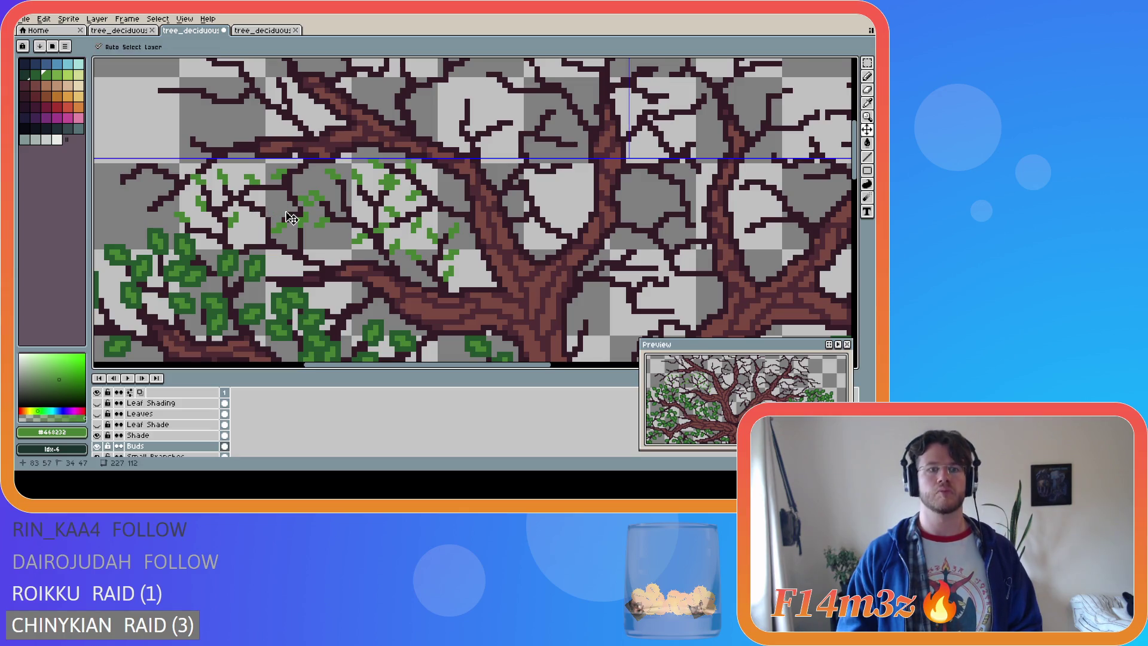
{"action": "key", "text": "b"}
{"action": "left_click", "coordinate": [97, 447]}
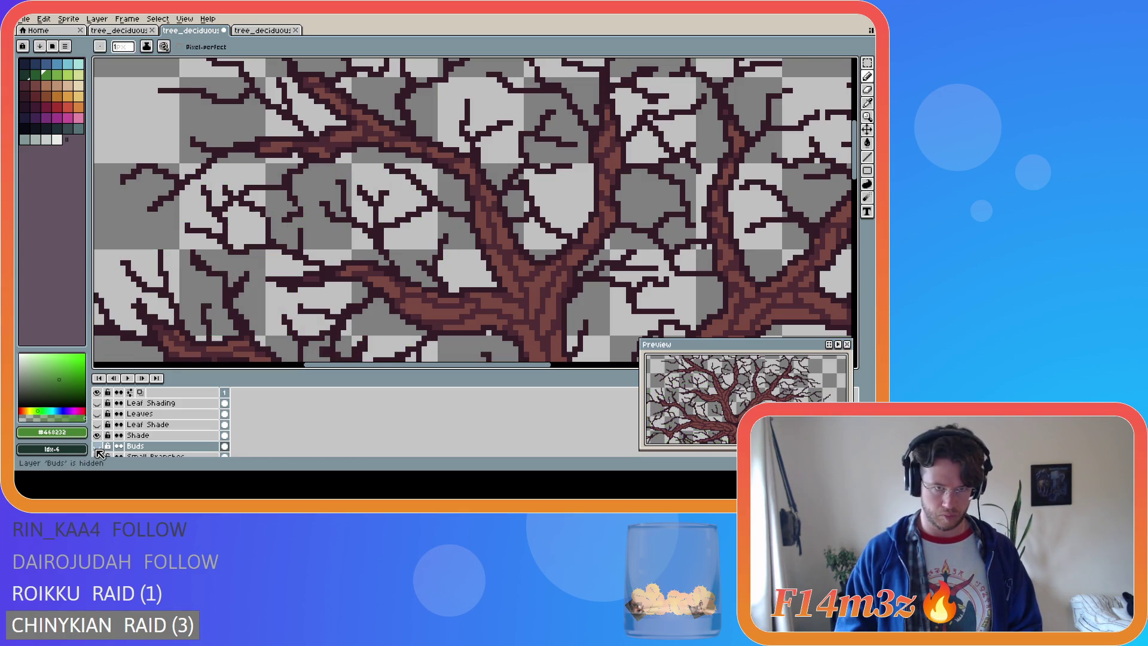
Toggle the Buds layer on and off repeatedly to compare buds with the bare branches
{"action": "left_click", "coordinate": [98, 447]}
{"action": "left_click", "coordinate": [98, 447]}
{"action": "left_click", "coordinate": [97, 448]}
{"action": "left_click", "coordinate": [98, 449]}
{"action": "left_click", "coordinate": [97, 448]}
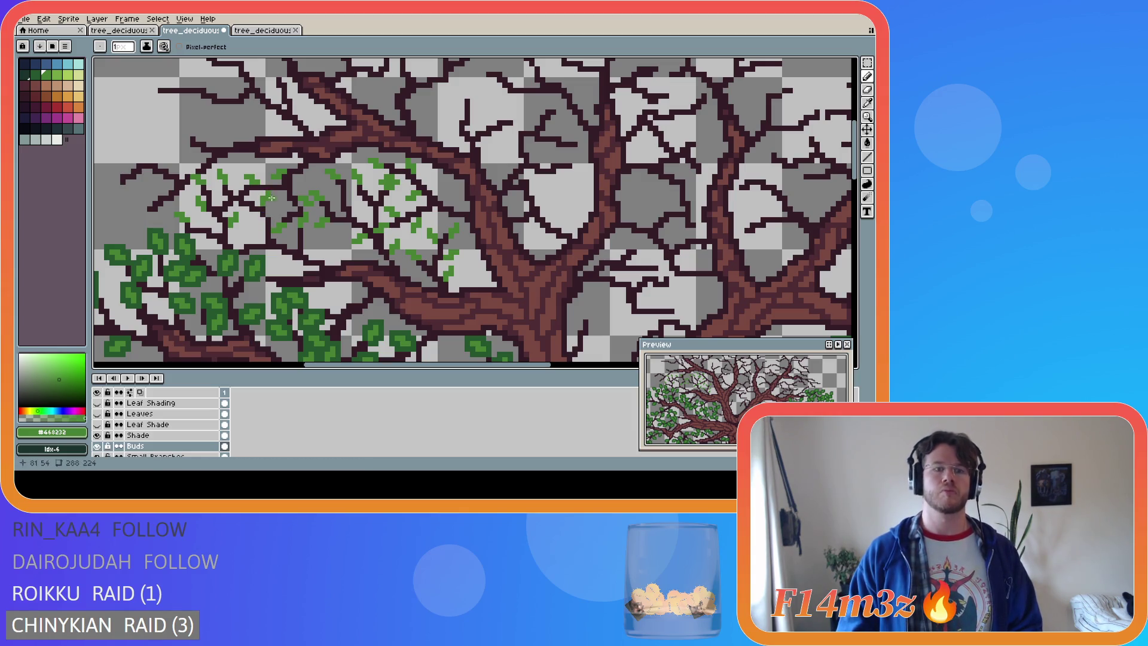
{"action": "left_click", "coordinate": [98, 448]}
{"action": "left_click", "coordinate": [100, 448]}
{"action": "left_click", "coordinate": [100, 450]}
{"action": "left_click", "coordinate": [100, 449]}
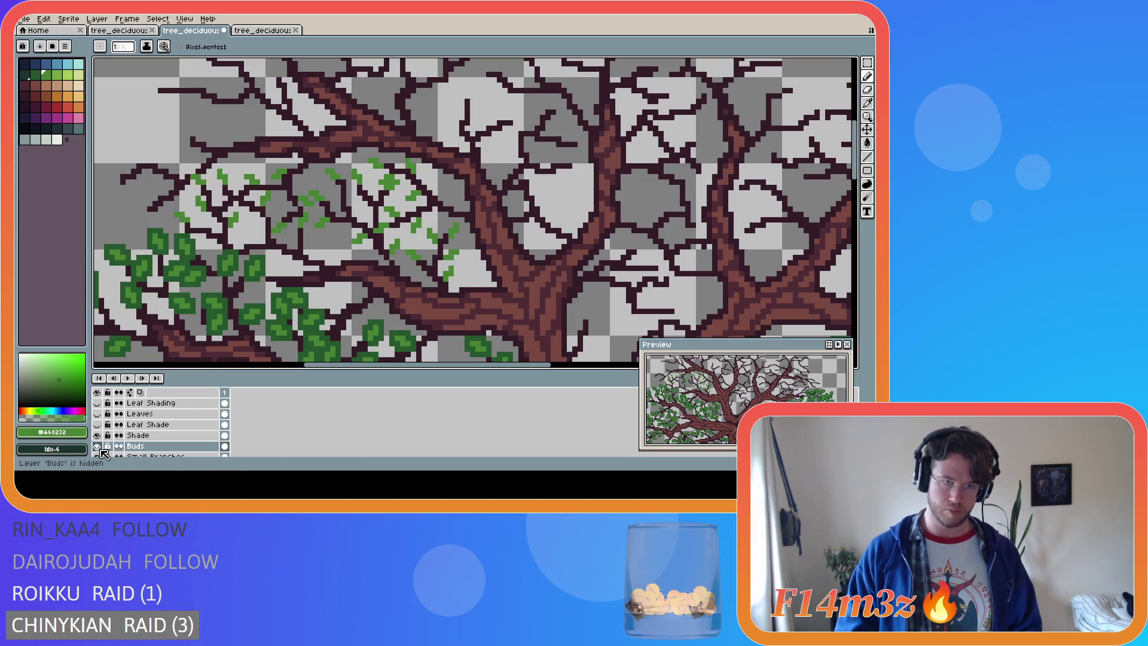
{"action": "left_click", "coordinate": [100, 449]}
{"action": "left_click", "coordinate": [100, 450]}
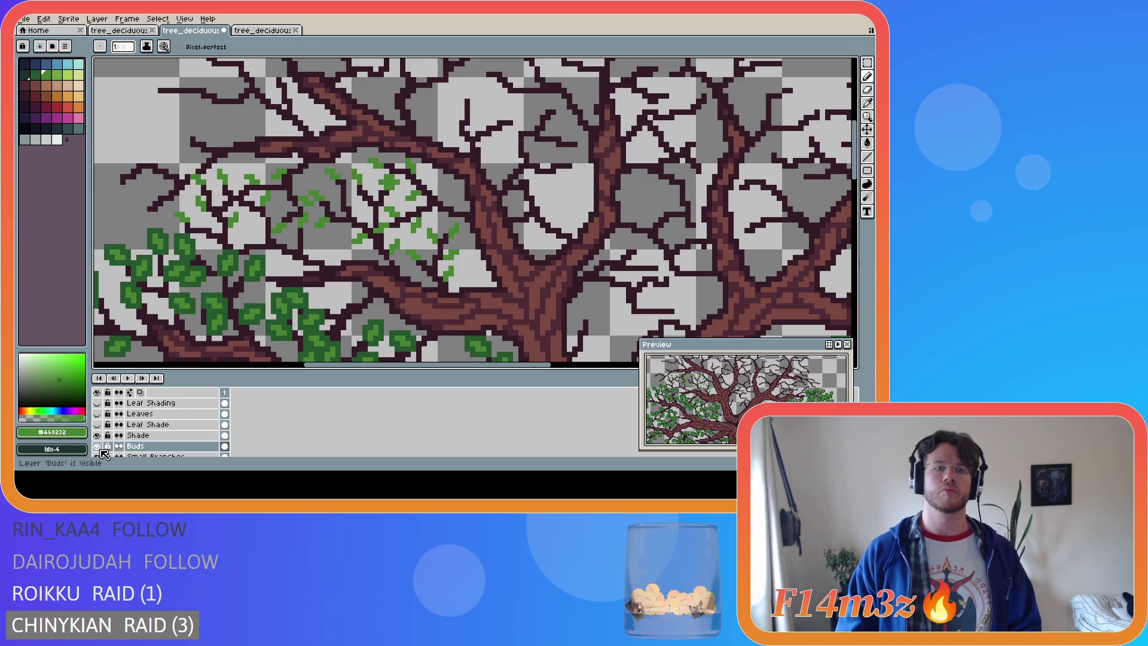
{"action": "left_click", "coordinate": [100, 449]}
{"action": "left_click", "coordinate": [100, 450]}
{"action": "left_click", "coordinate": [100, 450]}
{"action": "left_click", "coordinate": [100, 450]}
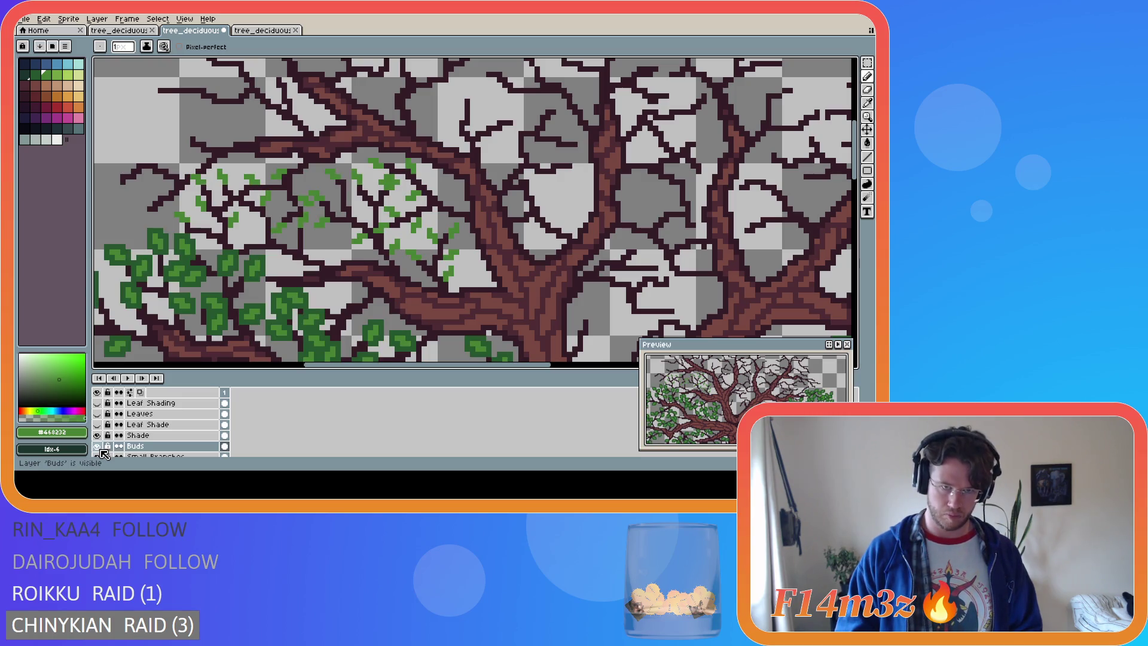
{"action": "left_click", "coordinate": [100, 450]}
{"action": "left_click", "coordinate": [100, 450]}
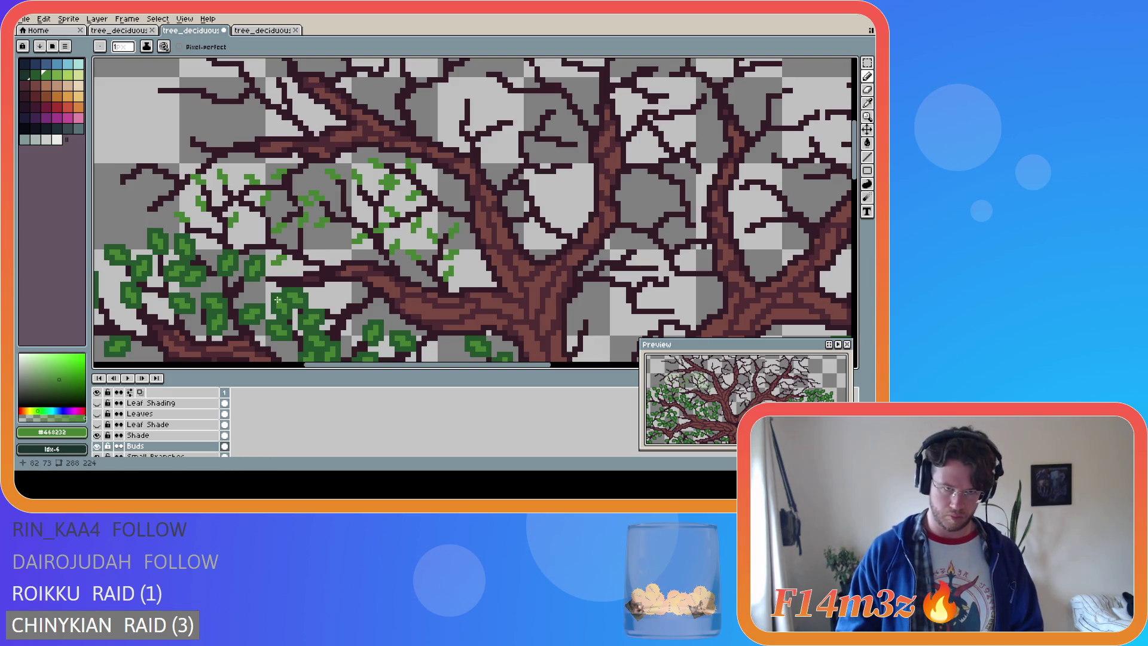
{"action": "left_click", "coordinate": [97, 446]}
{"action": "left_click", "coordinate": [97, 446]}
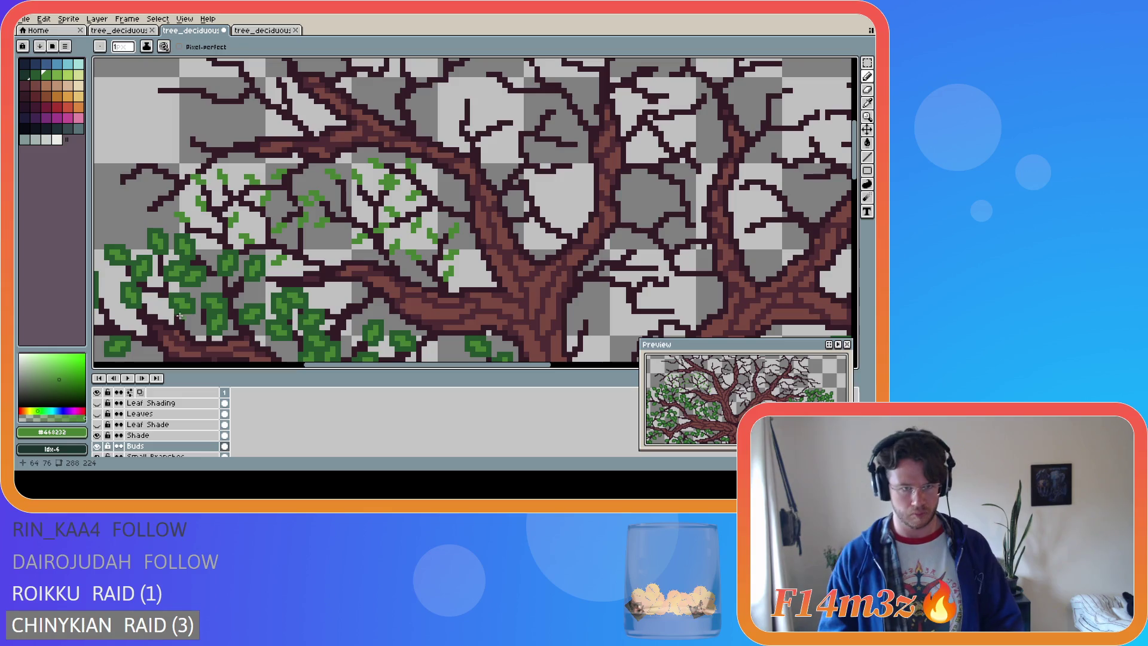
{"action": "left_click", "coordinate": [97, 447]}
{"action": "left_click", "coordinate": [96, 446]}
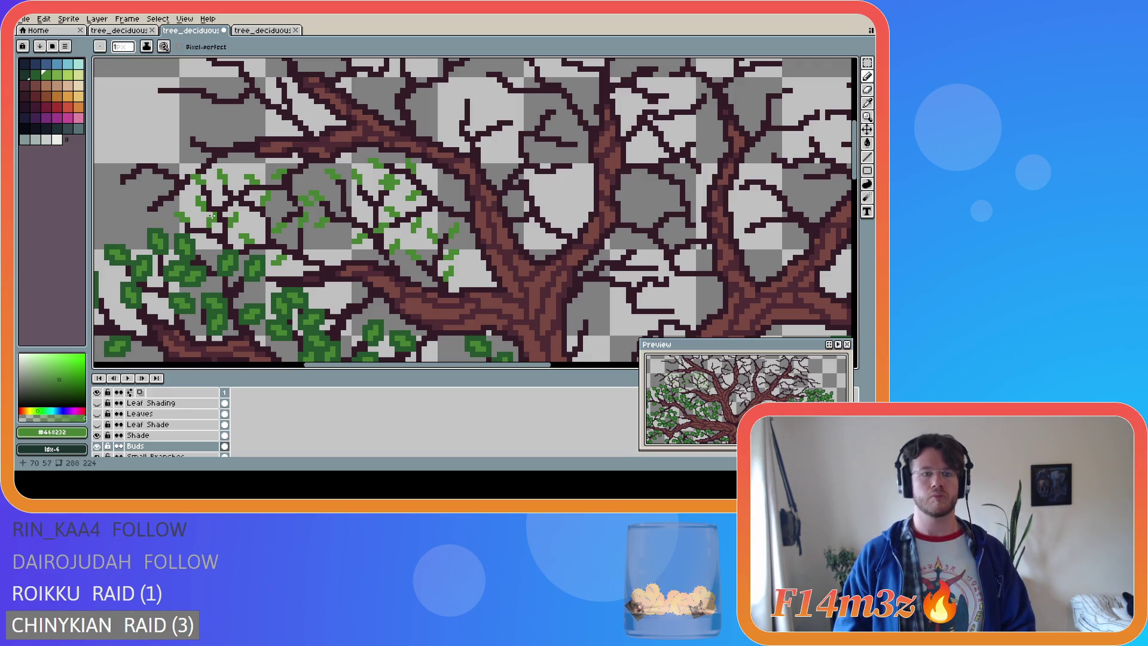
{"action": "key", "text": "ctrl"}
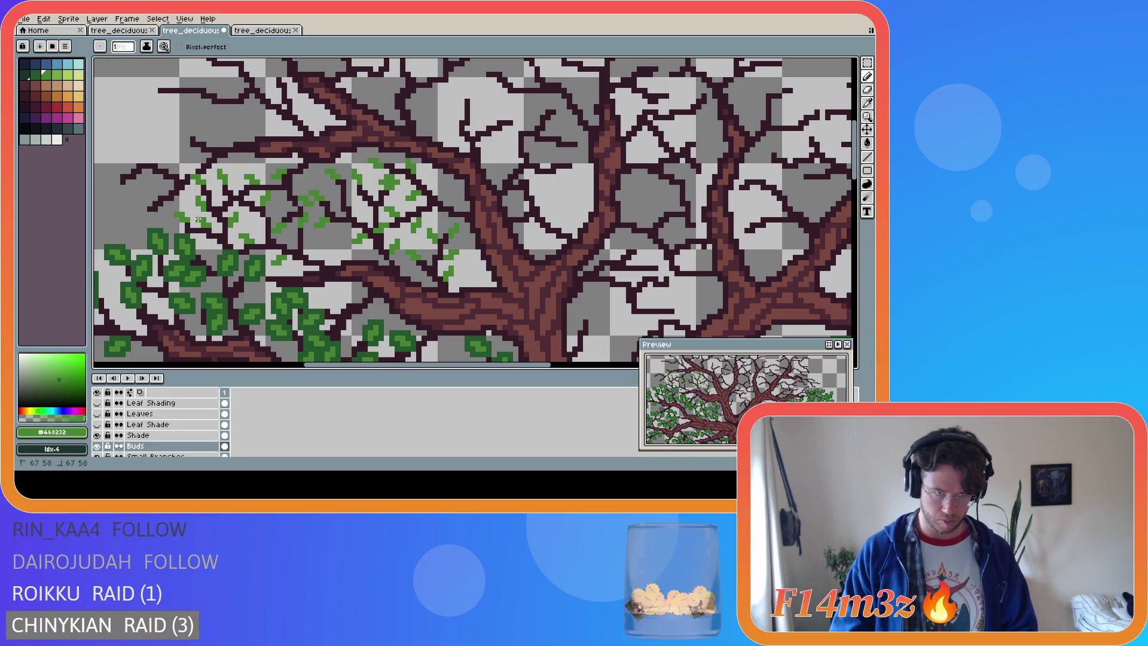
Undo the last green stroke and paint a small bud on a far-left twig
{"action": "key", "text": "ctrl+z"}
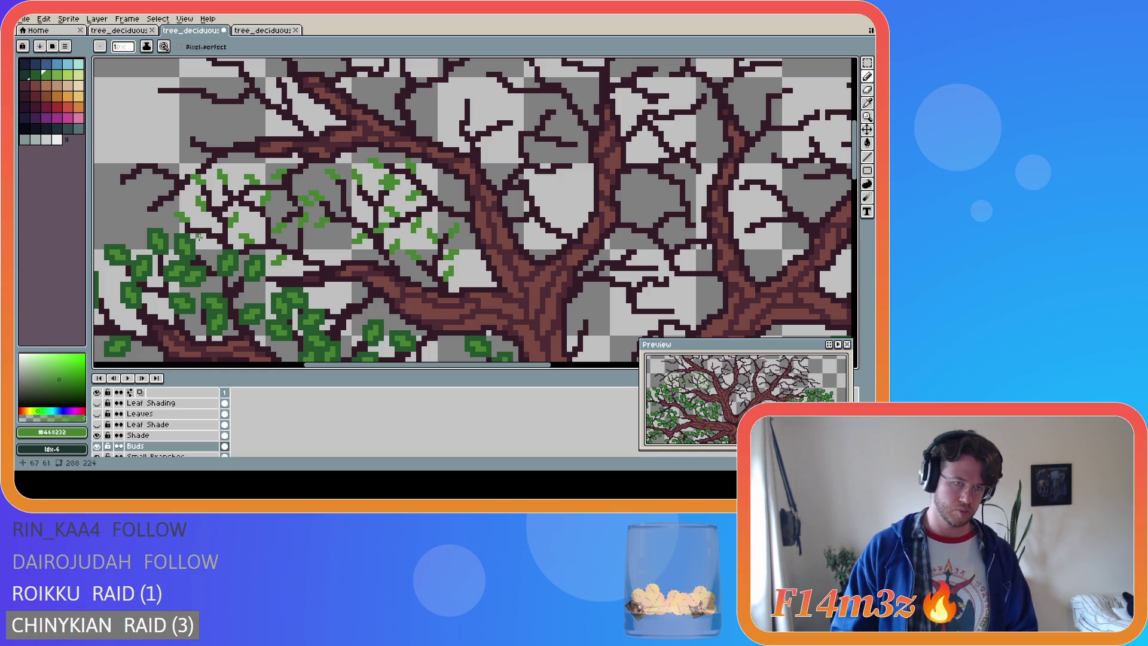
{"action": "left_click_drag", "start_coordinate": [202, 224], "coordinate": [206, 225]}
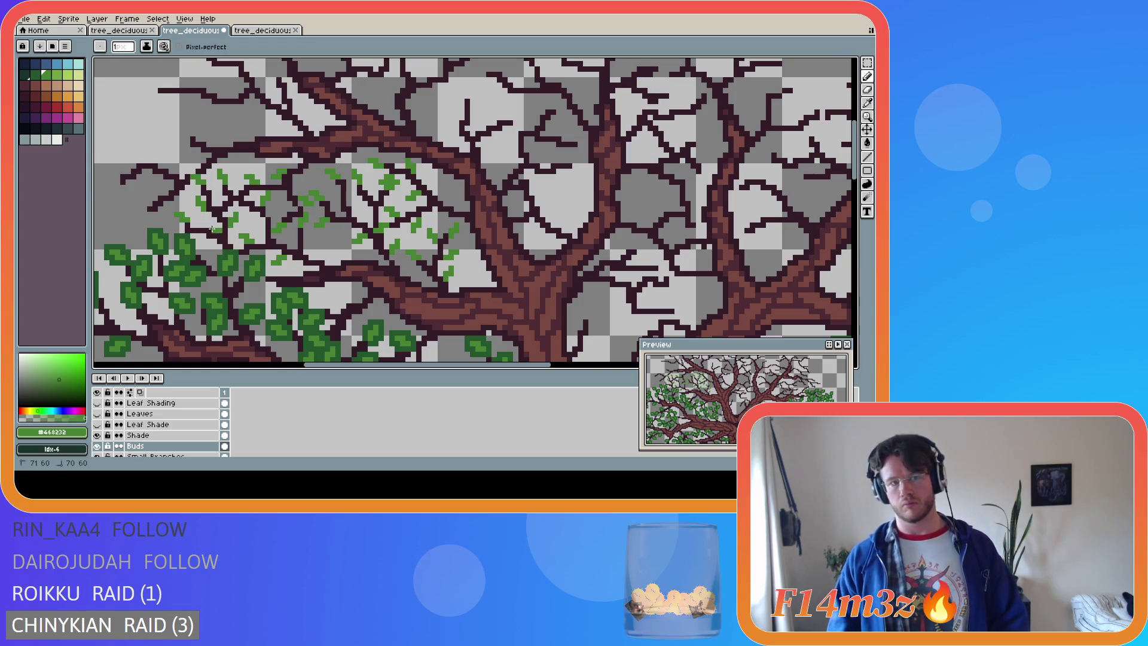
{"action": "key", "text": "v"}
{"action": "key", "text": "b"}
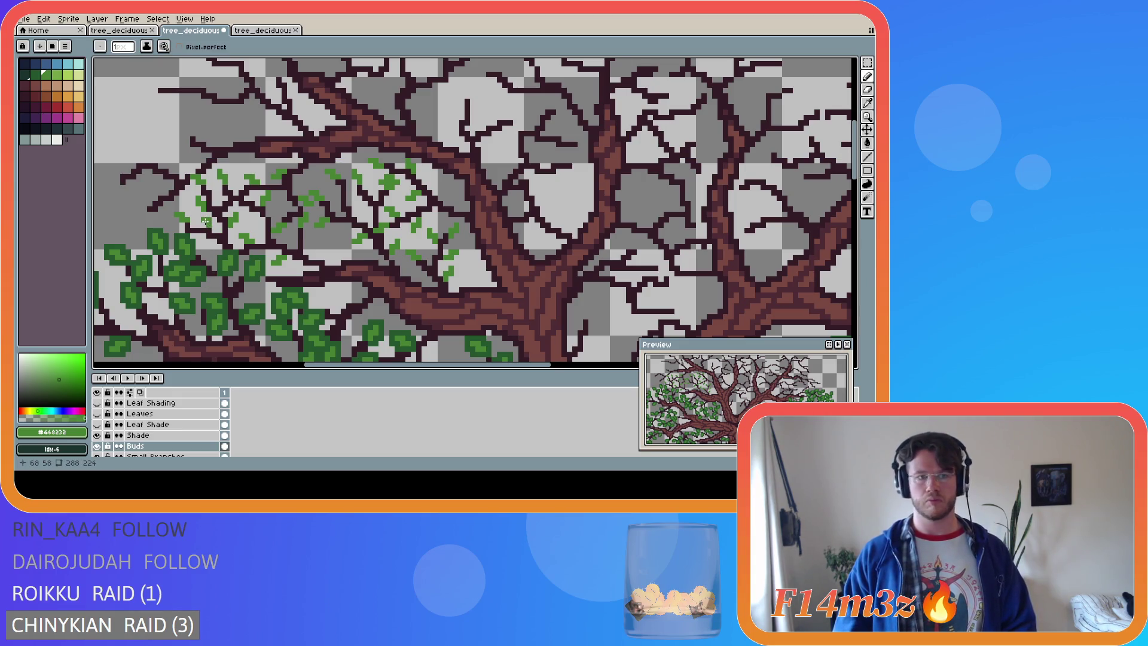
{"action": "key", "text": "v"}
{"action": "key", "text": "b"}
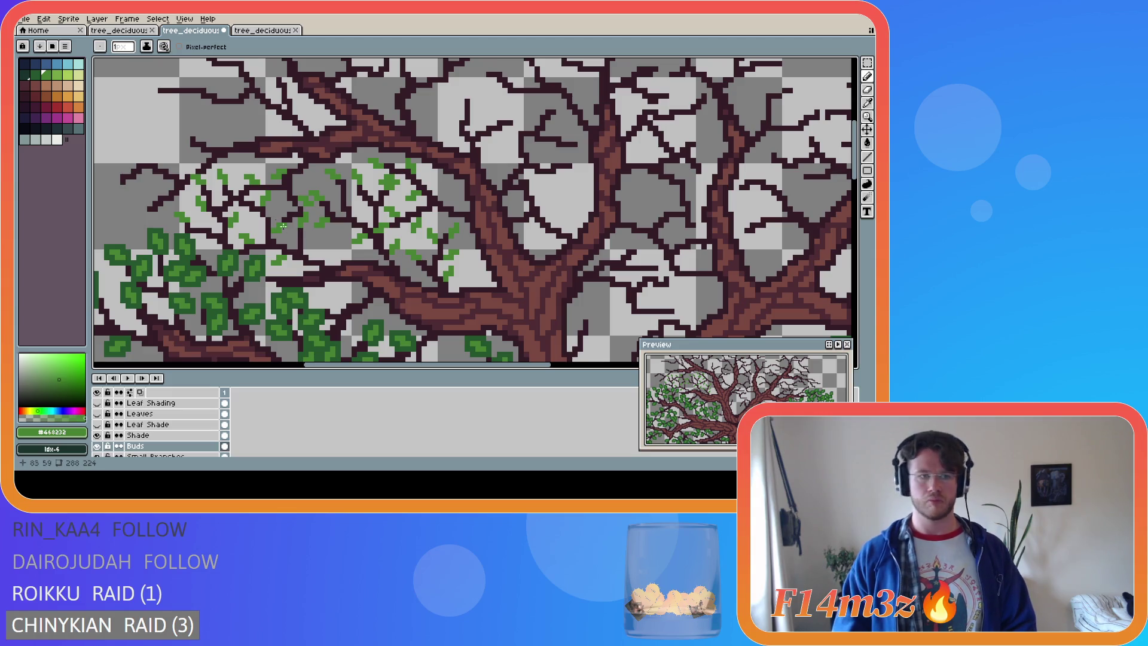
{"action": "left_click_drag", "start_coordinate": [406, 365], "coordinate": [345, 365]}
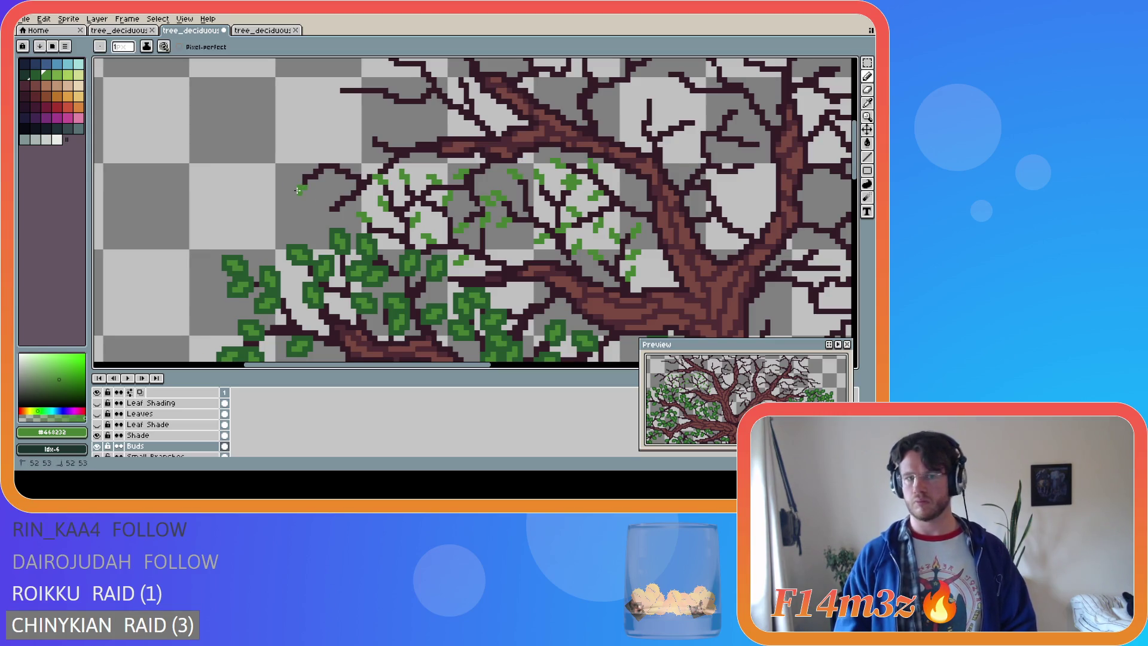
Dot buds on the leftmost twig tips, undoing misplaced pixels and adding a short bud
{"action": "mouse_move", "coordinate": [302, 186]}
{"action": "left_mouse_down"}
{"action": "mouse_move", "coordinate": [294, 192]}
{"action": "mouse_move", "coordinate": [294, 165]}
{"action": "left_mouse_up"}
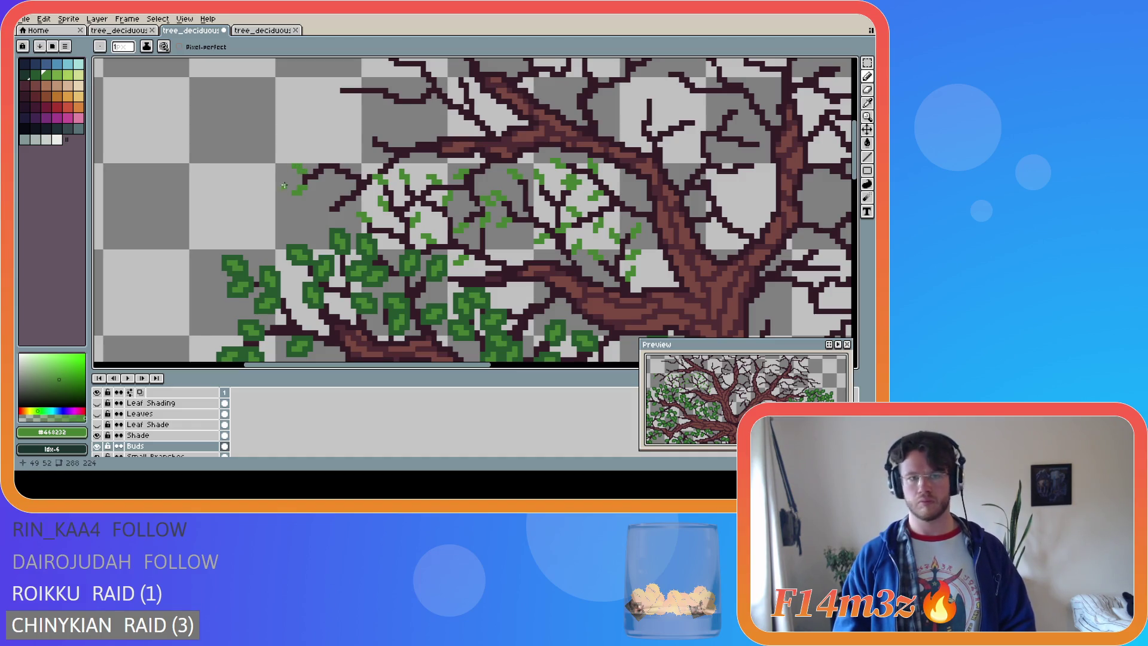
{"action": "key", "text": "ctrl+z"}
{"action": "left_click", "coordinate": [305, 173]}
{"action": "left_click", "coordinate": [300, 169]}
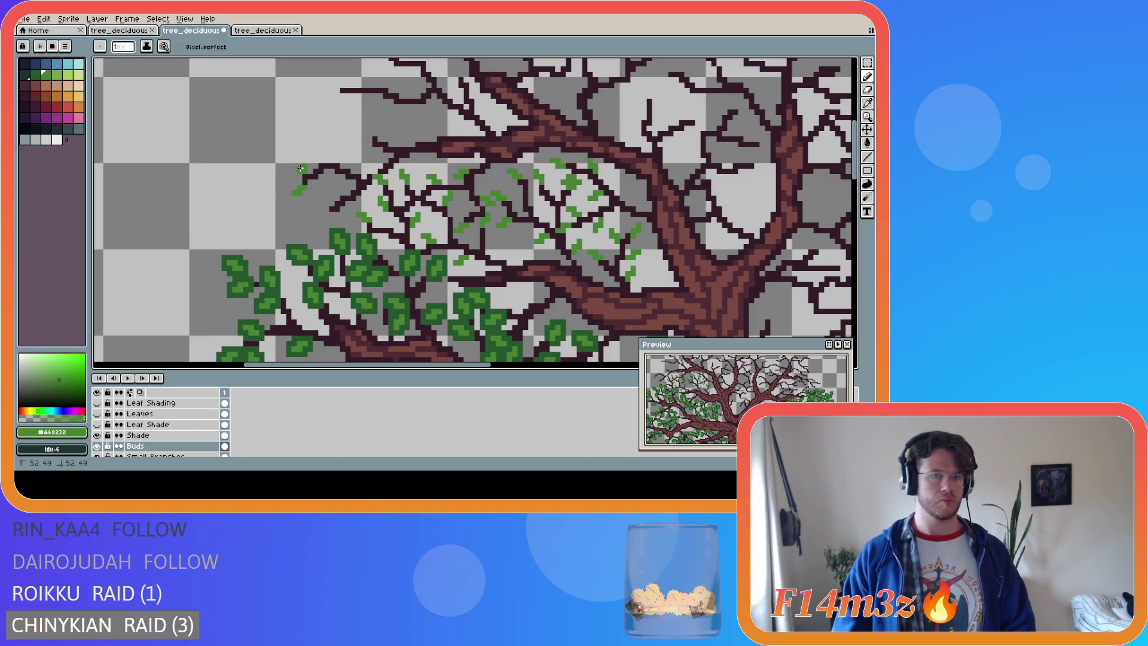
{"action": "key", "text": "ctrl+z"}
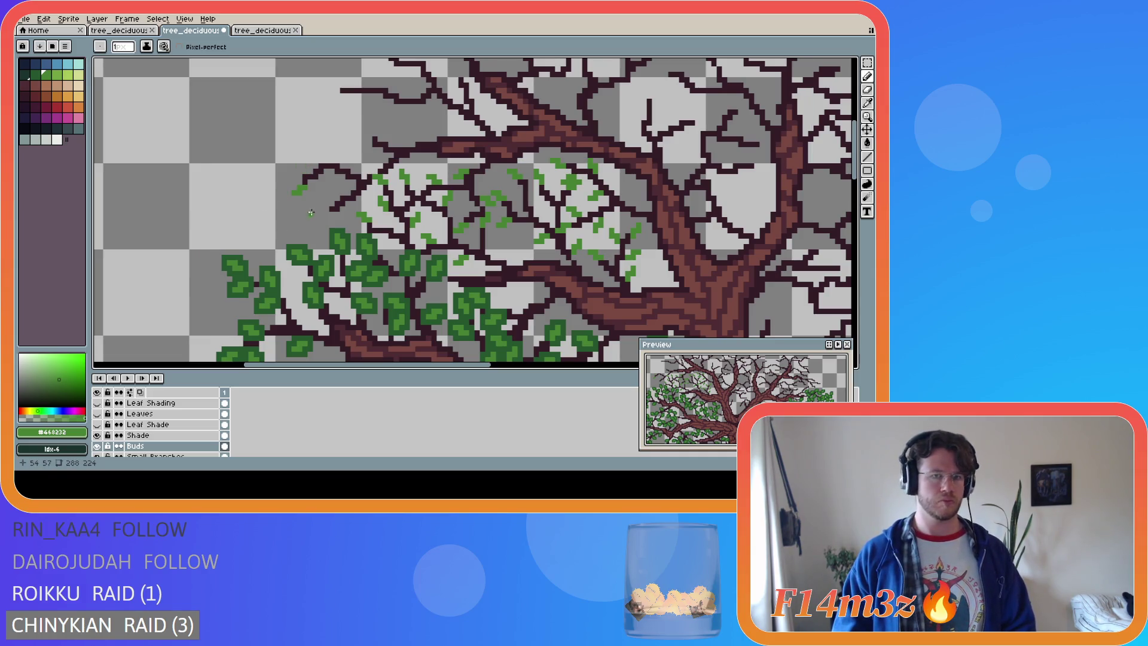
{"action": "left_click", "coordinate": [316, 166]}
{"action": "left_click", "coordinate": [307, 161]}
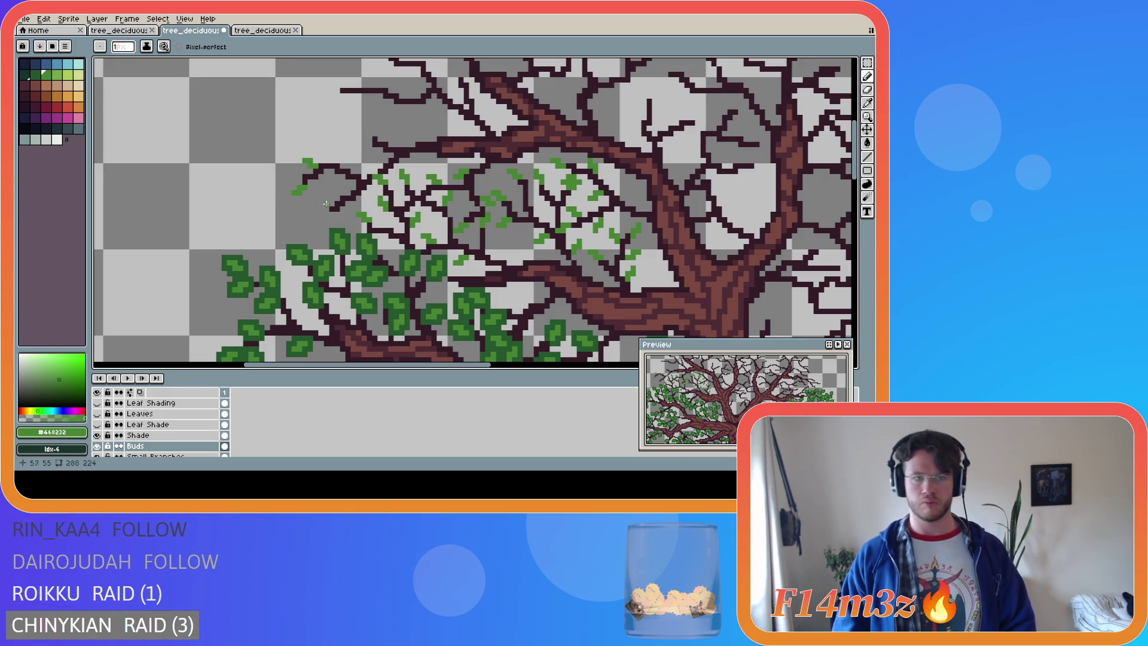
{"action": "left_click", "coordinate": [337, 177]}
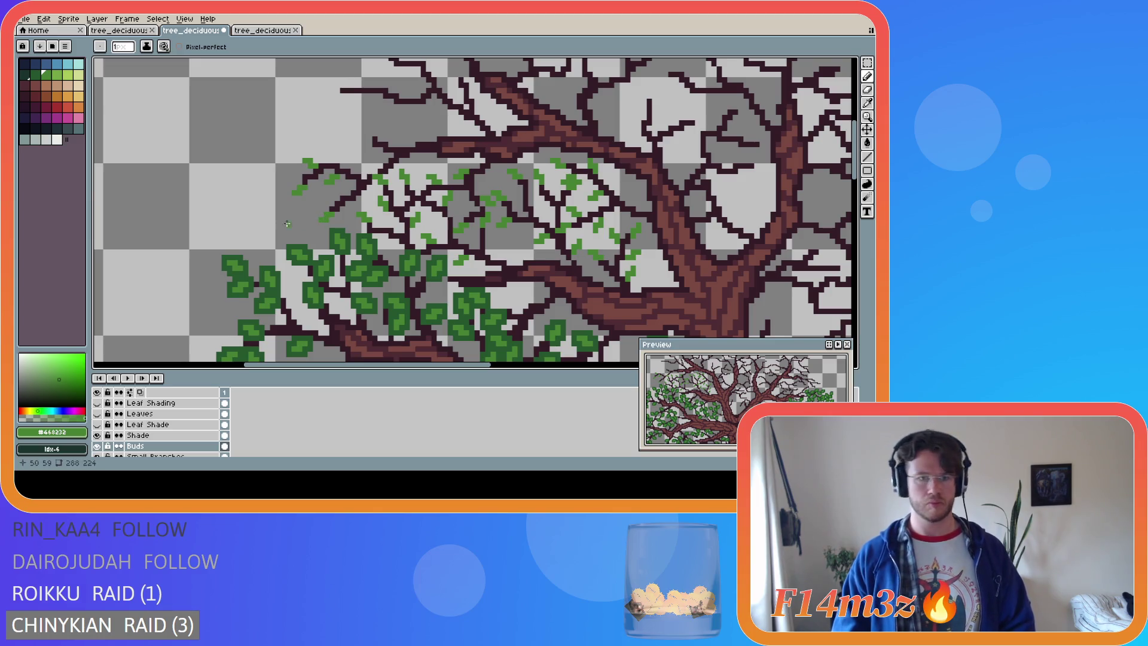
{"action": "left_click", "coordinate": [332, 194]}
{"action": "left_click", "coordinate": [341, 194]}
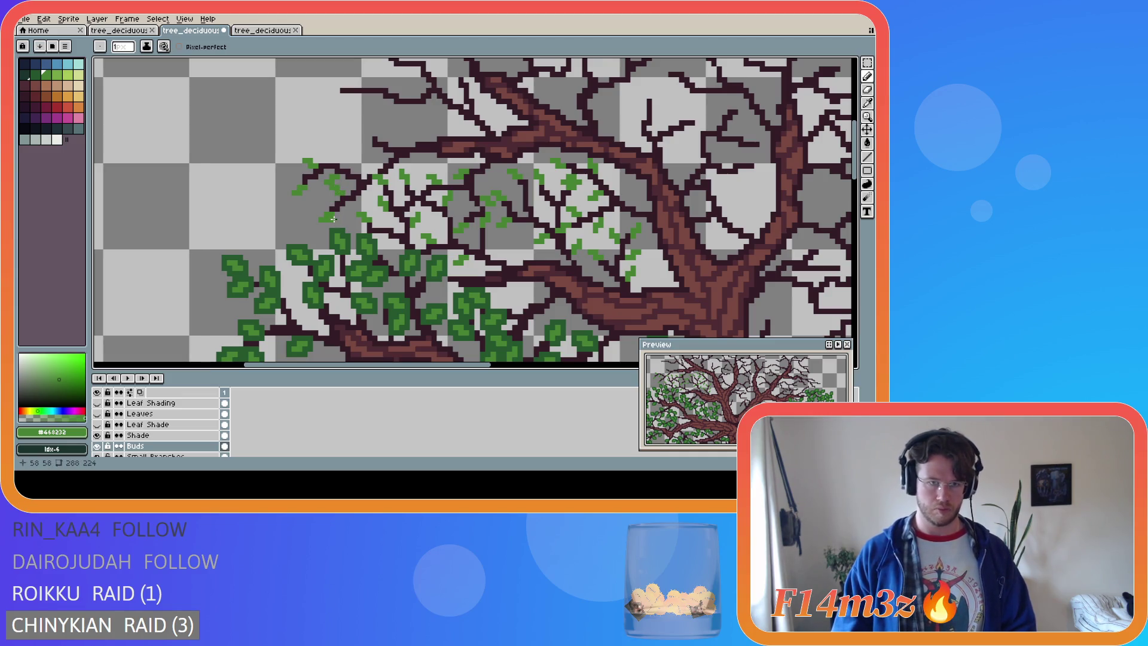
{"action": "left_click_drag", "start_coordinate": [331, 192], "coordinate": [327, 193]}
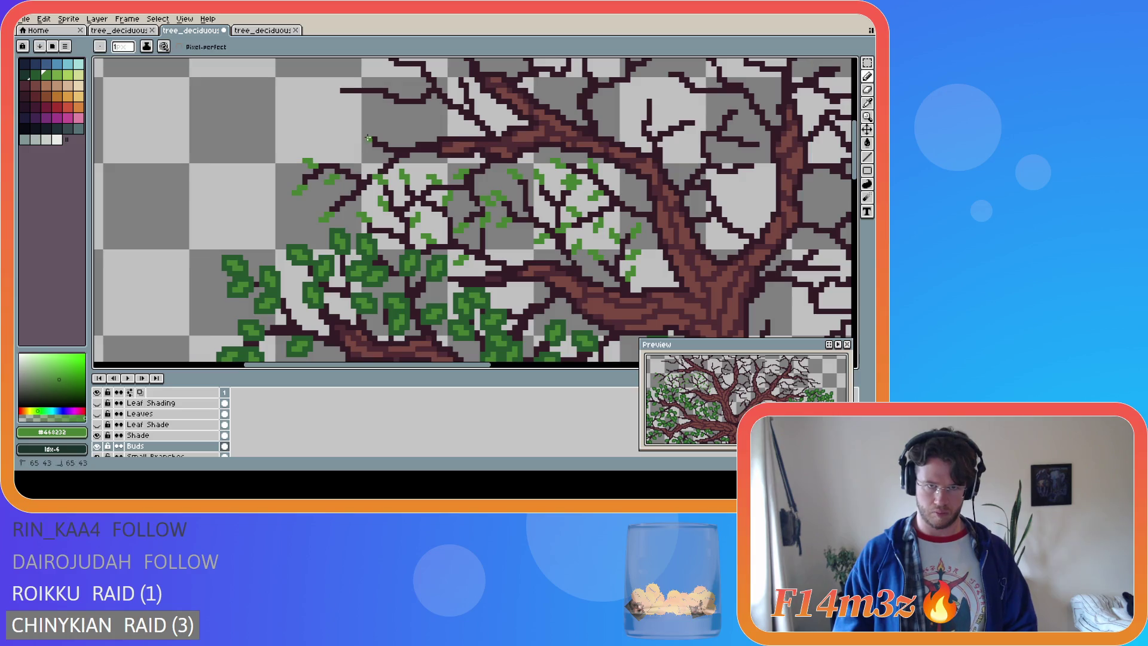
Build a bud on the topmost twig tip, redrawing it once, and save the tree file
{"action": "left_click", "coordinate": [370, 129]}
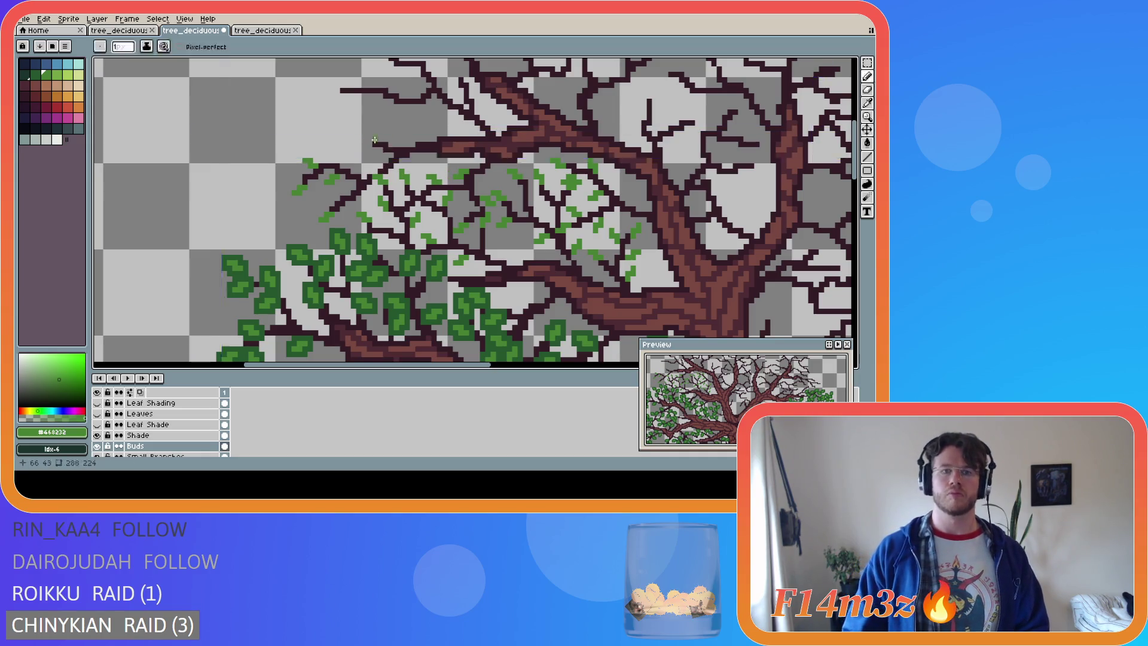
{"action": "left_click", "coordinate": [370, 128]}
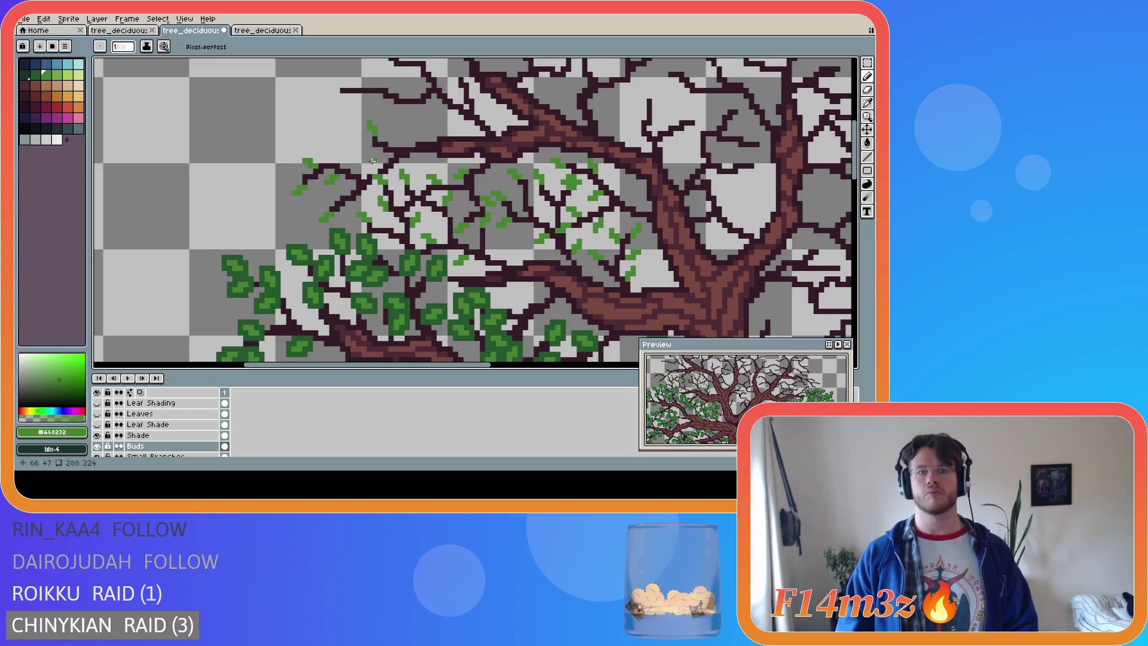
{"action": "key", "text": "ctrl+z"}
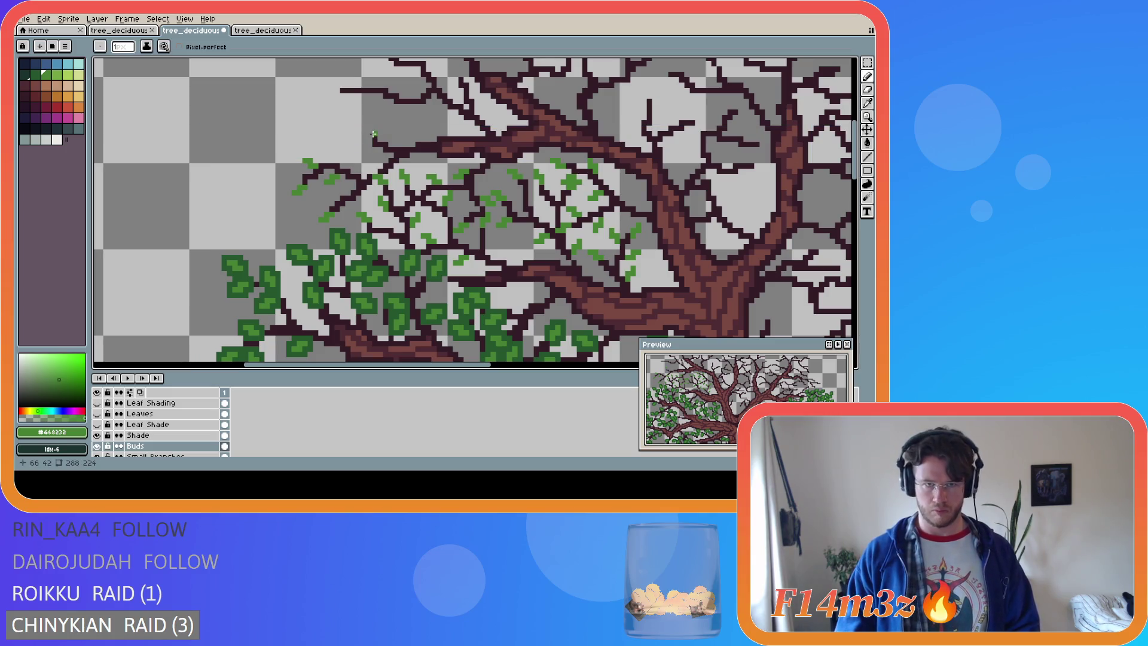
{"action": "left_click", "coordinate": [369, 132]}
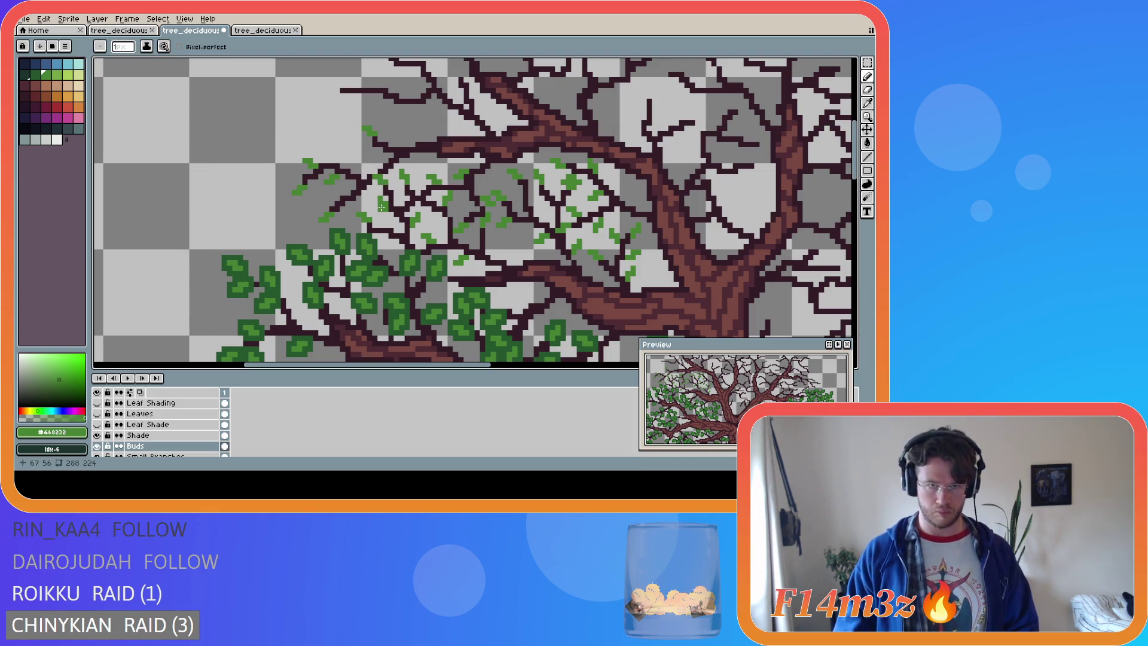
{"action": "left_click", "coordinate": [362, 137]}
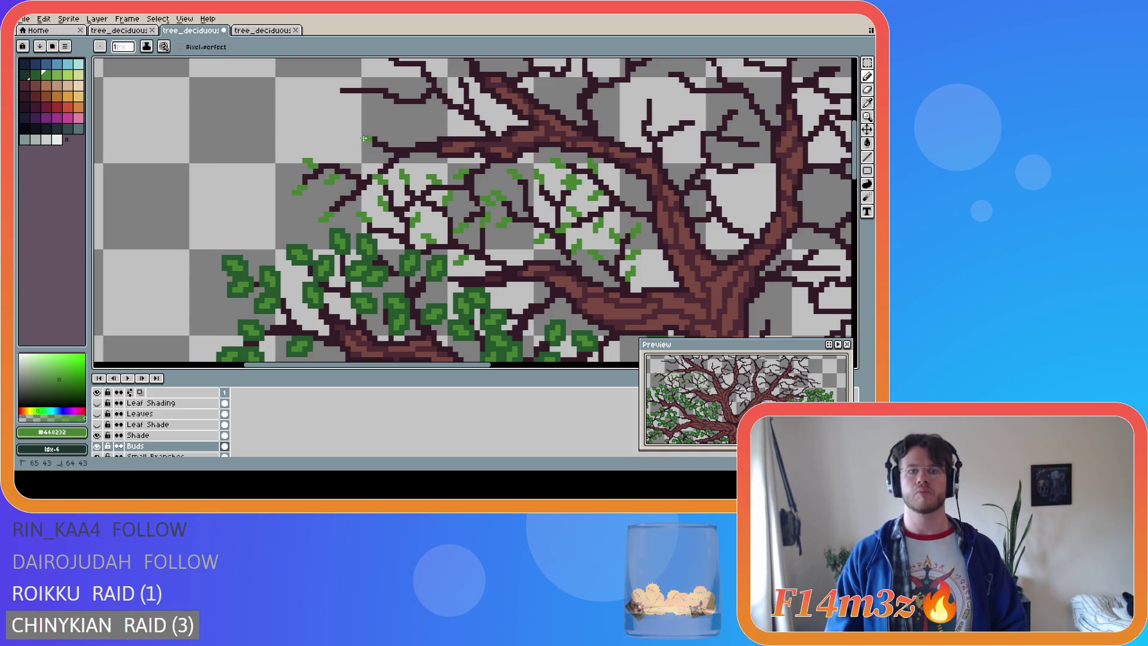
{"action": "left_click", "coordinate": [359, 133]}
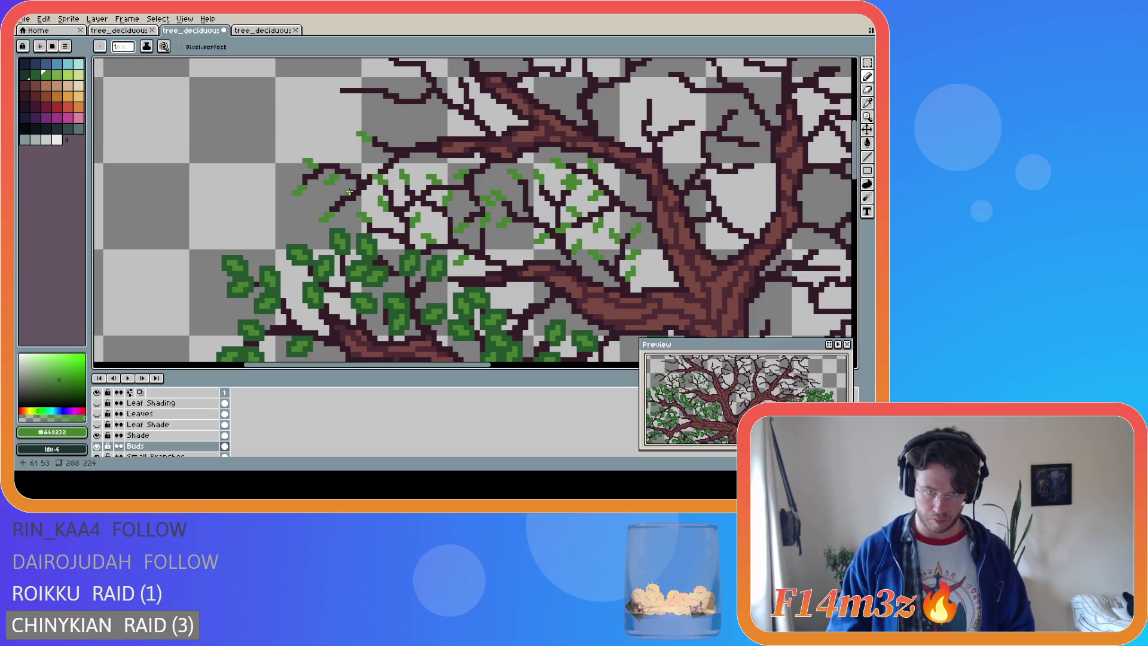
{"action": "left_click", "coordinate": [365, 129]}
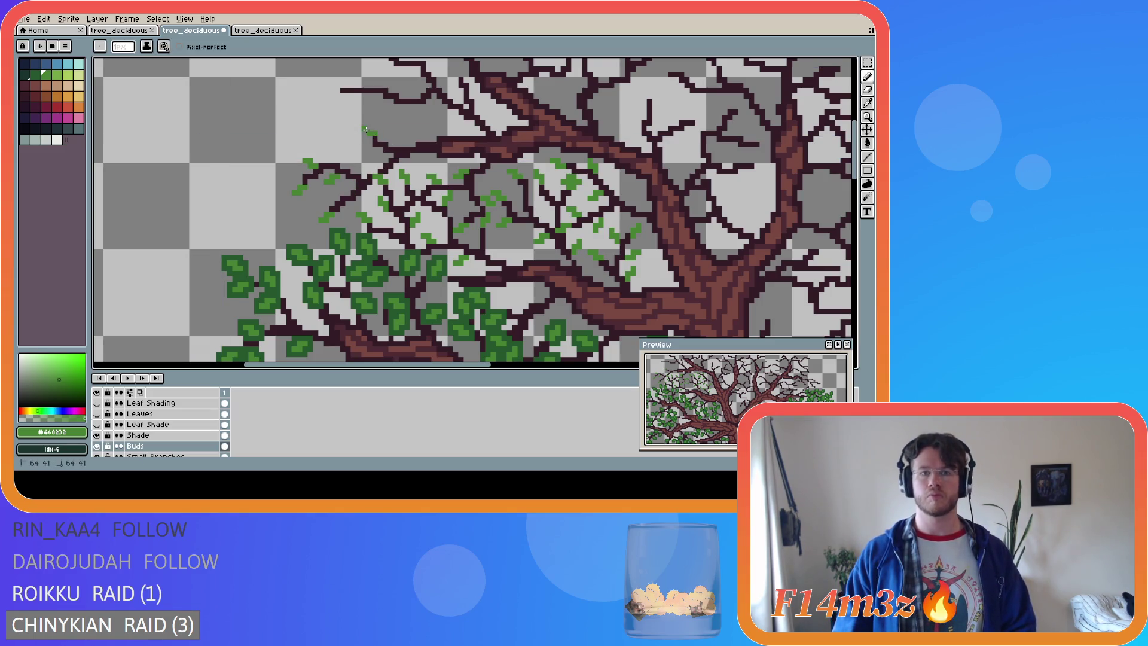
{"action": "key", "text": "ctrl+s"}
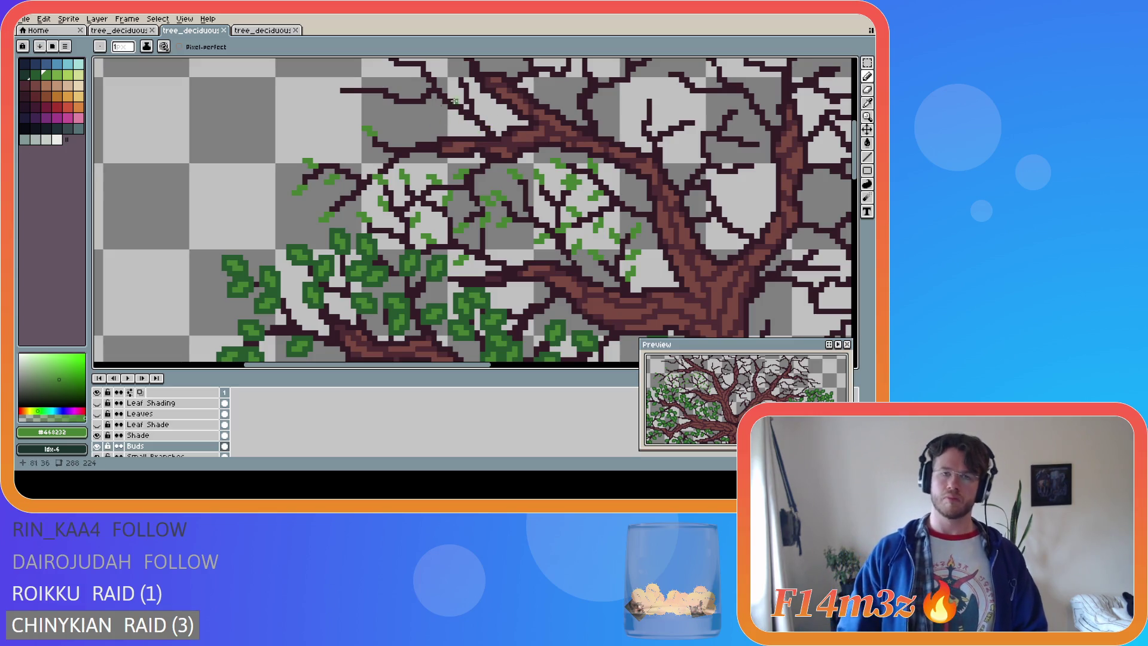
Dot green buds on the leftmost upper twig tips, re-placing one bud slightly lower
{"action": "left_click_drag", "start_coordinate": [858, 182], "coordinate": [859, 167]}
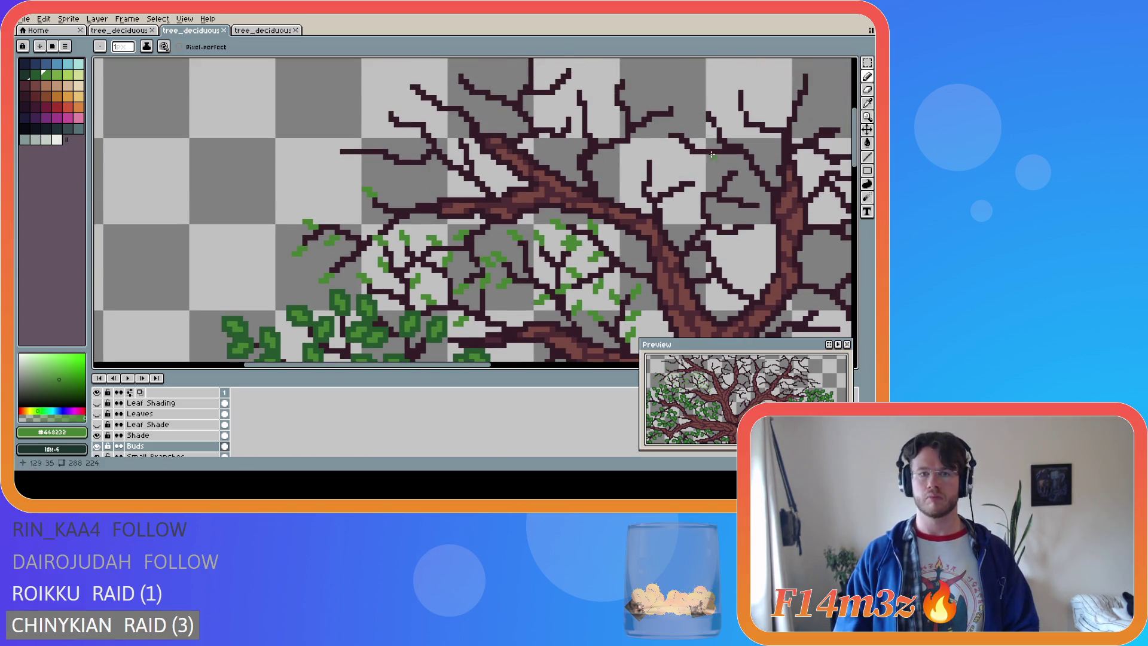
{"action": "left_click", "coordinate": [333, 151]}
{"action": "left_click", "coordinate": [332, 147]}
{"action": "left_click", "coordinate": [332, 147]}
{"action": "left_click", "coordinate": [327, 145]}
{"action": "key", "text": "ctrl+z"}
{"action": "left_click", "coordinate": [329, 154]}
{"action": "left_click", "coordinate": [325, 156]}
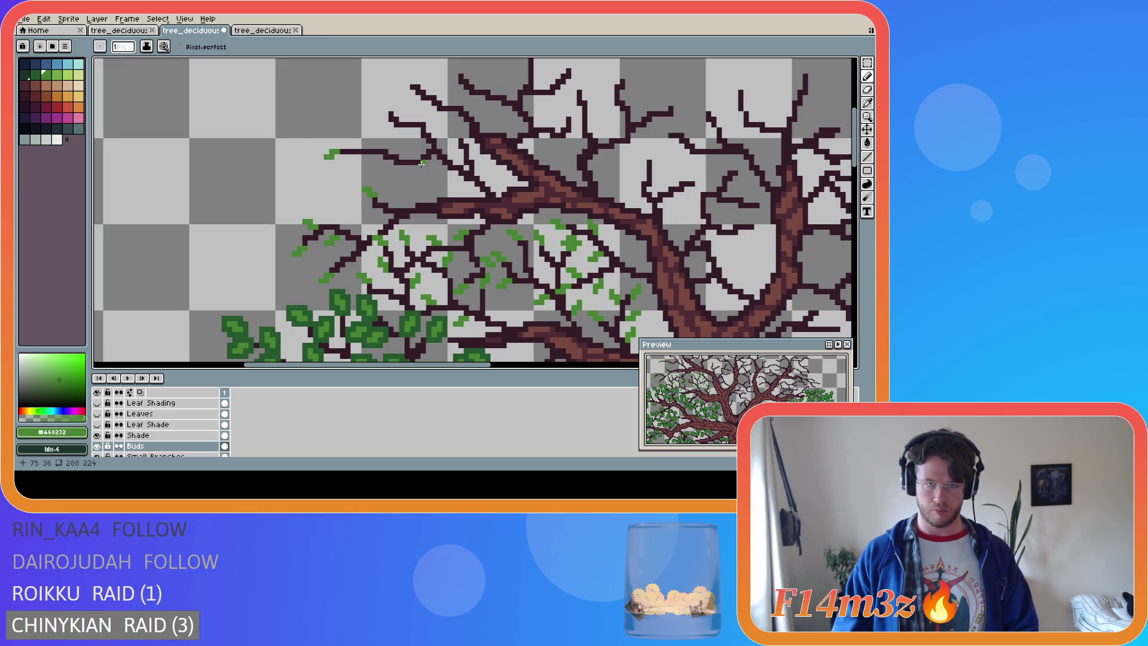
Add green buds to the neighbouring twig tips up toward the top of the left crown
{"action": "left_click", "coordinate": [370, 146]}
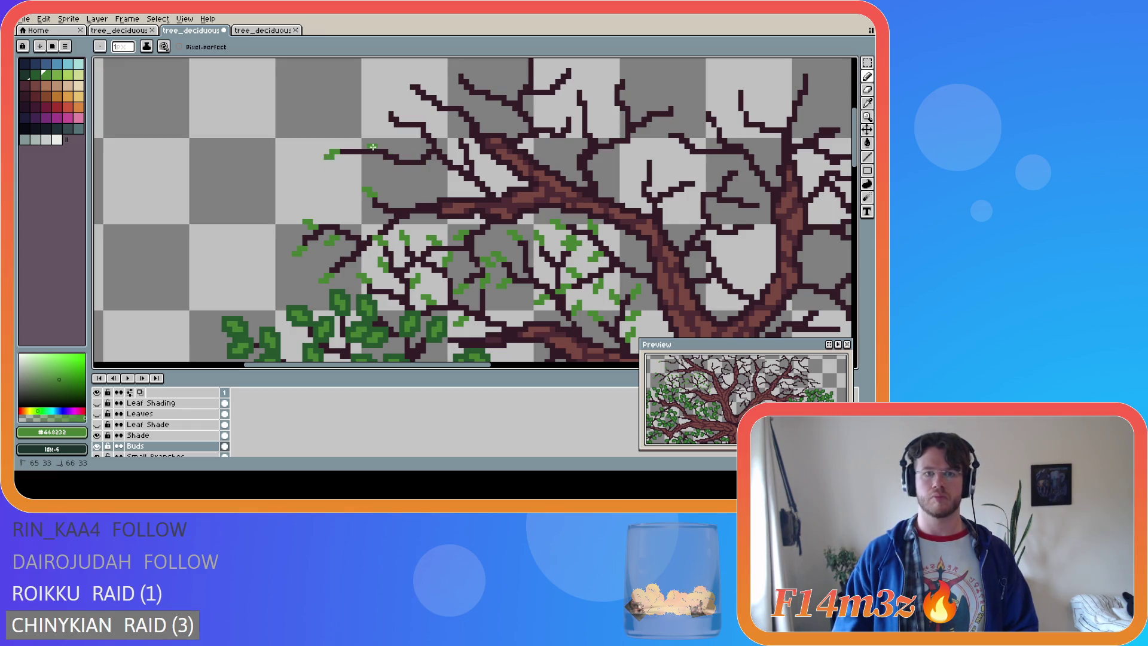
{"action": "left_click", "coordinate": [367, 142]}
{"action": "left_click", "coordinate": [390, 169]}
{"action": "left_click", "coordinate": [387, 171]}
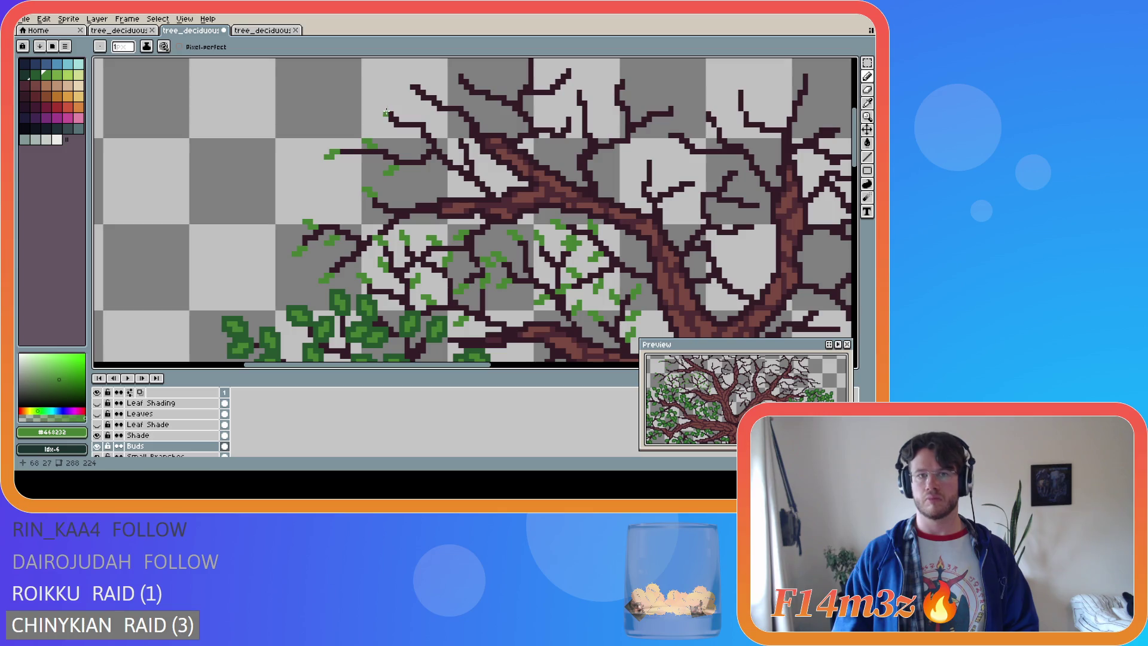
{"action": "left_click", "coordinate": [381, 110]}
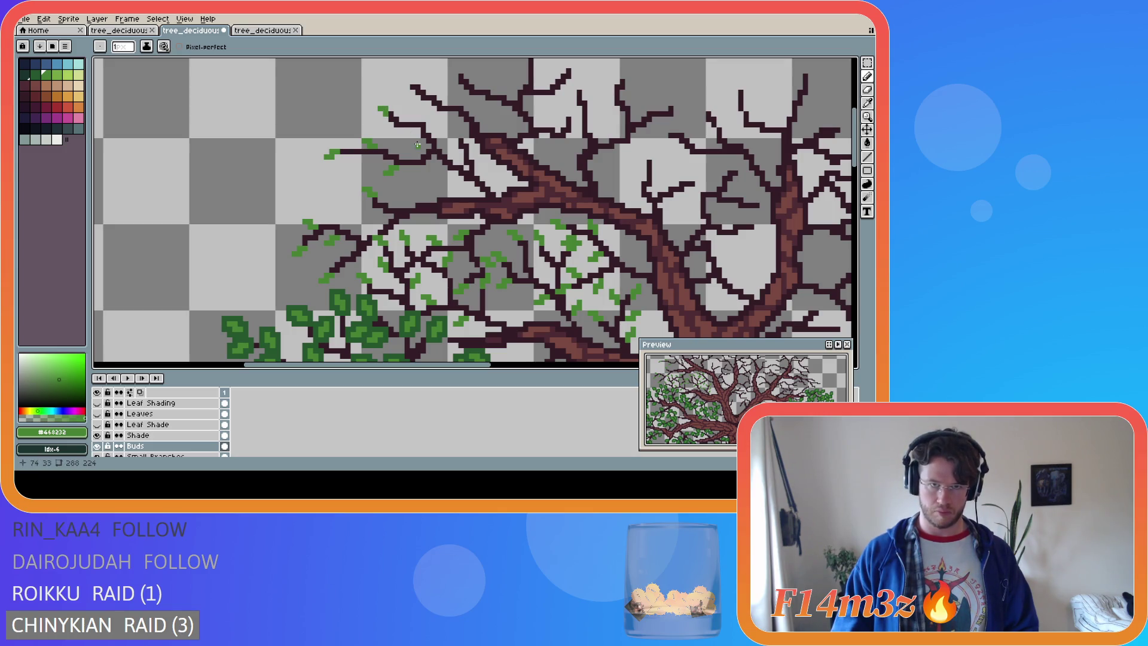
{"action": "left_click", "coordinate": [394, 131]}
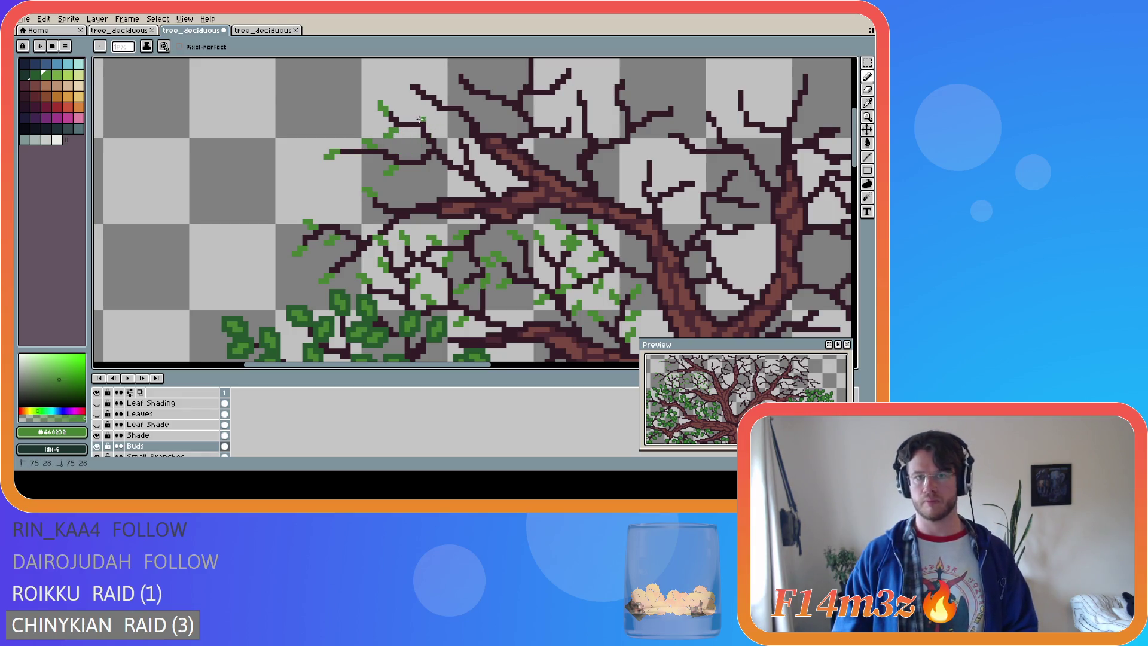
{"action": "left_click", "coordinate": [416, 114]}
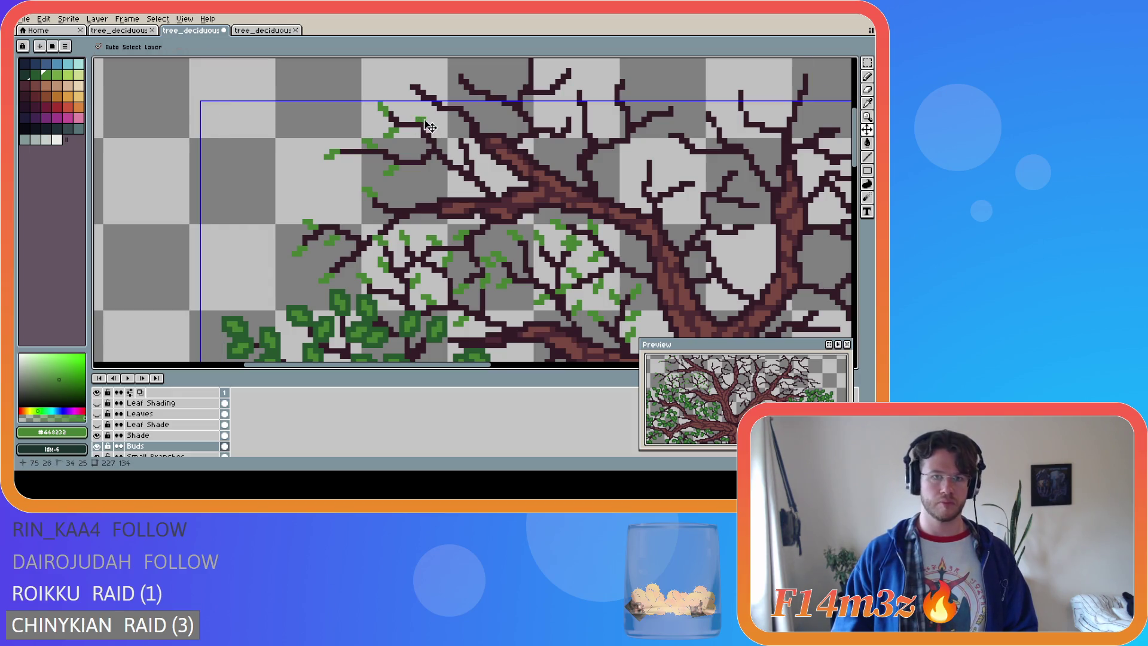
{"action": "left_click", "coordinate": [417, 112]}
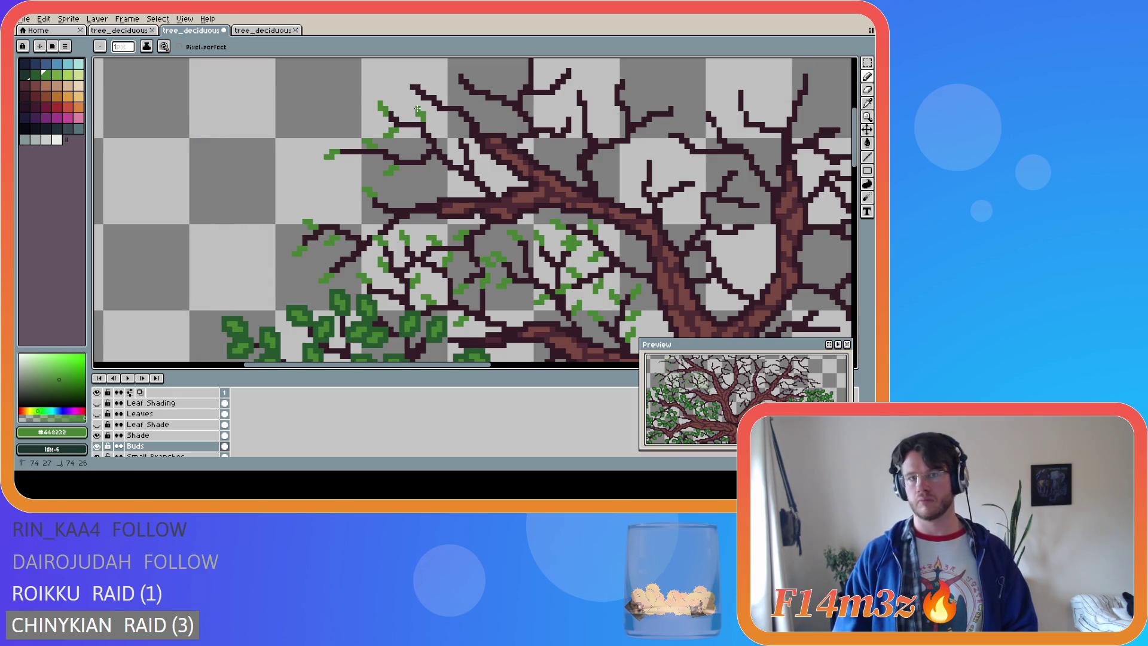
Bud the twigs further right, including a small diagonal two-pixel bud
{"action": "left_click", "coordinate": [440, 171]}
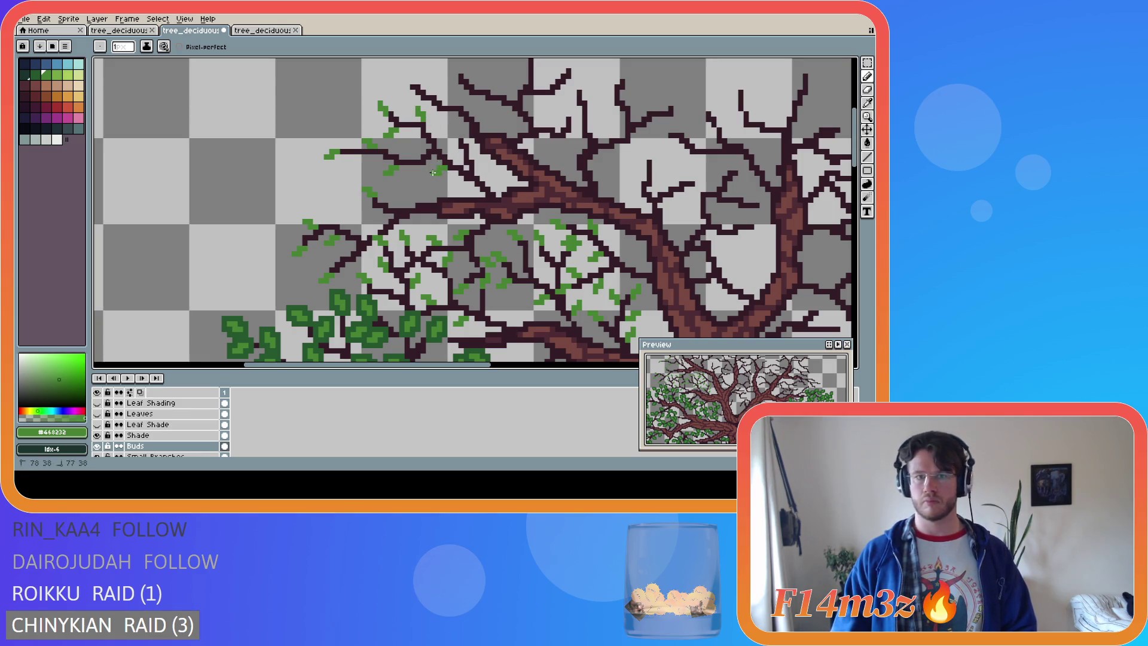
{"action": "left_click", "coordinate": [456, 140]}
{"action": "left_click_drag", "start_coordinate": [454, 139], "coordinate": [449, 131]}
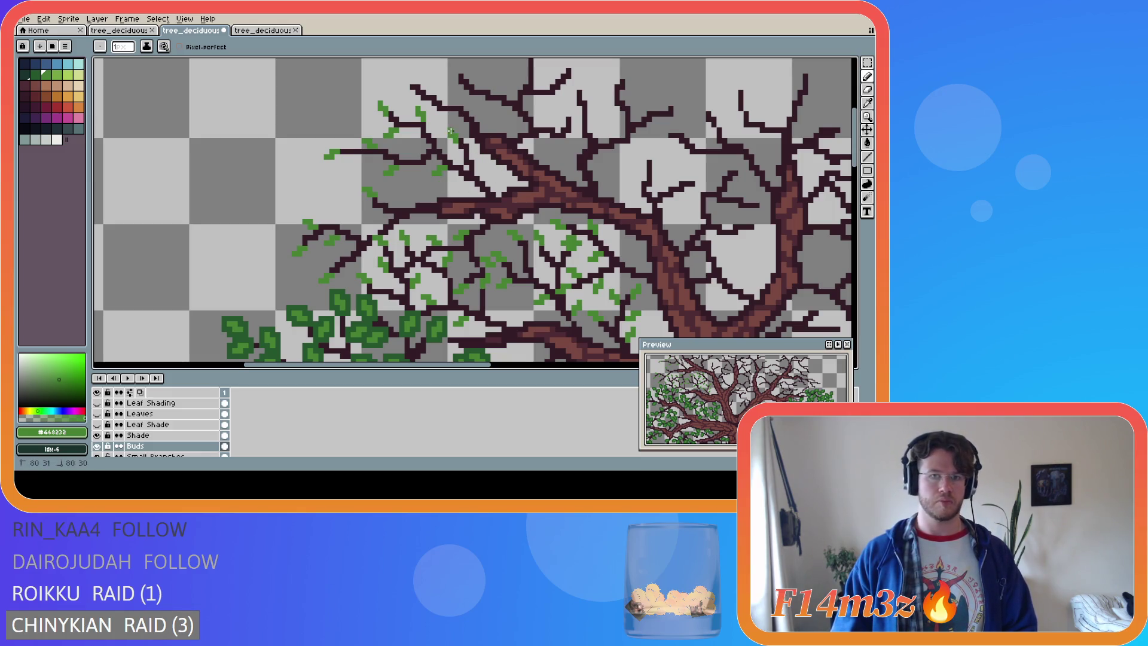
{"action": "left_click", "coordinate": [480, 159]}
{"action": "left_click", "coordinate": [479, 157]}
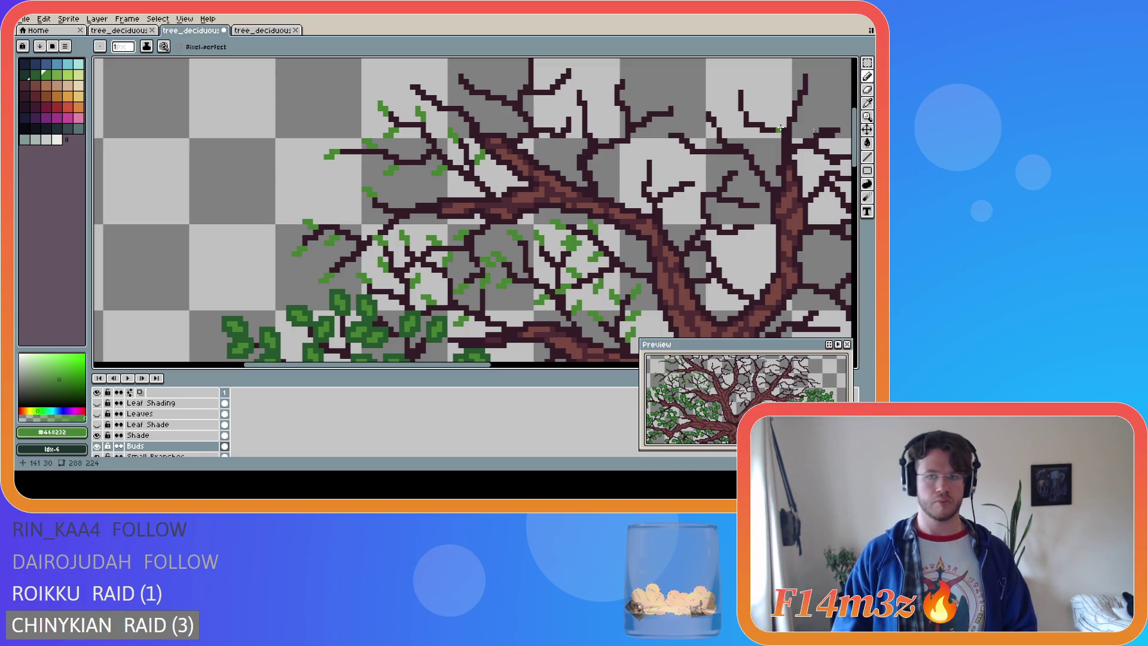
{"action": "scroll", "coordinate": [561, 138], "scroll_direction": "up", "scroll_amount": 2}
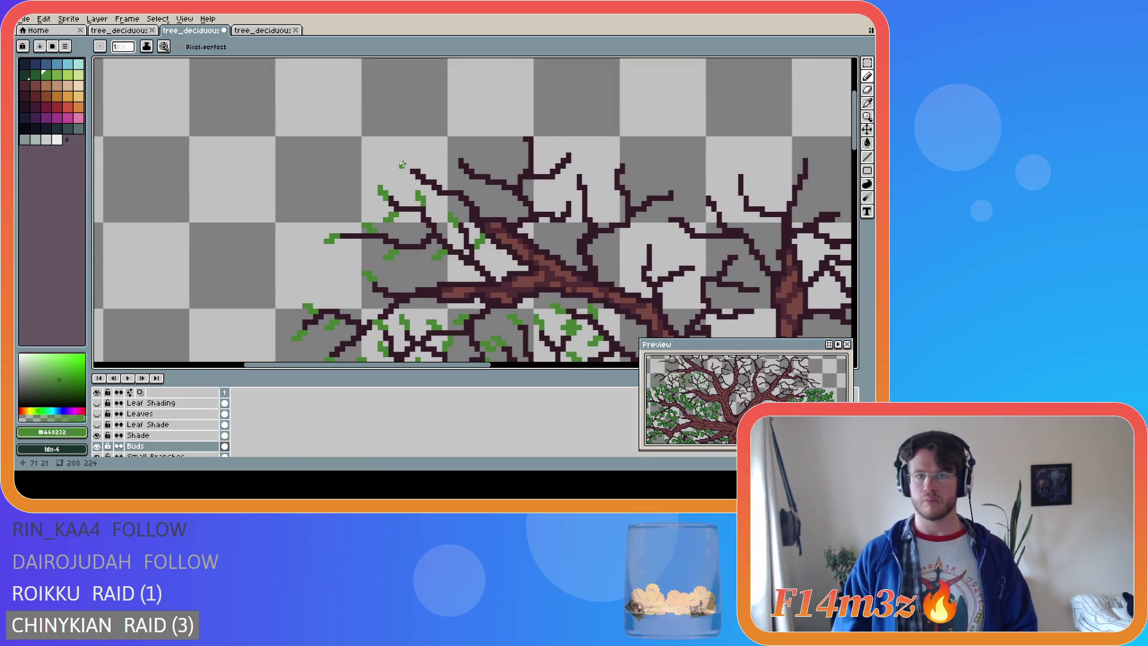
Pencil green bud pixels onto several top twig tips and a lower twig
{"action": "left_click", "coordinate": [406, 161]}
{"action": "left_click_drag", "start_coordinate": [401, 160], "coordinate": [412, 162]}
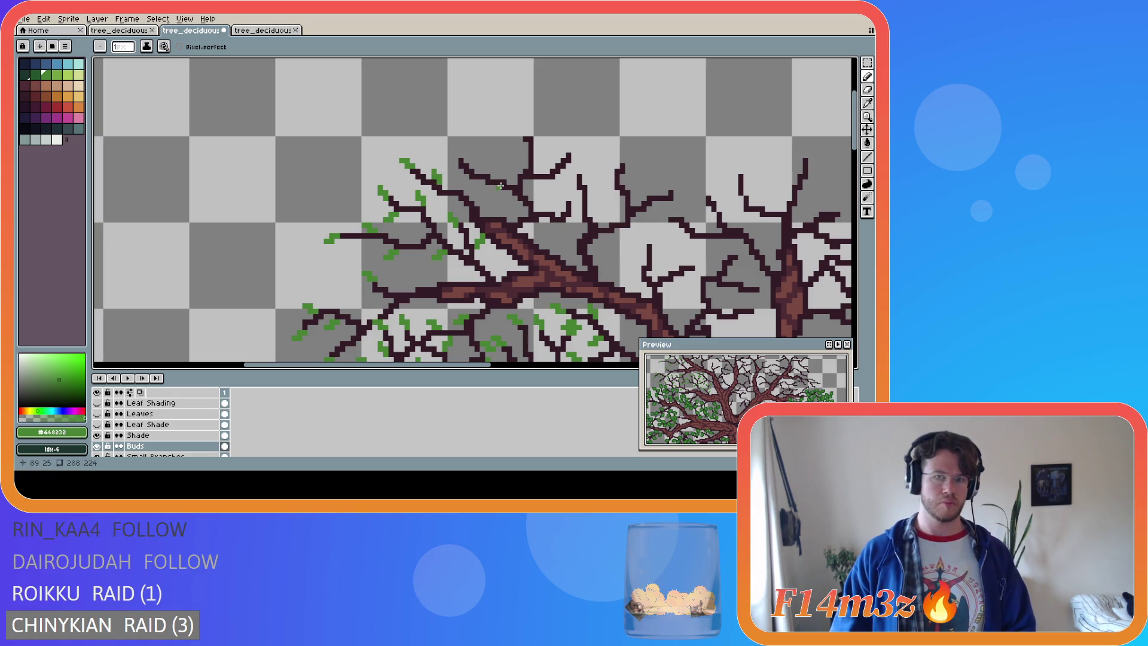
{"action": "key", "text": "ctrl"}
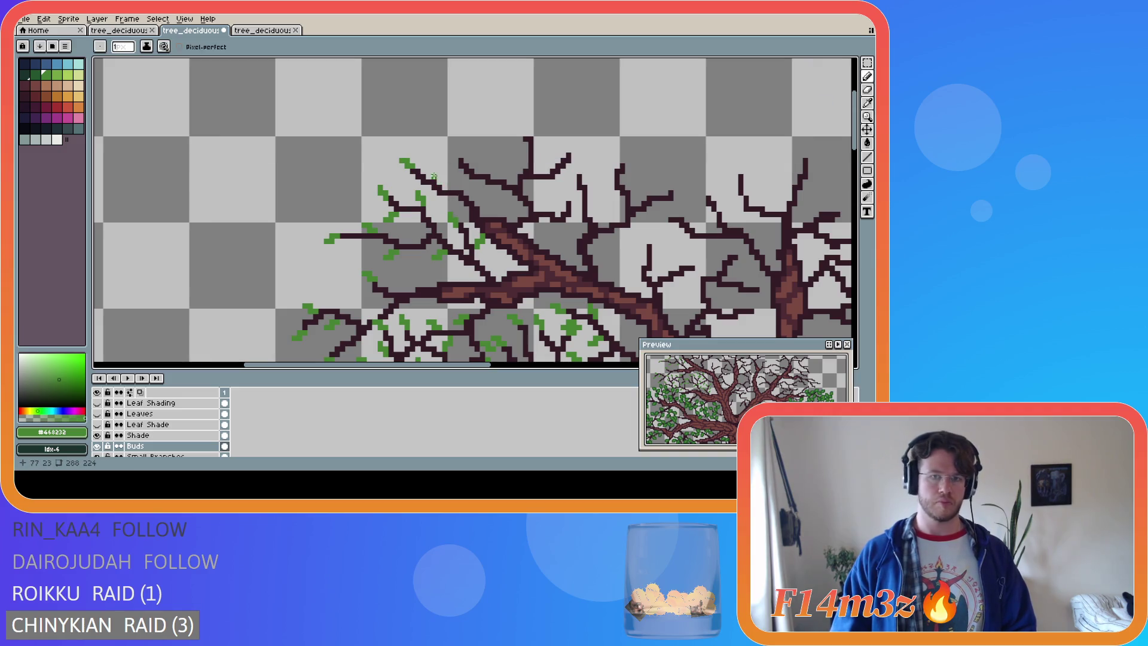
{"action": "left_click", "coordinate": [431, 170]}
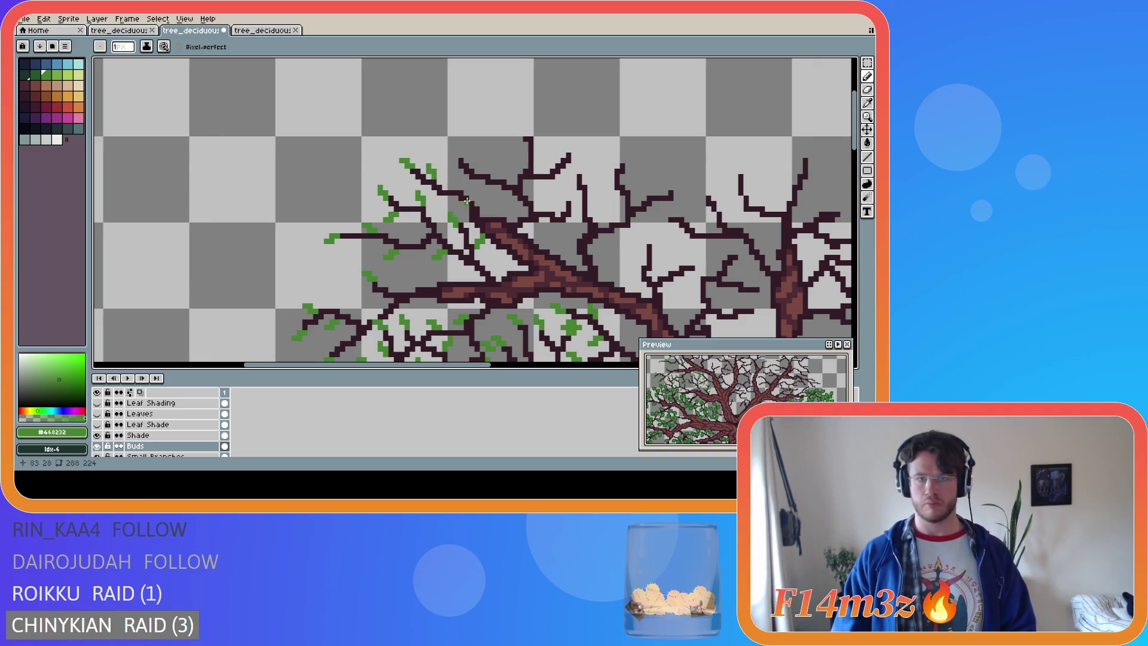
{"action": "left_click", "coordinate": [437, 198]}
{"action": "left_click", "coordinate": [431, 203]}
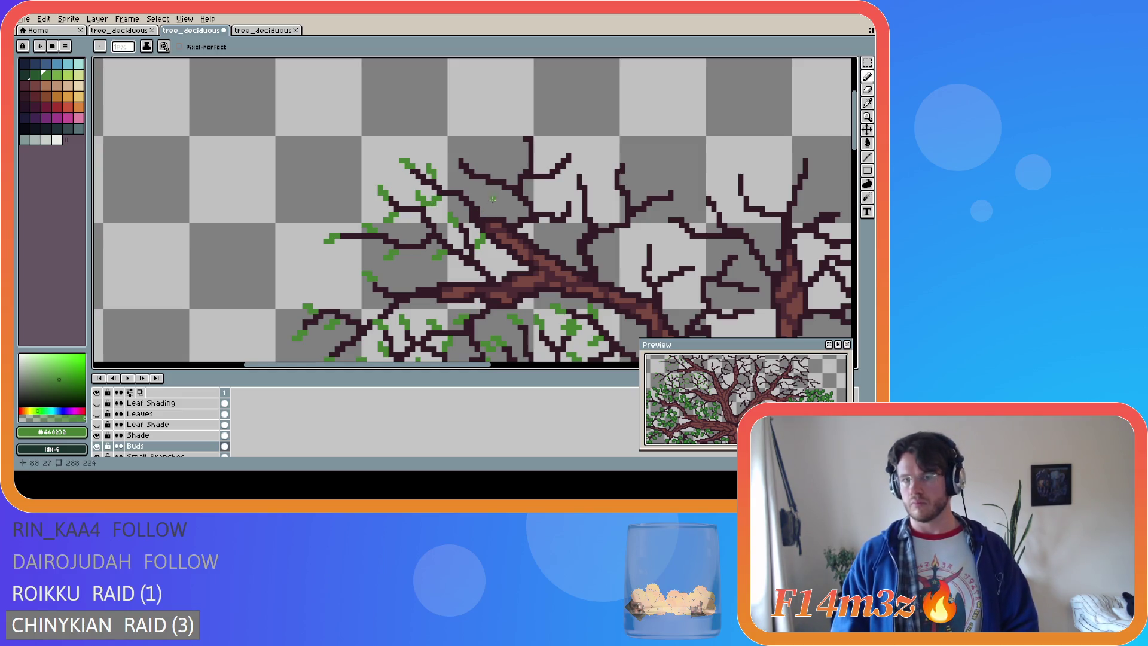
{"action": "key", "text": "ctrl"}
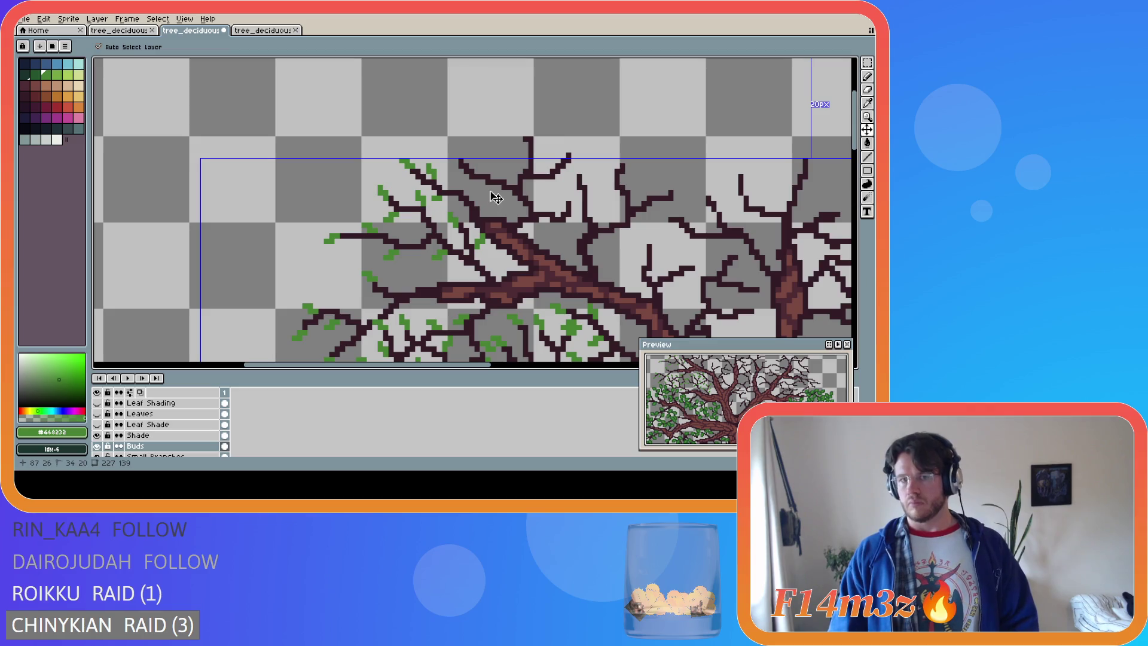
{"action": "key", "text": "ctrl"}
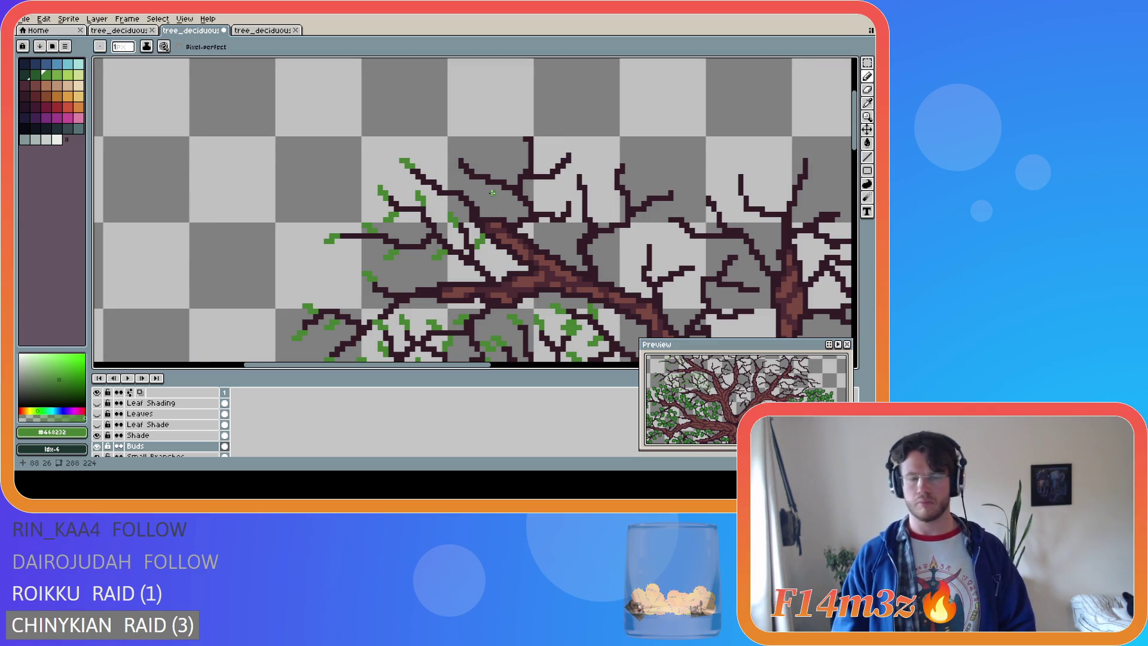
Rework the buds on a central top branch, undoing extra pixels and repainting them
{"action": "left_click", "coordinate": [437, 177]}
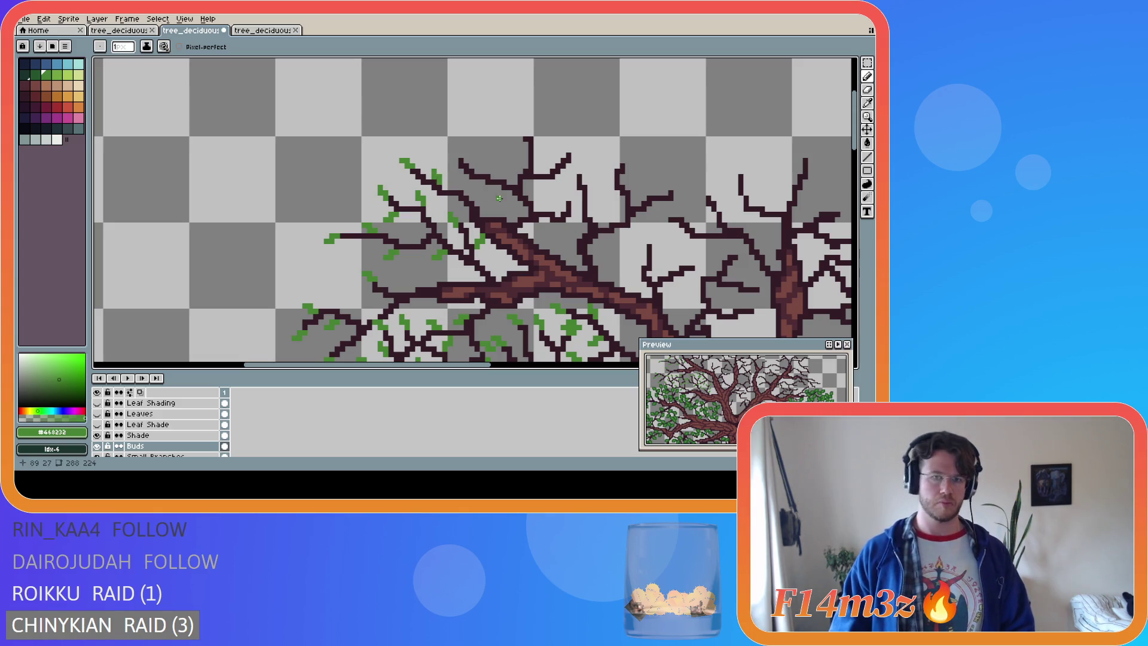
{"action": "key", "text": "ctrl+z"}
{"action": "left_click_drag", "start_coordinate": [432, 194], "coordinate": [428, 202]}
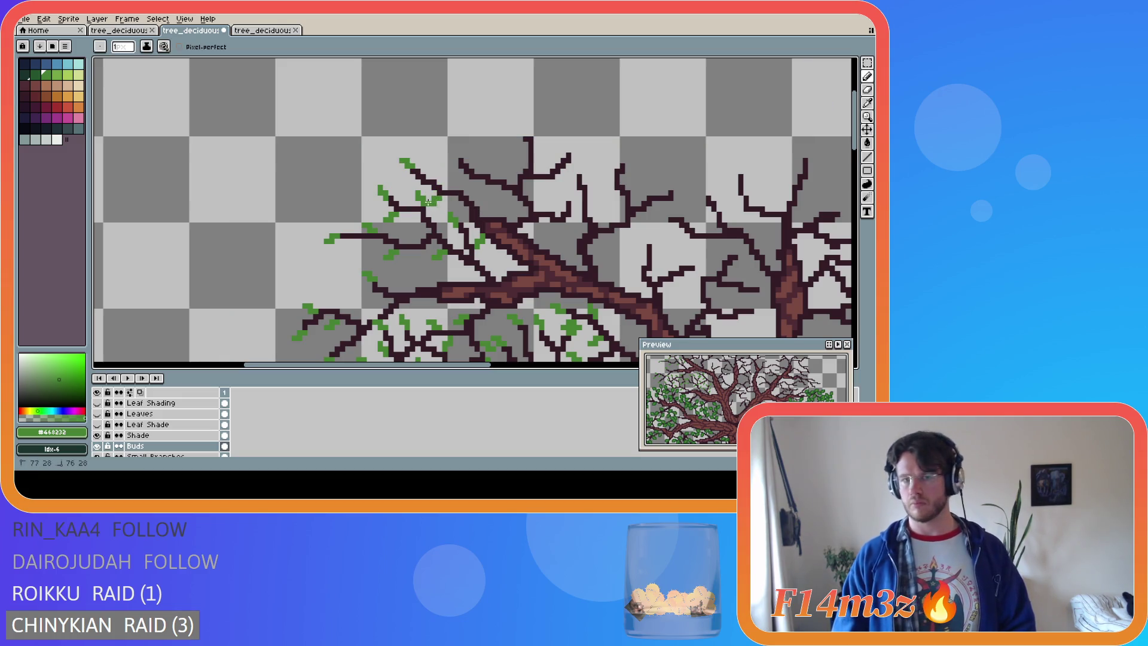
{"action": "key", "text": "ctrl+z"}
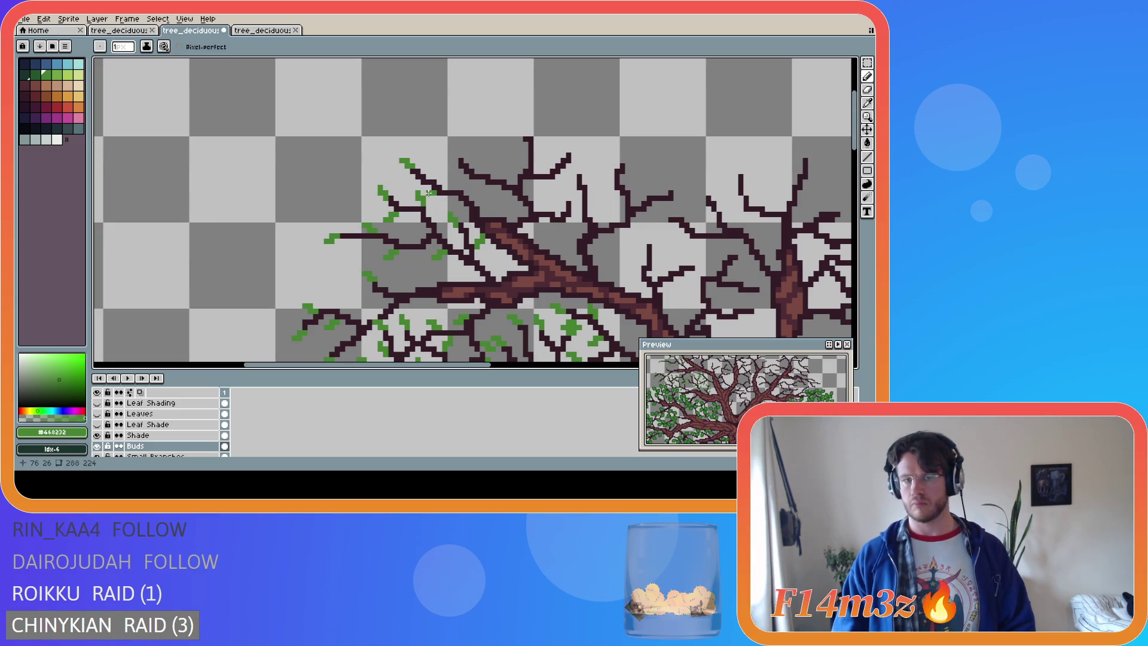
{"action": "key", "text": "ctrl"}
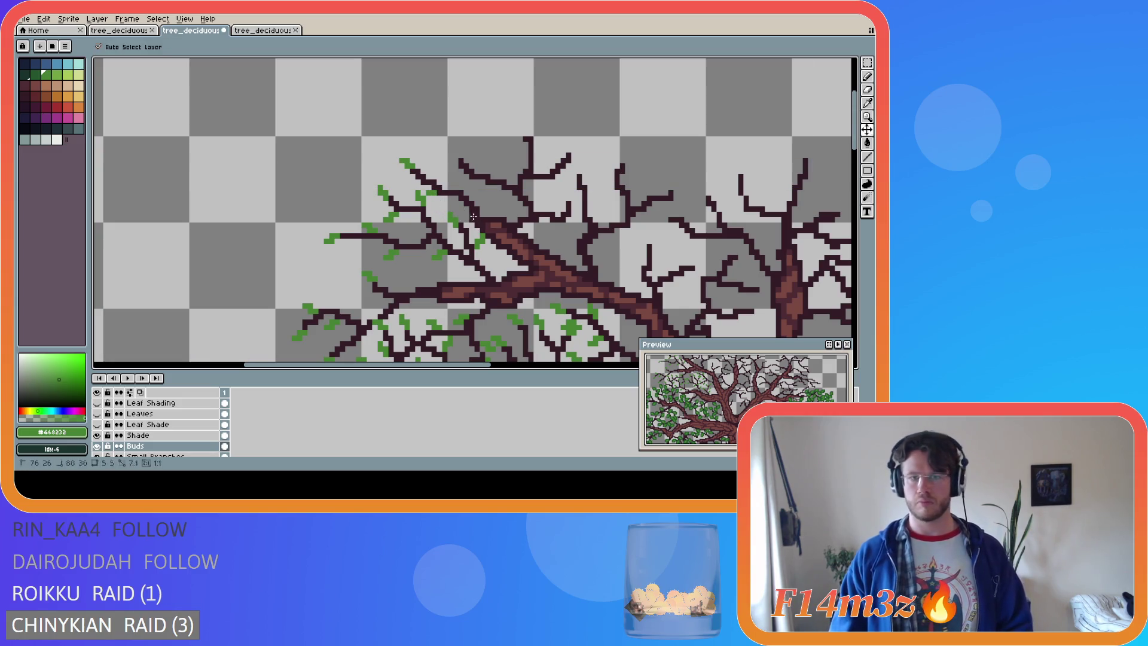
{"action": "key", "text": "ctrl"}
{"action": "left_click", "coordinate": [438, 177]}
{"action": "left_click", "coordinate": [435, 174]}
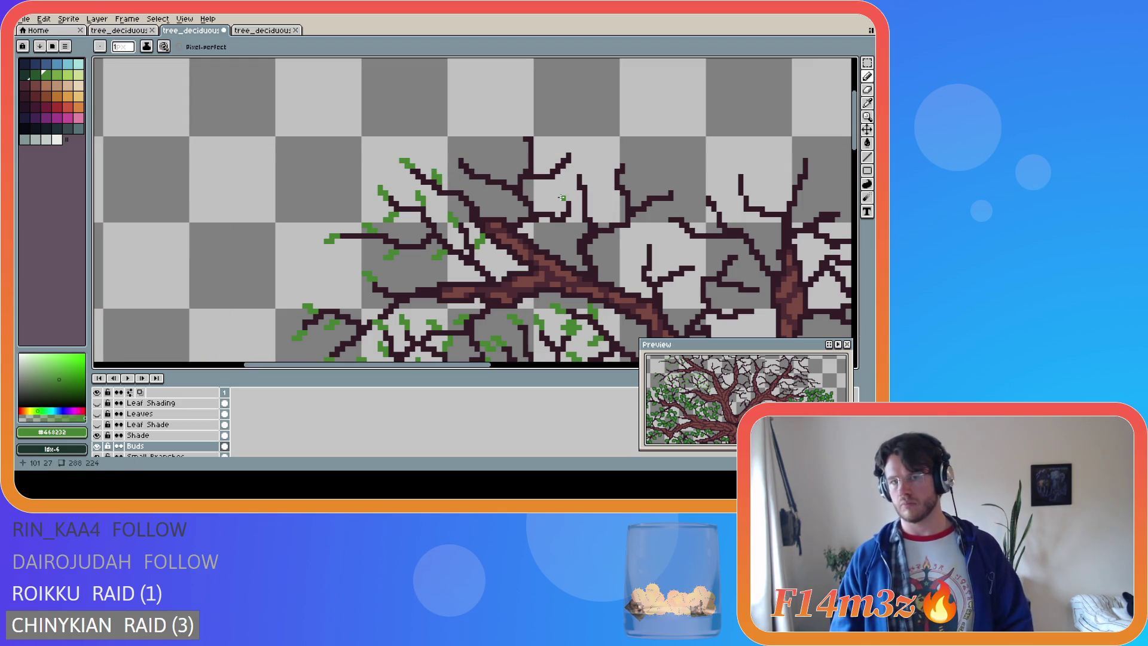
{"action": "key", "text": "ctrl"}
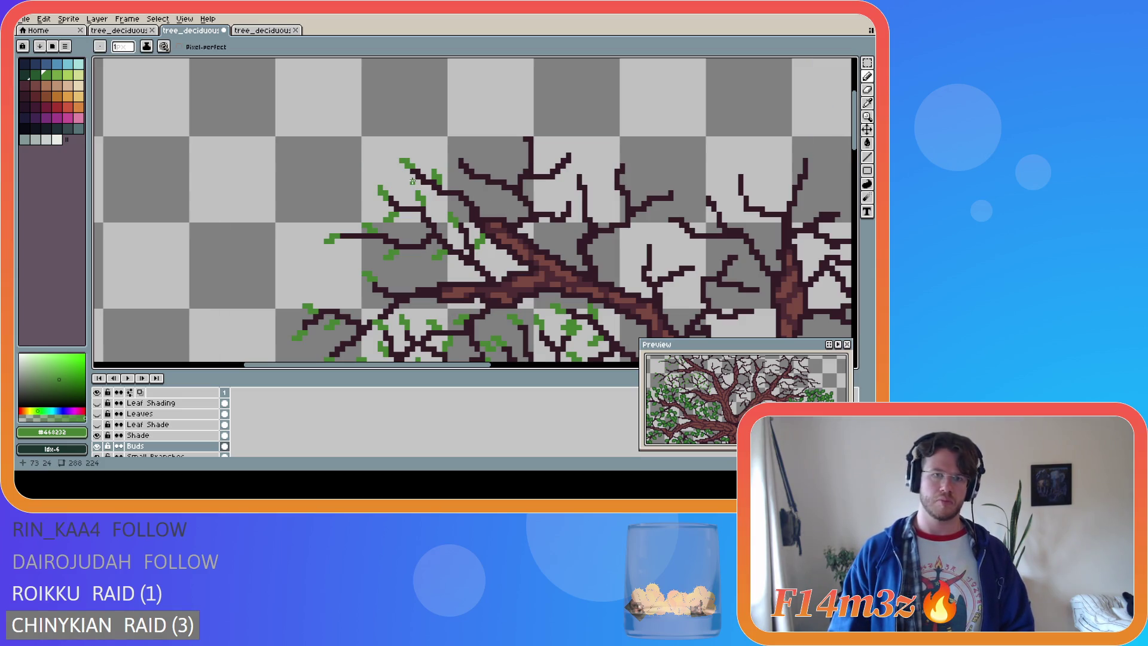
{"action": "left_click", "coordinate": [412, 177]}
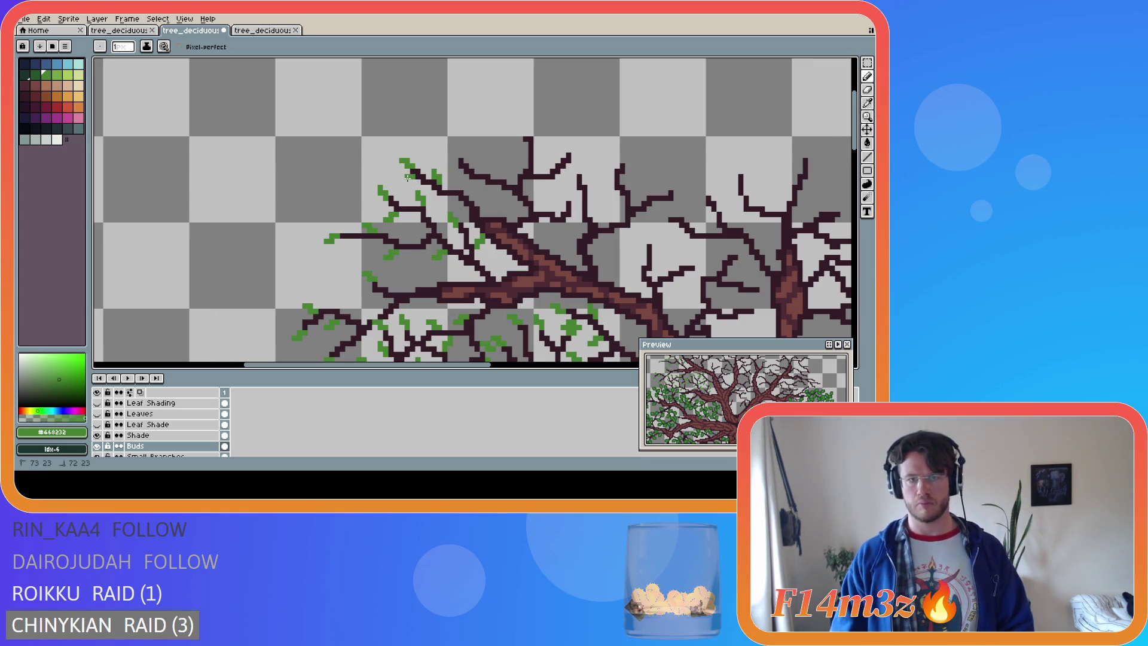
Add one more bud pixel at a twig tip and save tree_deciduous_medium_winter
{"action": "key", "text": "ctrl+s"}
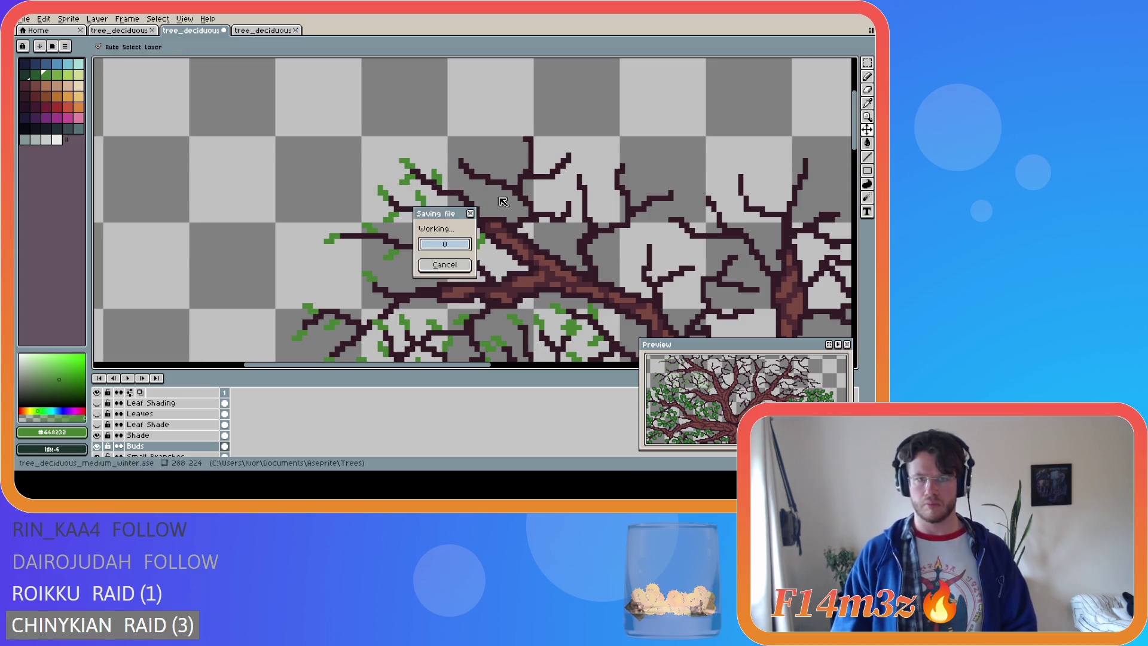
{"action": "left_click", "coordinate": [412, 181]}
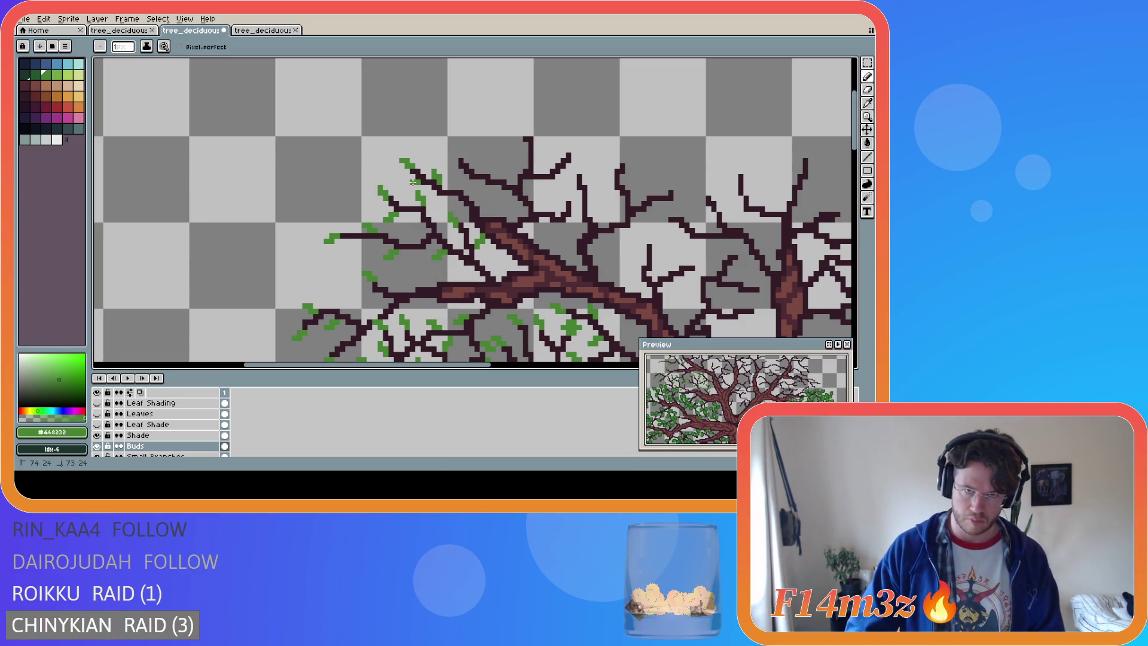
{"action": "key", "text": "ctrl+s"}
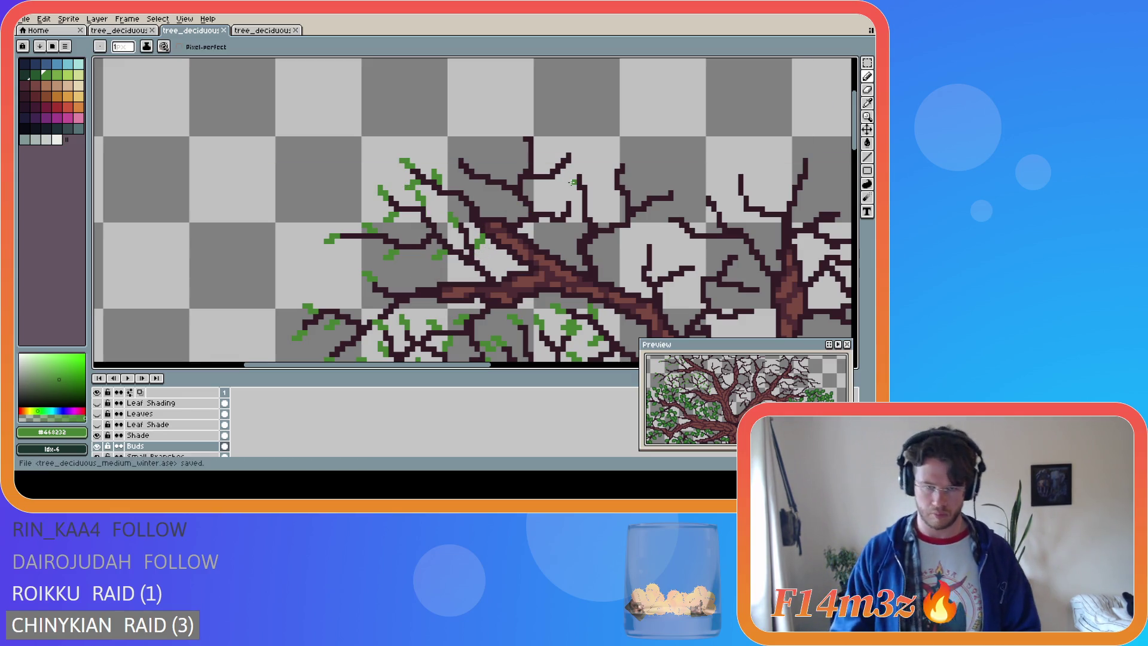
Redraw small buds on the top twigs to the right, ending at a right-hand twig tip
{"action": "left_click", "coordinate": [453, 156]}
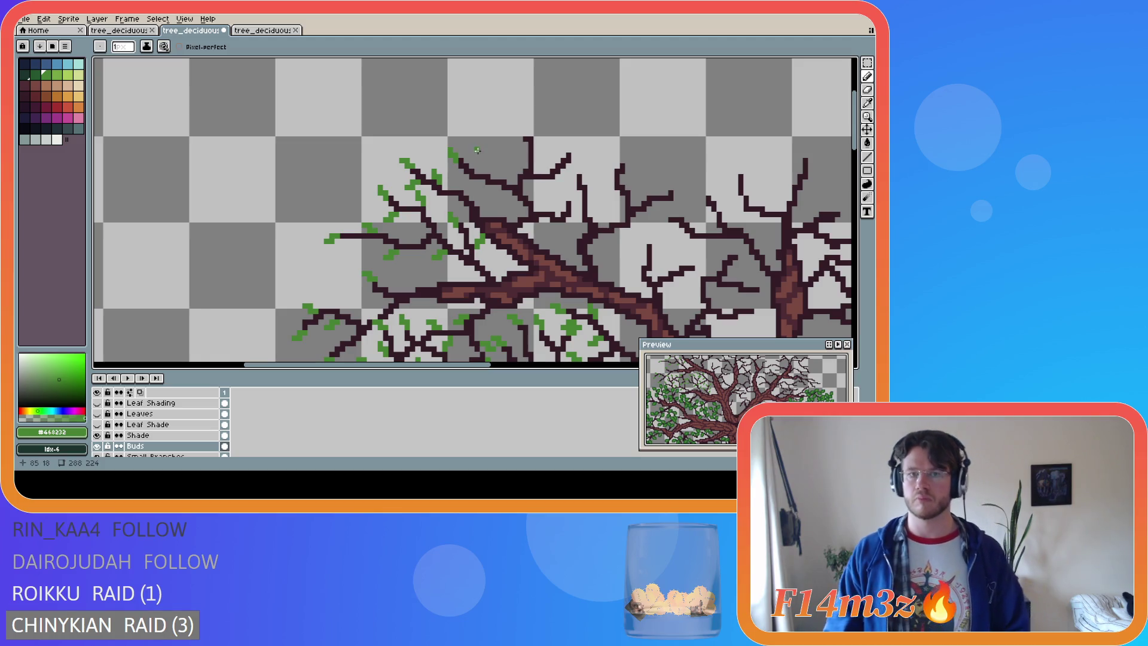
{"action": "key", "text": "ctrl+z"}
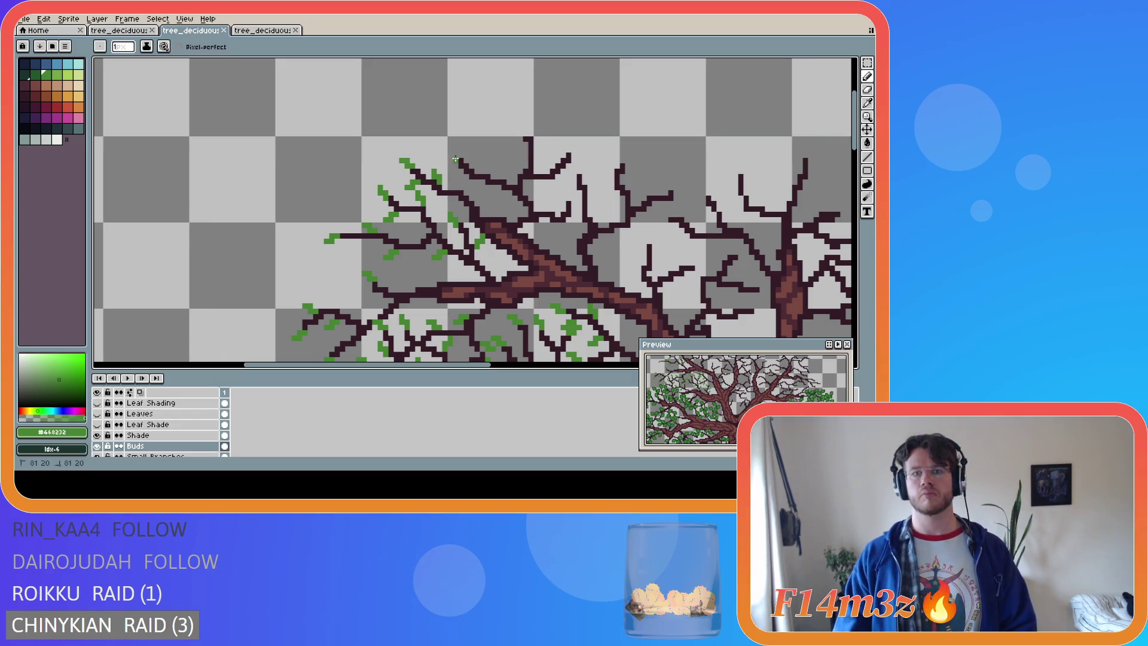
{"action": "left_click_drag", "start_coordinate": [451, 150], "coordinate": [464, 184]}
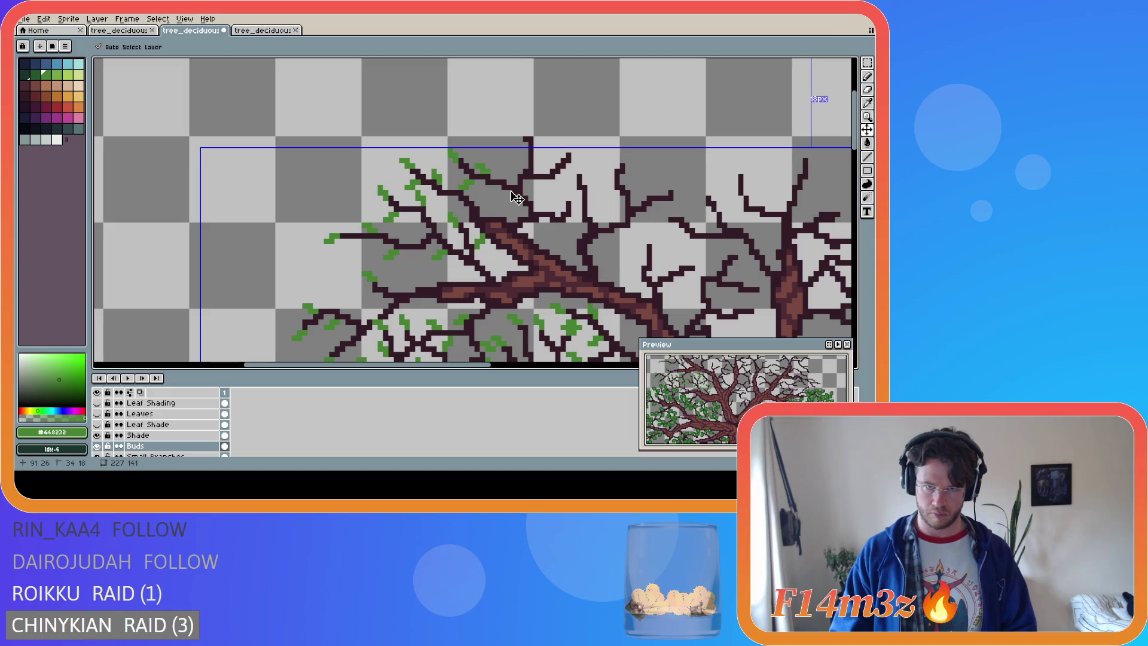
{"action": "left_click_drag", "start_coordinate": [492, 177], "coordinate": [492, 167]}
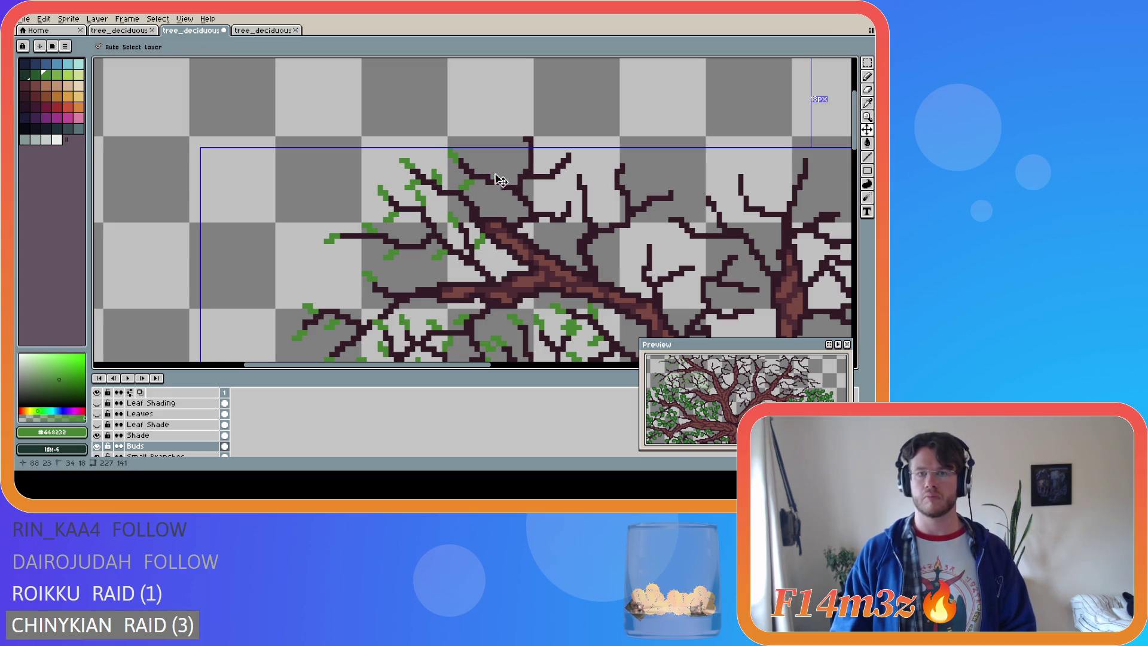
{"action": "left_click", "coordinate": [496, 170]}
{"action": "key", "text": "ctrl+z"}
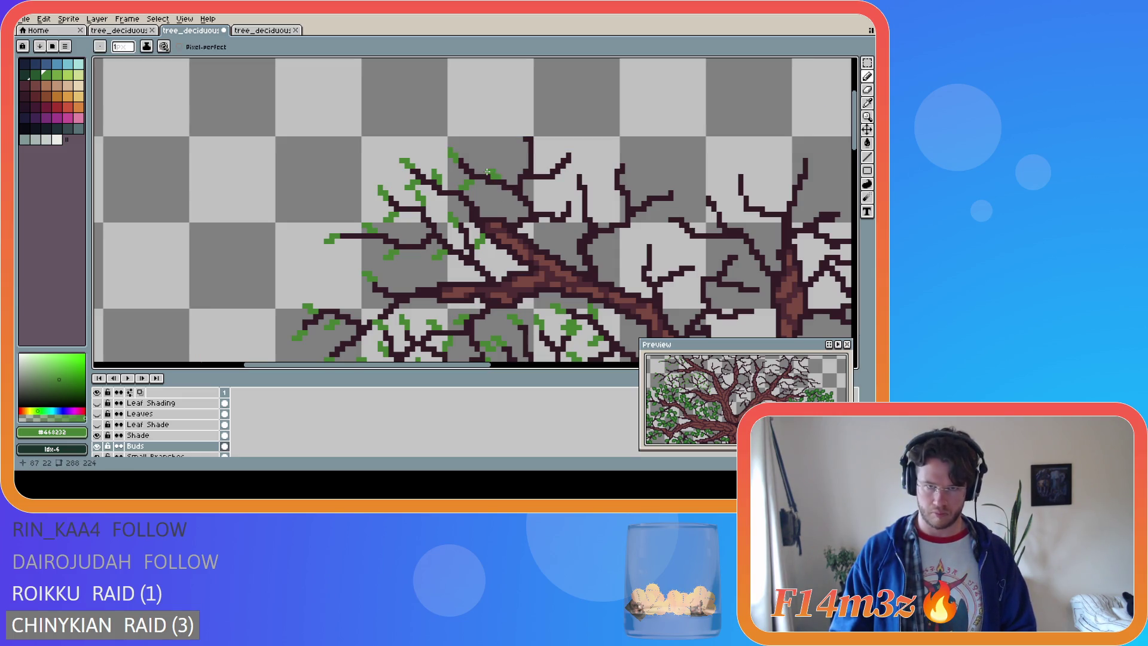
{"action": "left_click", "coordinate": [482, 168]}
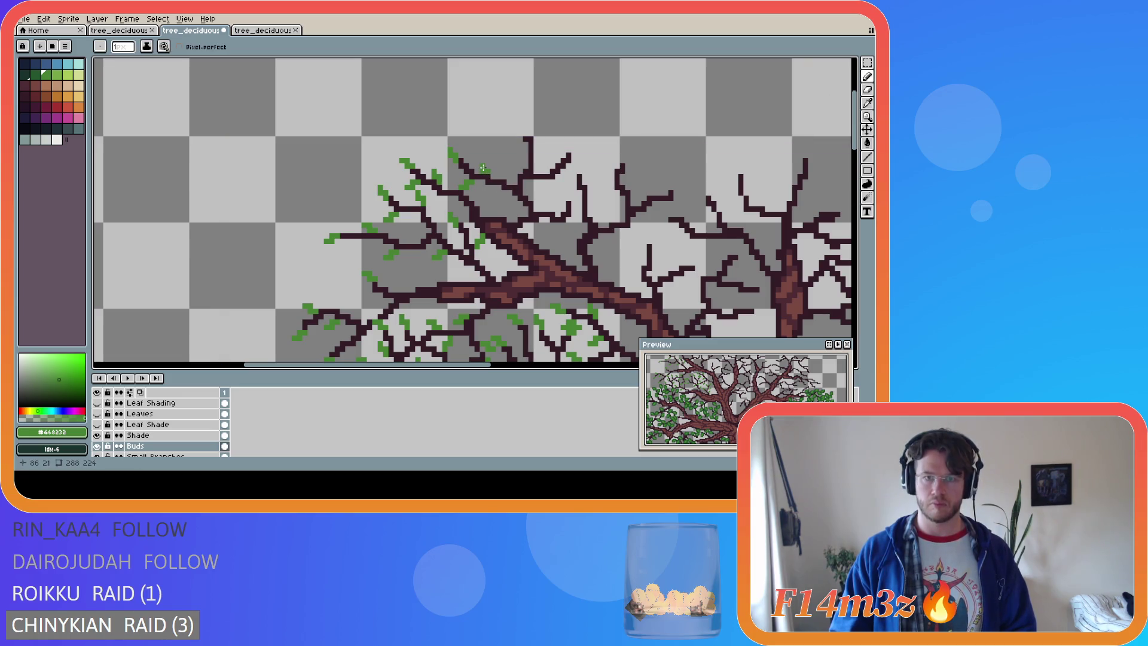
{"action": "key", "text": "ctrl"}
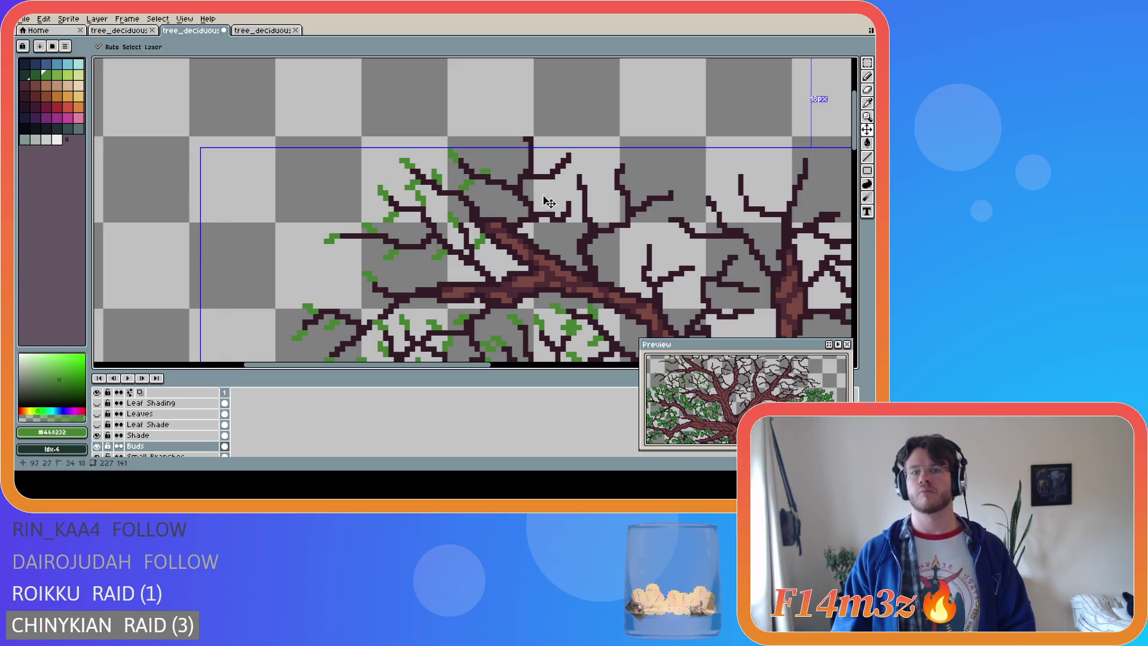
{"action": "left_click", "coordinate": [491, 167]}
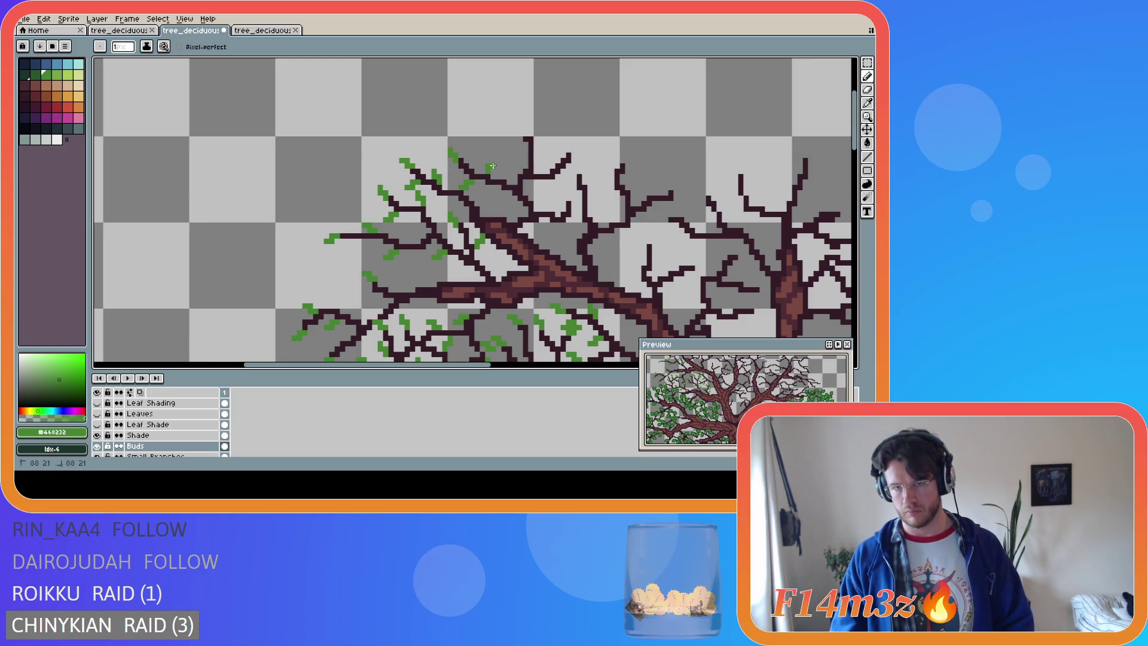
{"action": "key", "text": "ctrl"}
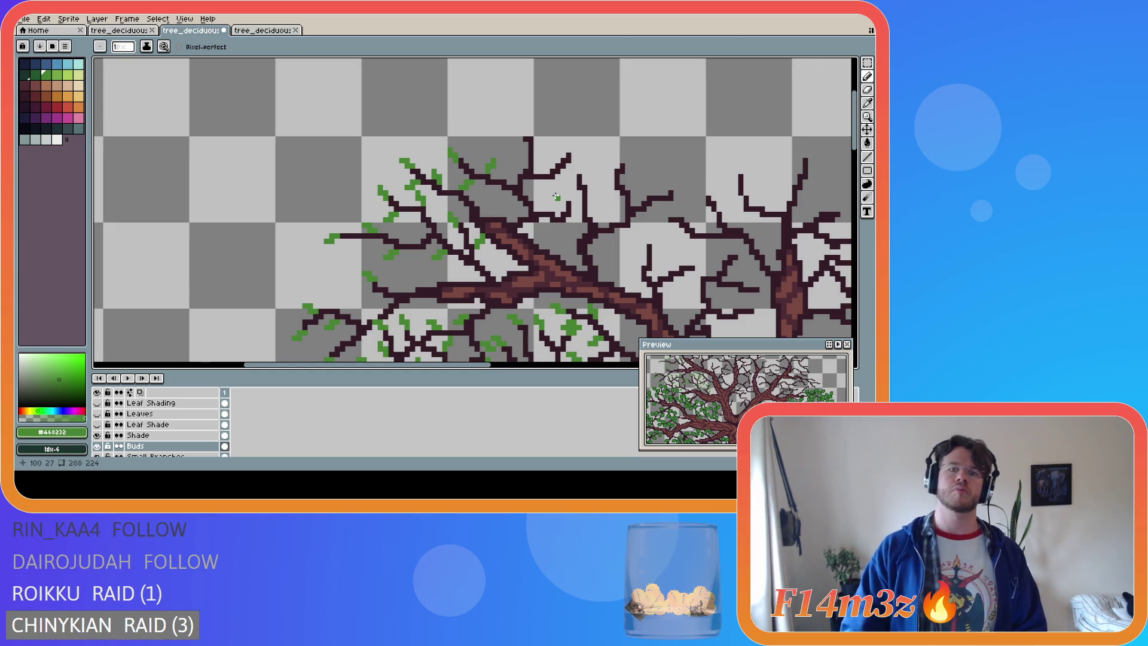
{"action": "left_click", "coordinate": [572, 152]}
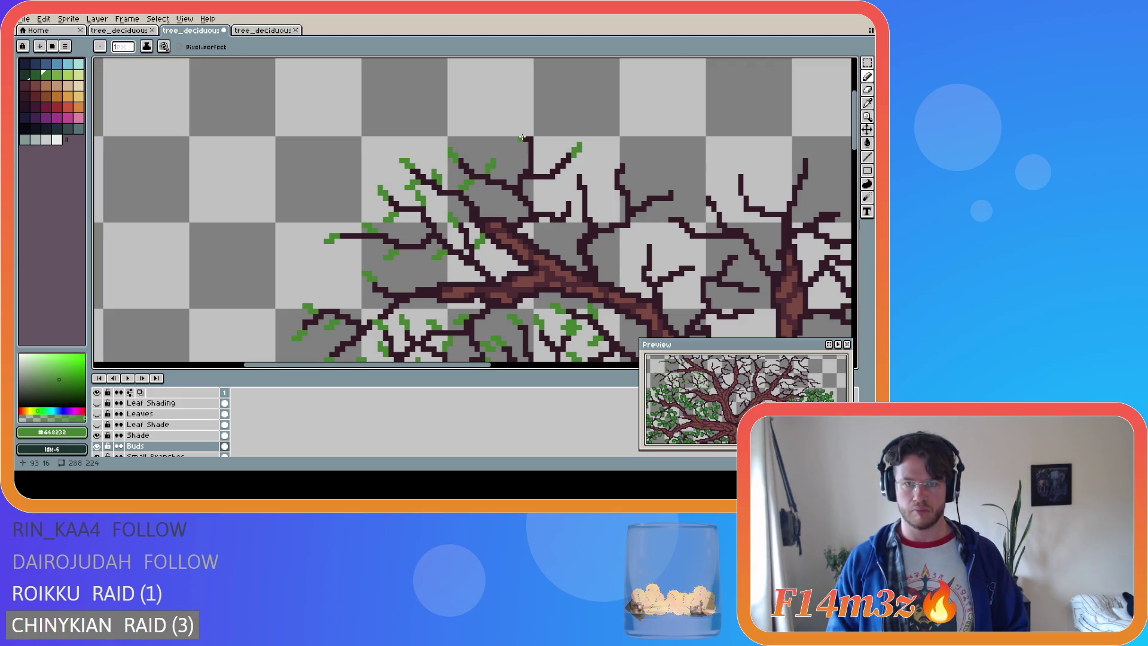
Bud the topmost central twig tip and its neighbouring tips with green pixels
{"action": "left_click", "coordinate": [521, 128]}
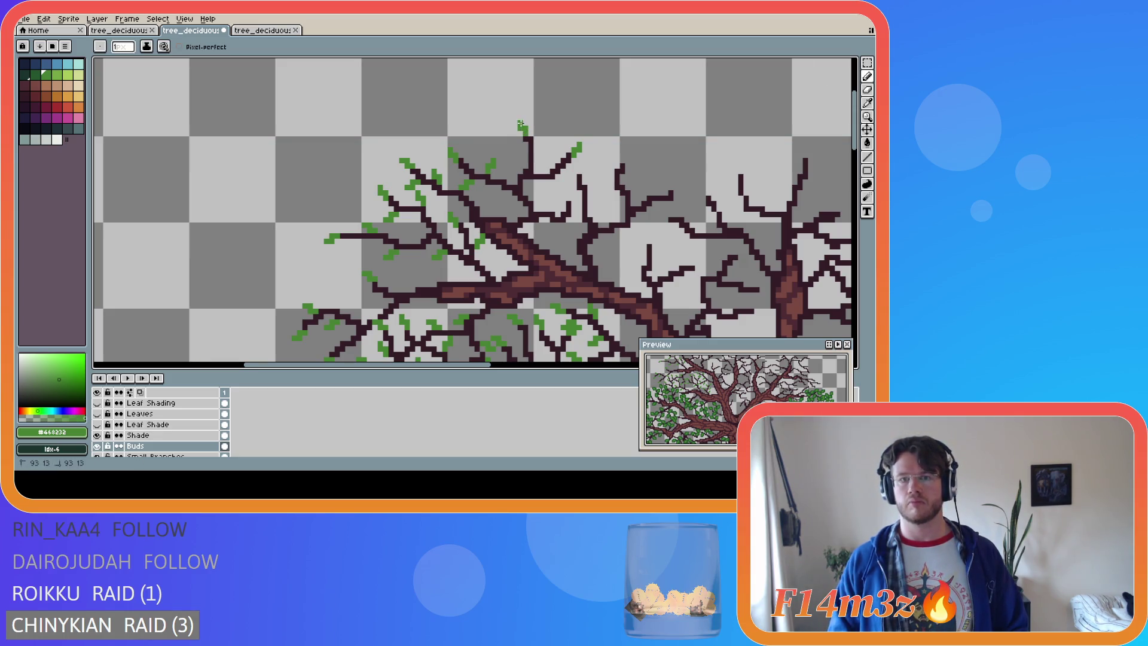
{"action": "key", "text": "ctrl+z"}
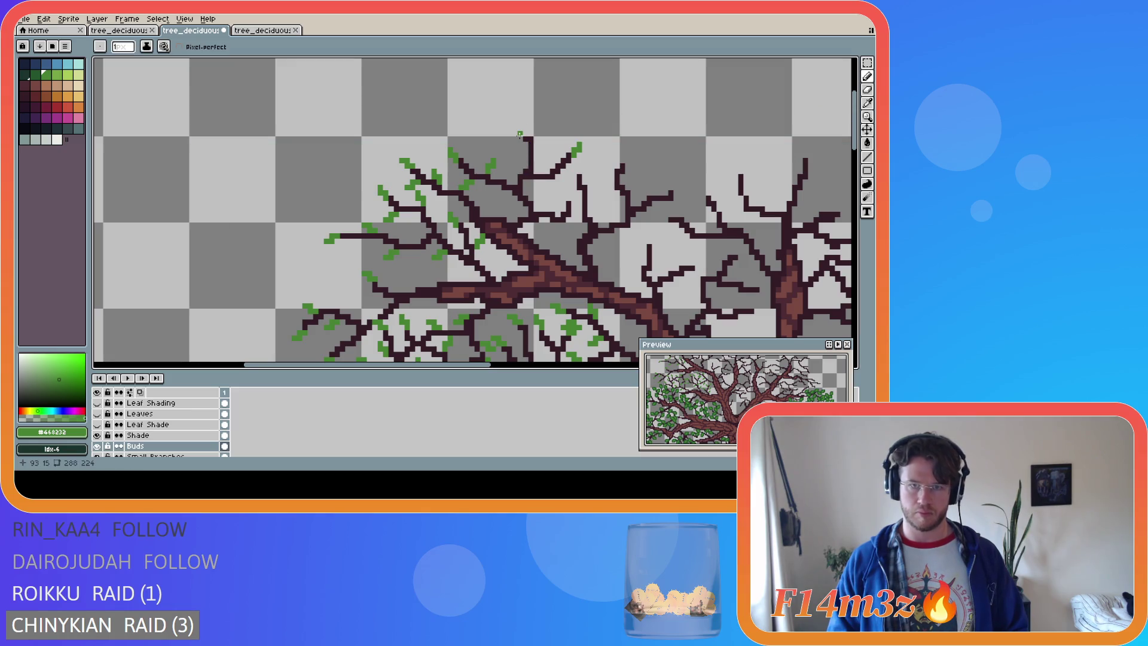
{"action": "left_click", "coordinate": [517, 130]}
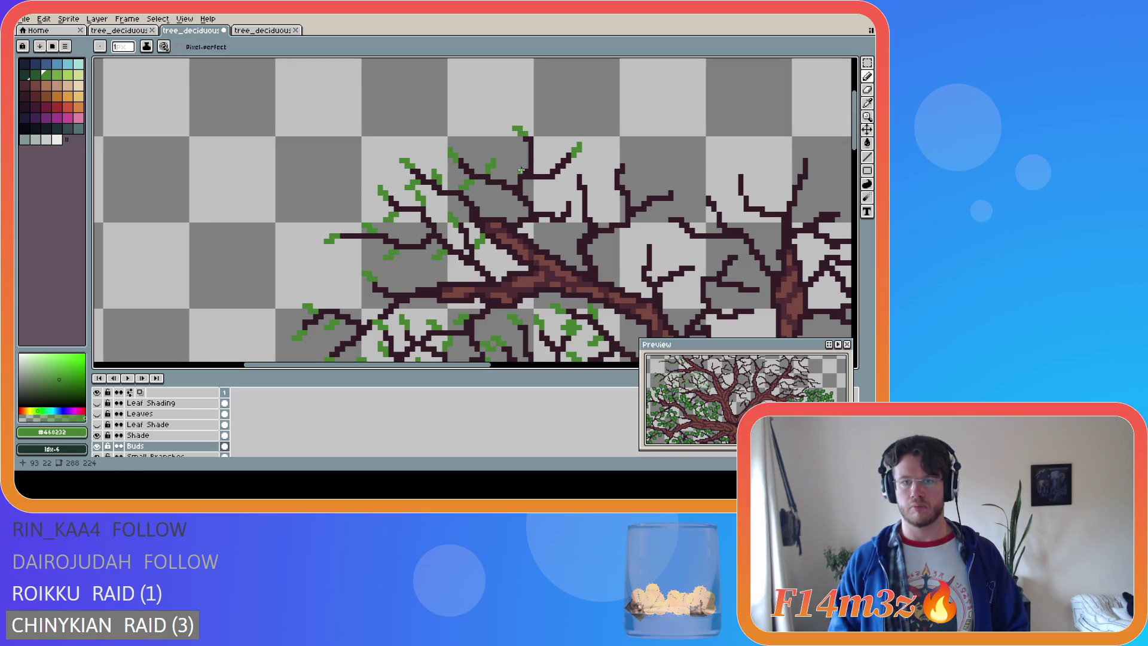
{"action": "left_click", "coordinate": [537, 150]}
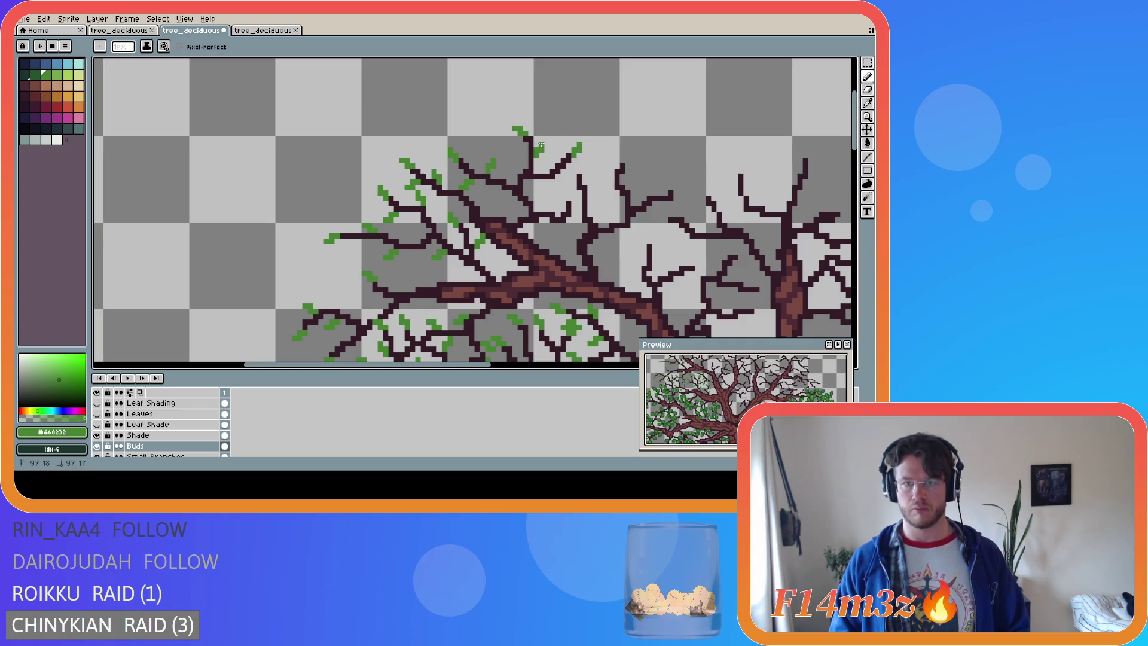
{"action": "left_click", "coordinate": [565, 179]}
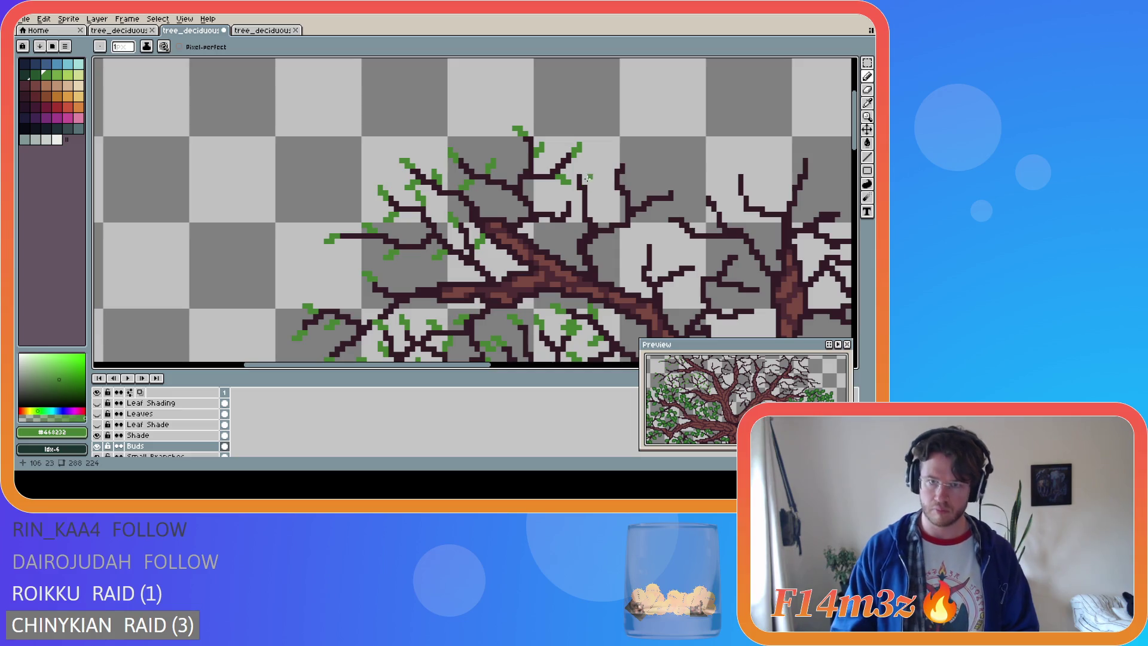
{"action": "left_click_drag", "start_coordinate": [579, 173], "coordinate": [585, 161]}
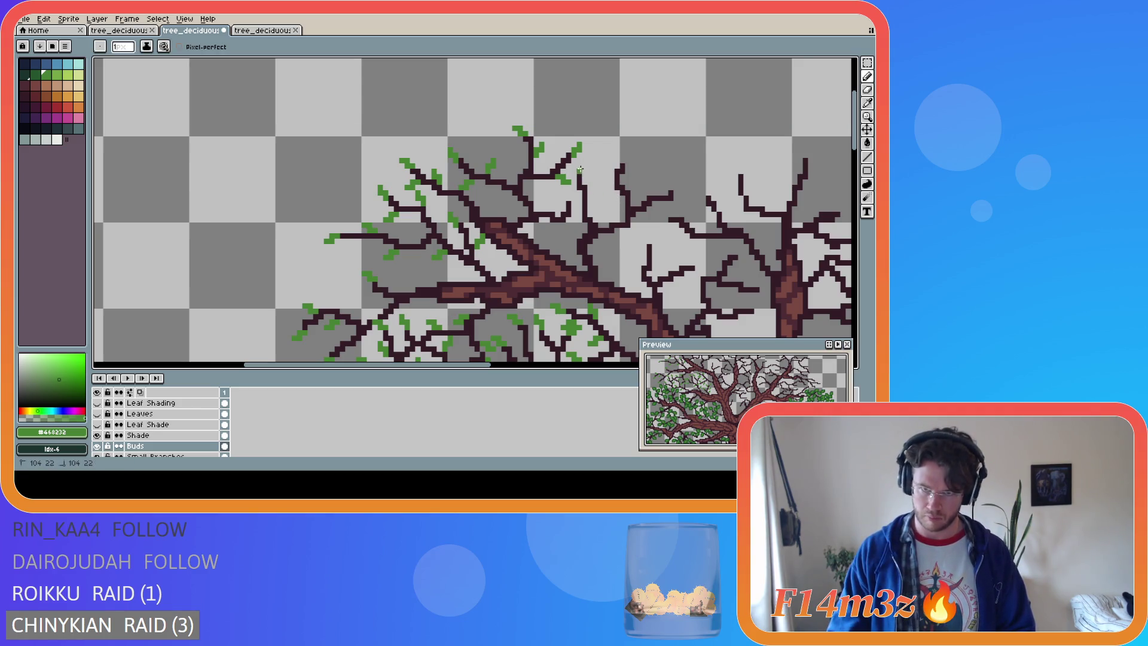
Replace misplaced bud pixels beside the branch and add a small bud lower down
{"action": "key", "text": "ctrl"}
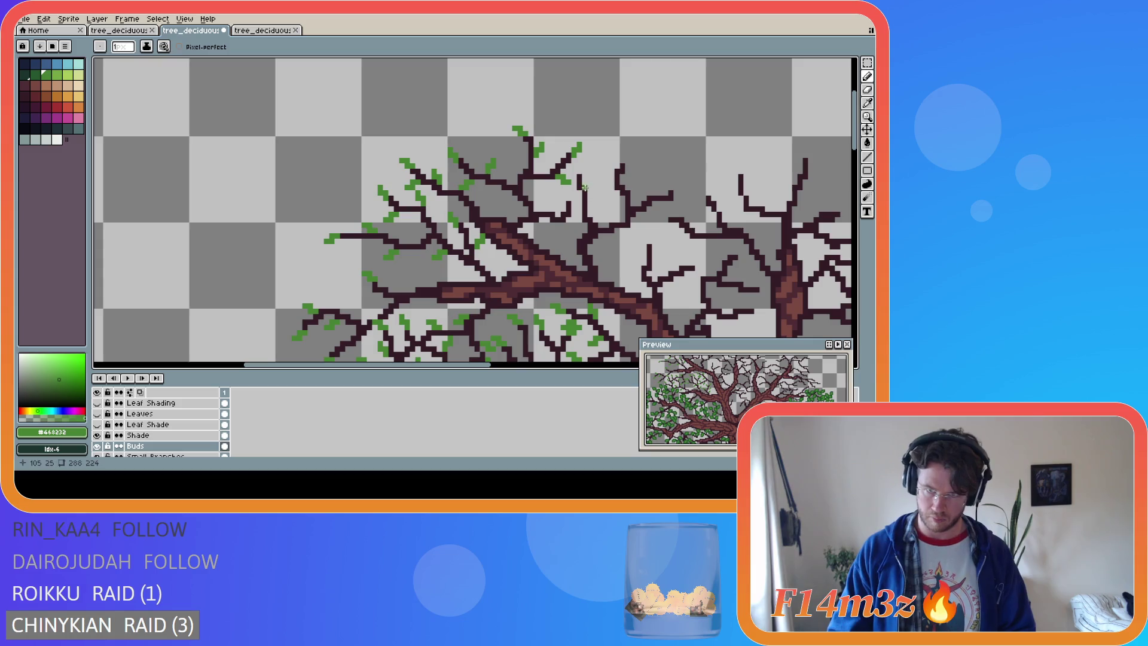
{"action": "left_click", "coordinate": [580, 173]}
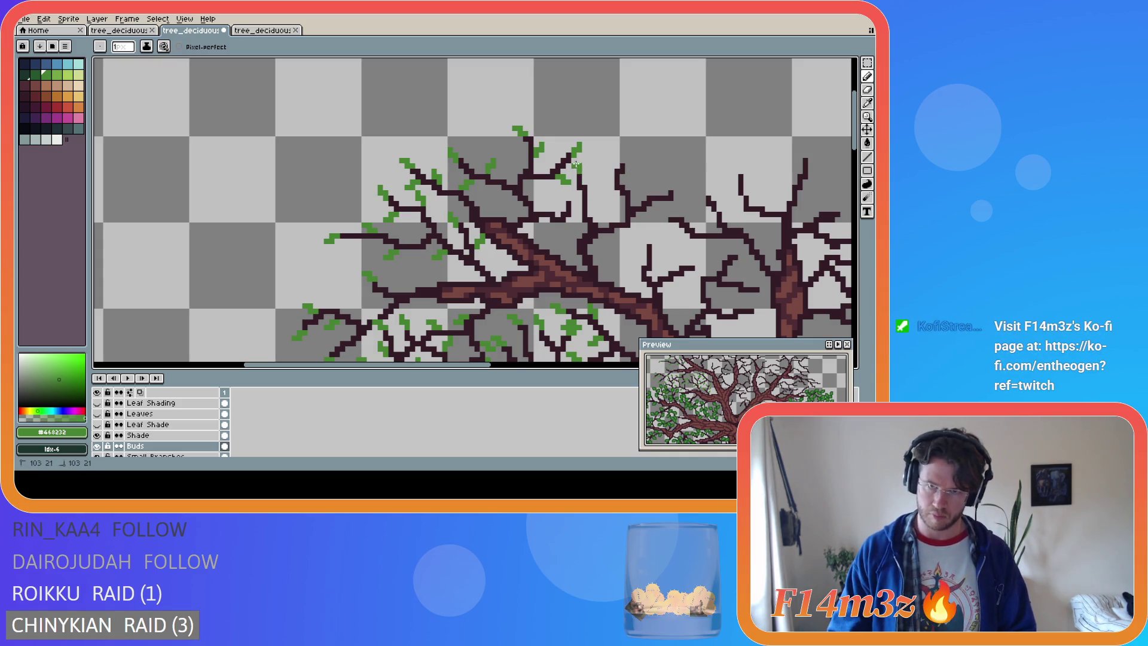
{"action": "key", "text": "ctrl+z"}
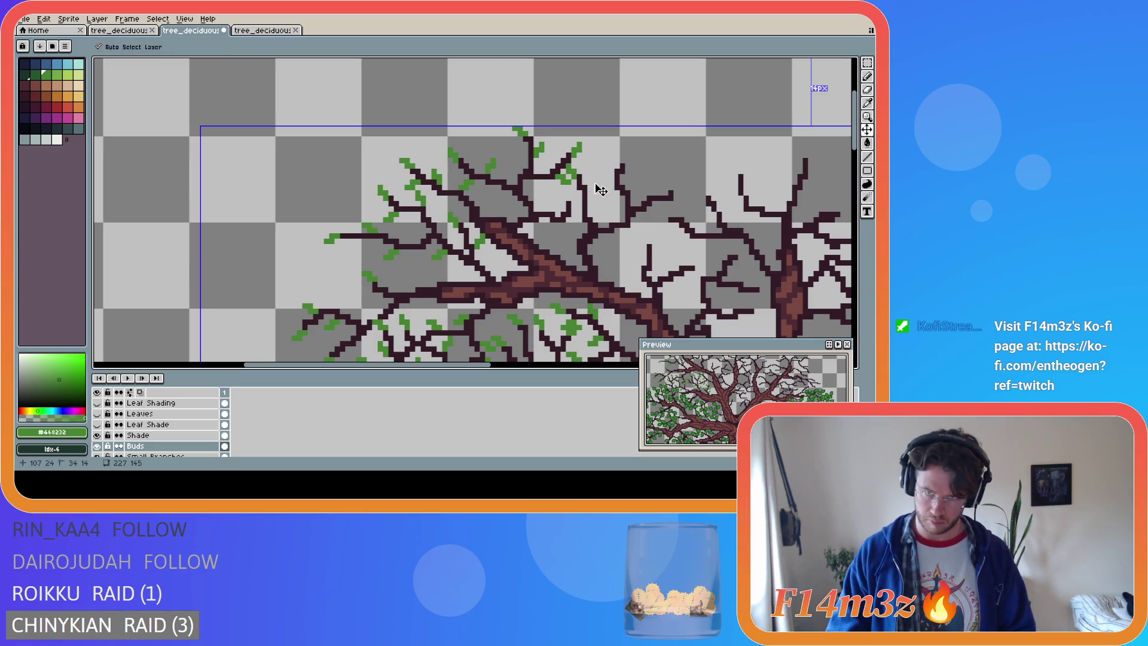
{"action": "left_click", "coordinate": [582, 166]}
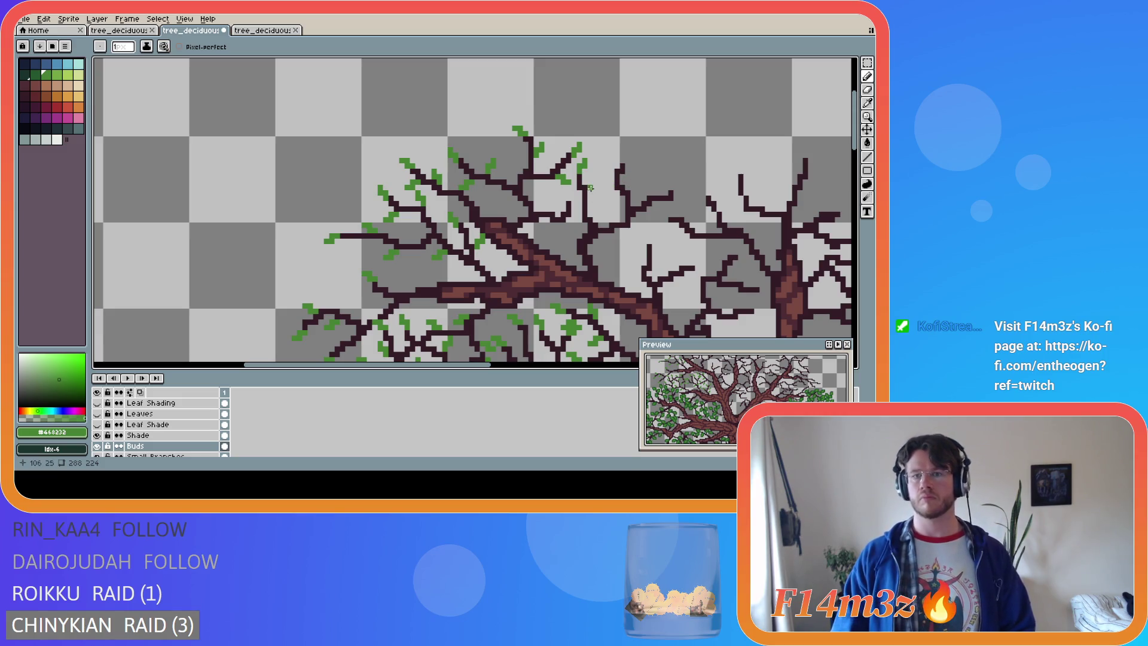
{"action": "key", "text": "v"}
{"action": "key", "text": "b"}
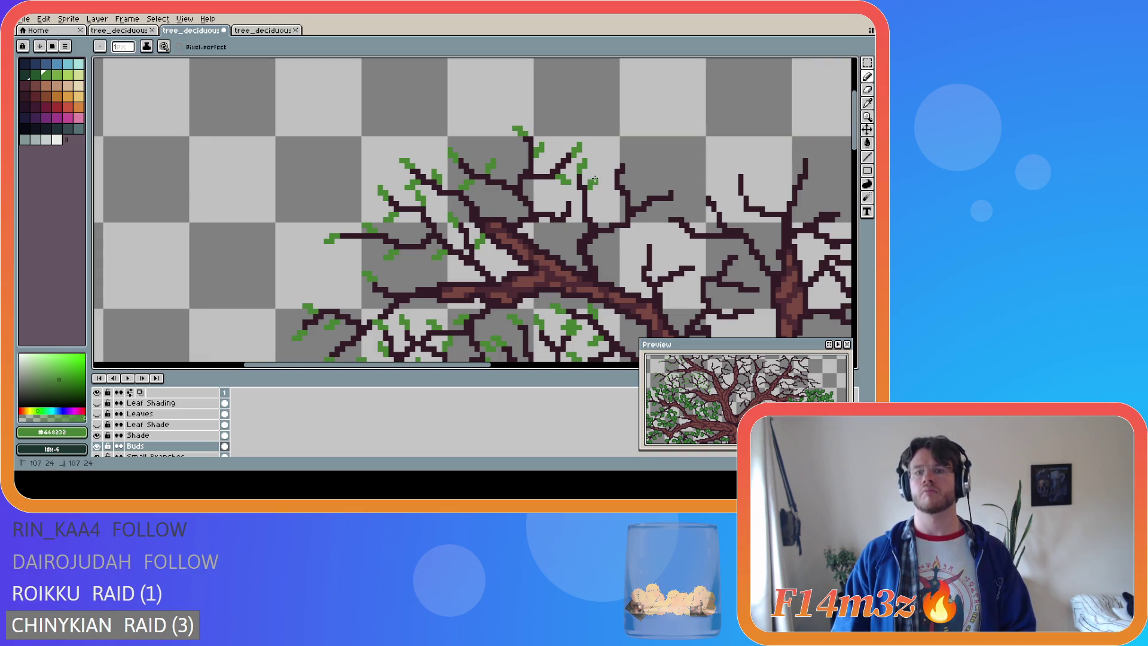
{"action": "key", "text": "ctrl"}
{"action": "key", "text": "ctrl"}
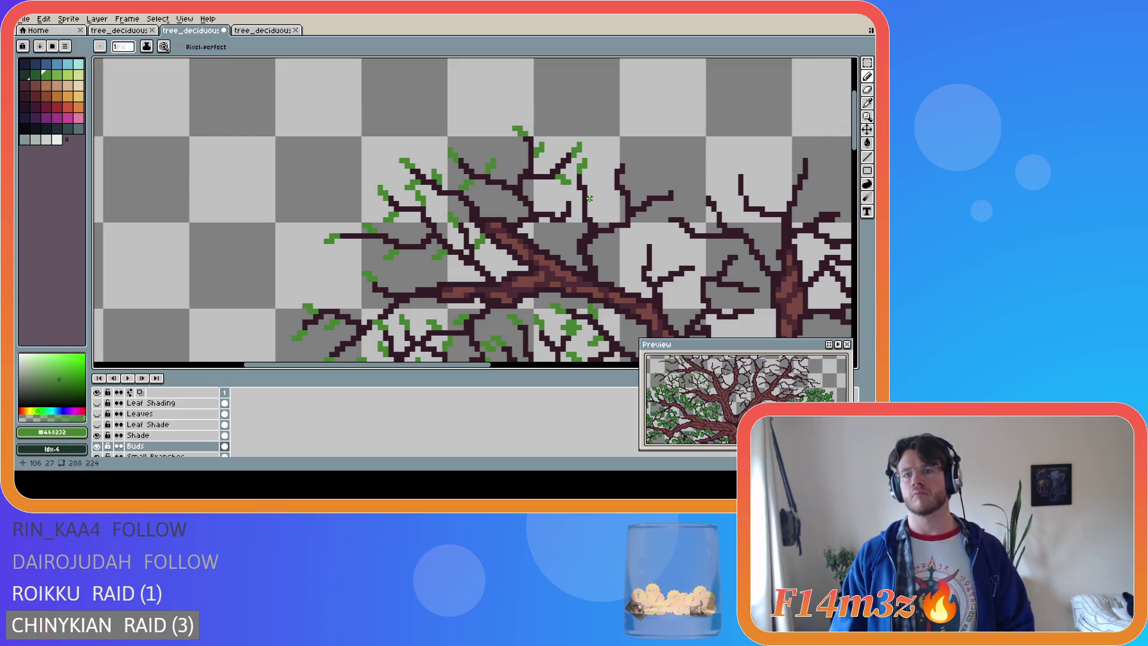
{"action": "key", "text": "ctrl"}
{"action": "left_click", "coordinate": [593, 191]}
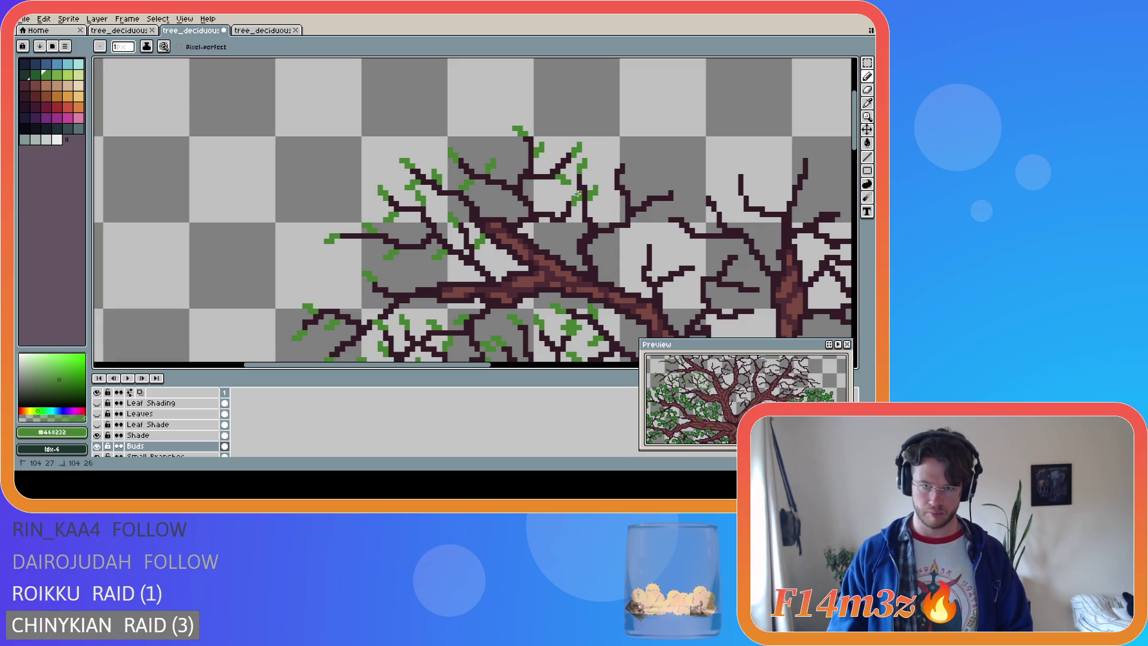
Paint a small bud on a left twig and undo two misplaced bud dots
{"action": "key", "text": "ctrl"}
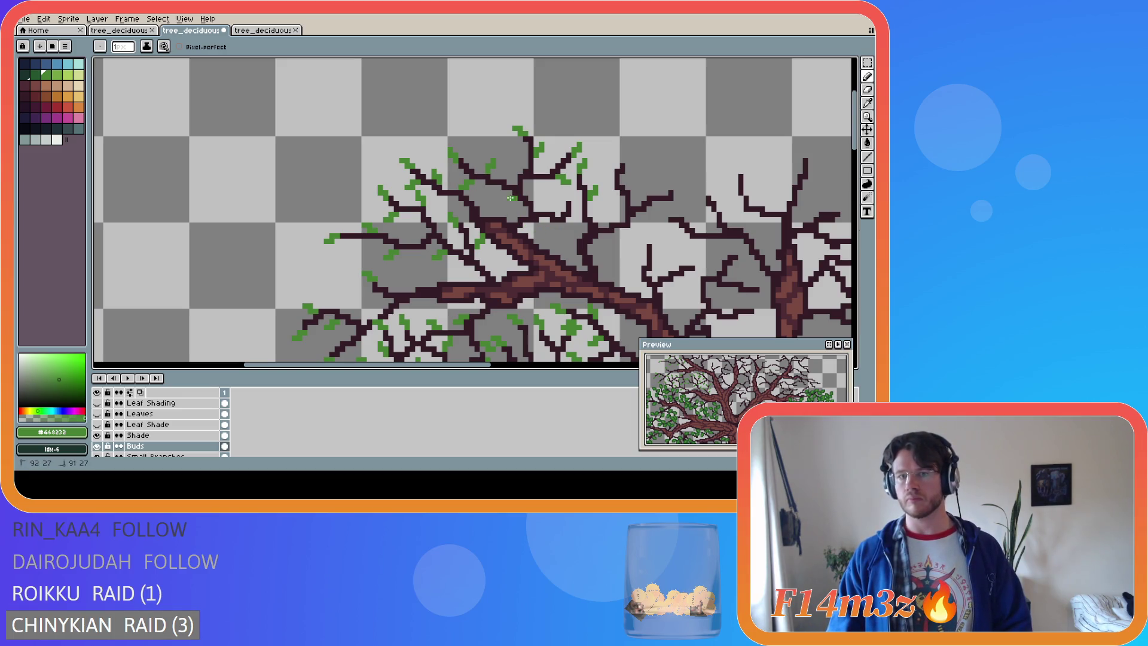
{"action": "left_click_drag", "start_coordinate": [511, 198], "coordinate": [504, 203]}
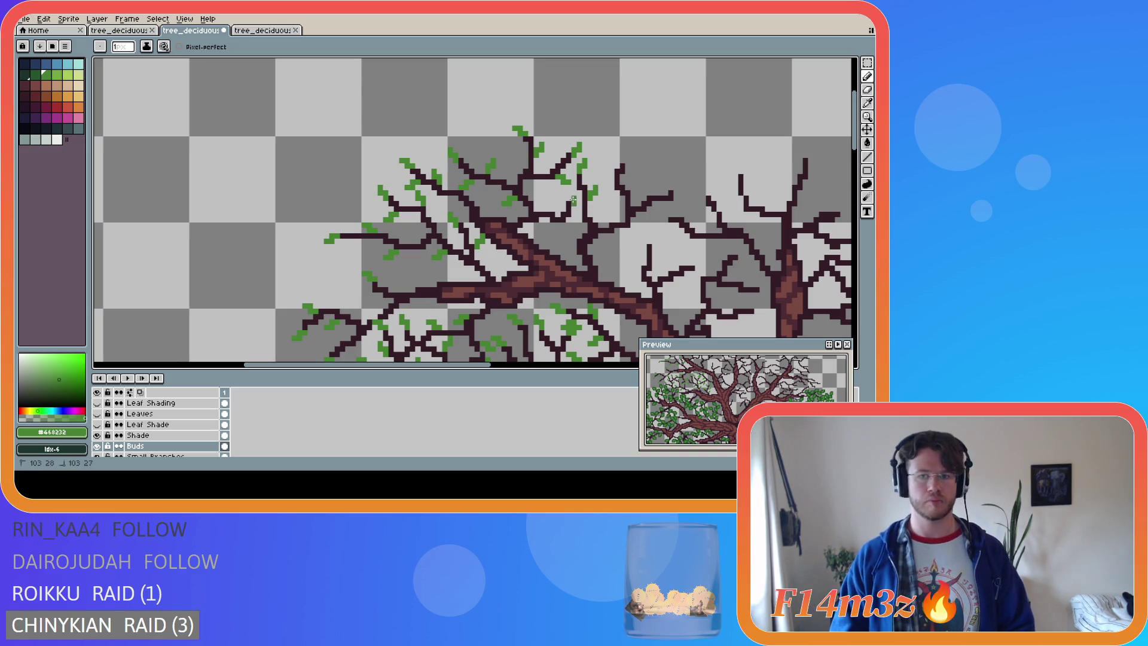
{"action": "key", "text": "ctrl"}
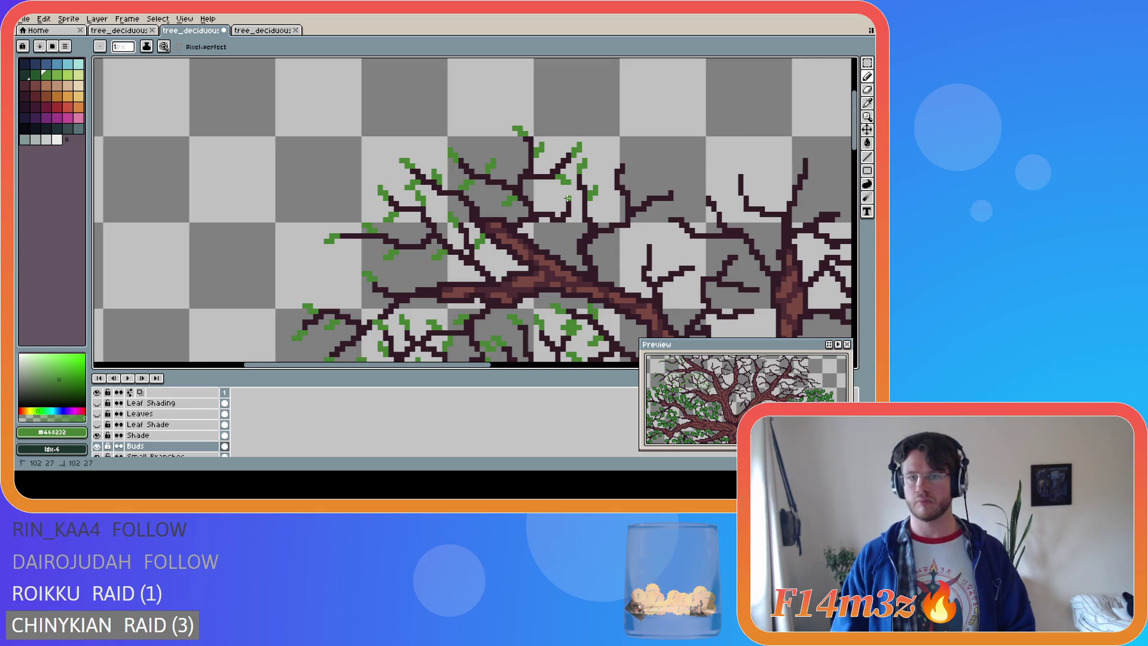
{"action": "key", "text": "ctrl"}
{"action": "left_click", "coordinate": [574, 222]}
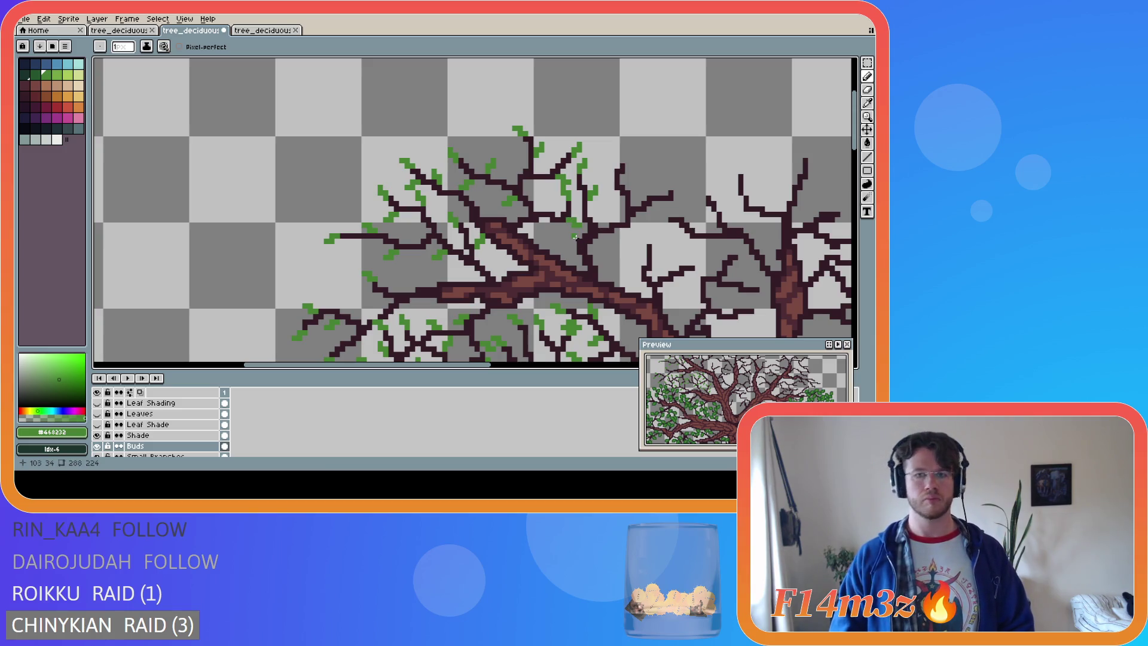
{"action": "key", "text": "ctrl+z"}
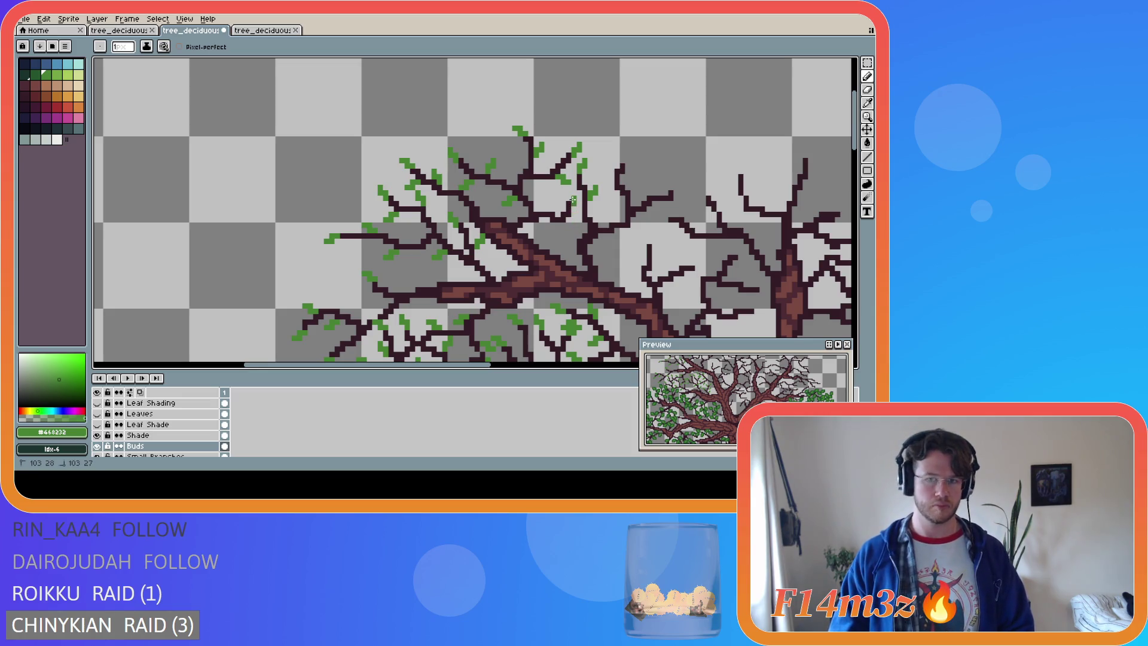
{"action": "left_click", "coordinate": [567, 199]}
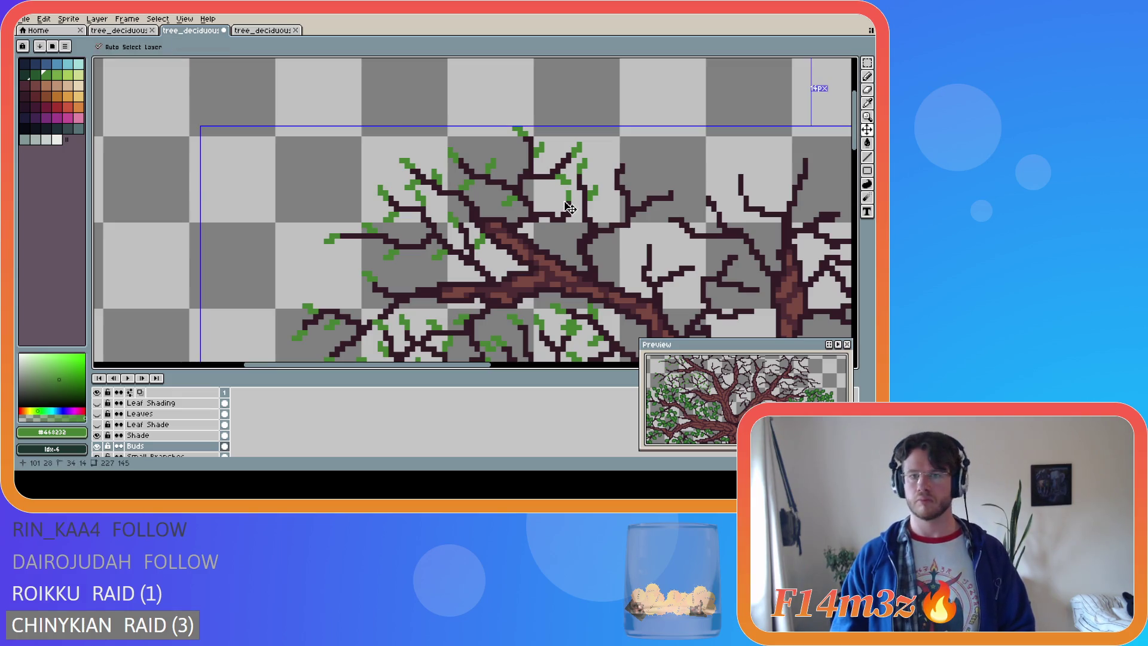
{"action": "key", "text": "ctrl+z"}
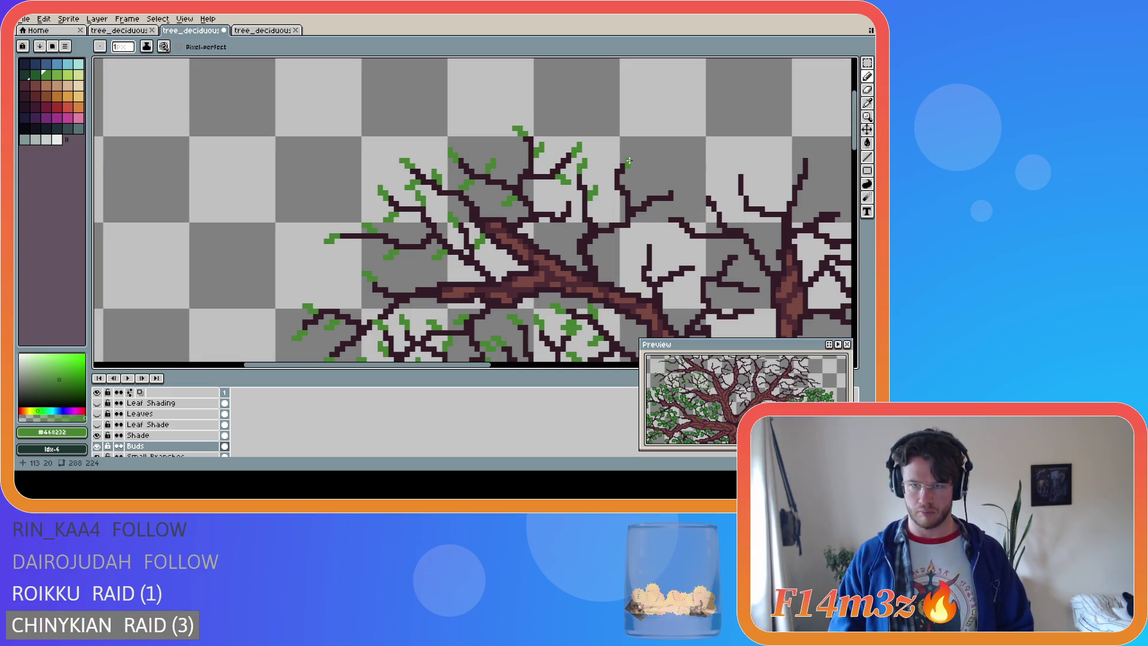
Draw small green buds on several twig tips just right of the crown's centre
{"action": "left_click_drag", "start_coordinate": [627, 162], "coordinate": [634, 155]}
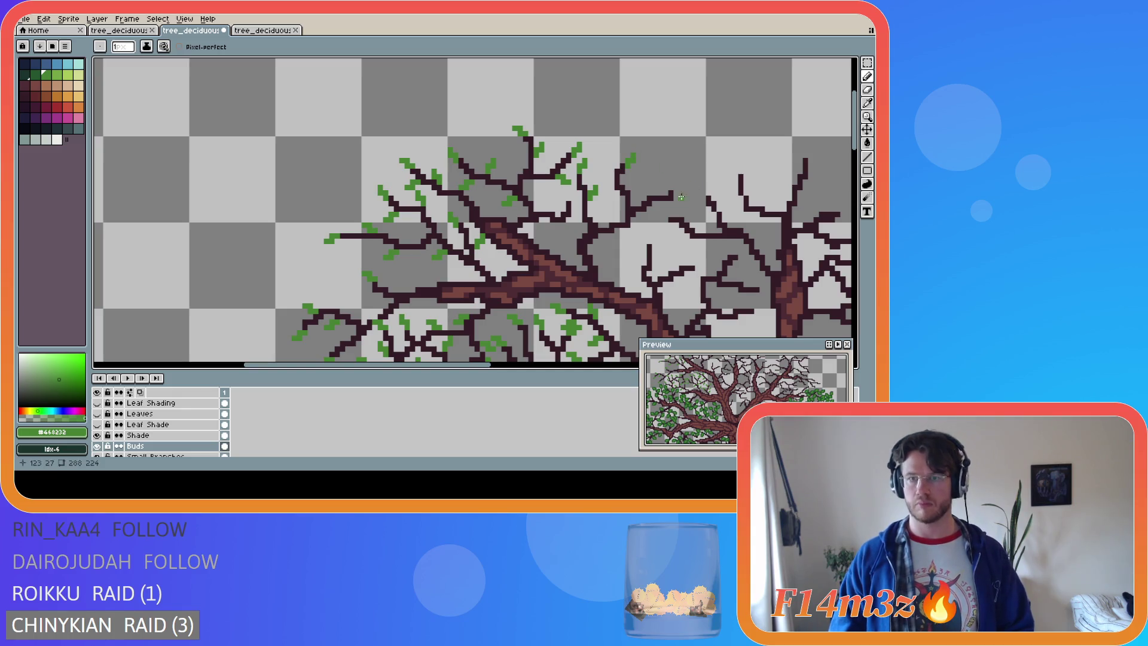
{"action": "left_click_drag", "start_coordinate": [676, 192], "coordinate": [682, 183]}
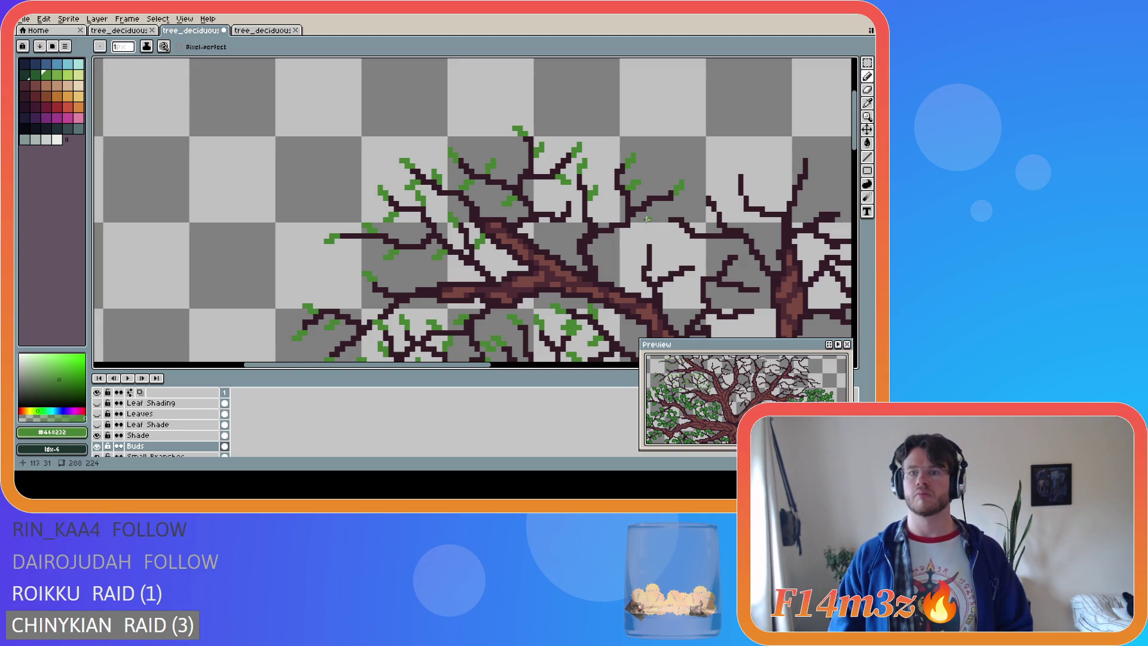
{"action": "left_click", "coordinate": [610, 184]}
{"action": "left_click", "coordinate": [608, 181]}
{"action": "left_click", "coordinate": [607, 179]}
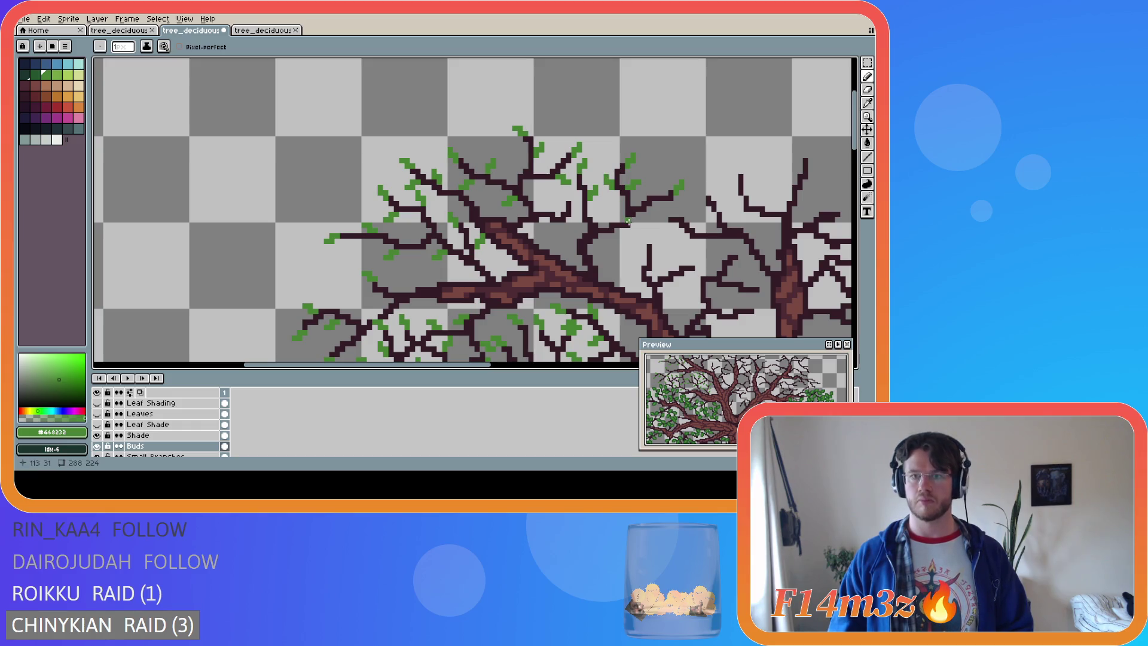
{"action": "left_click_drag", "start_coordinate": [649, 209], "coordinate": [654, 208]}
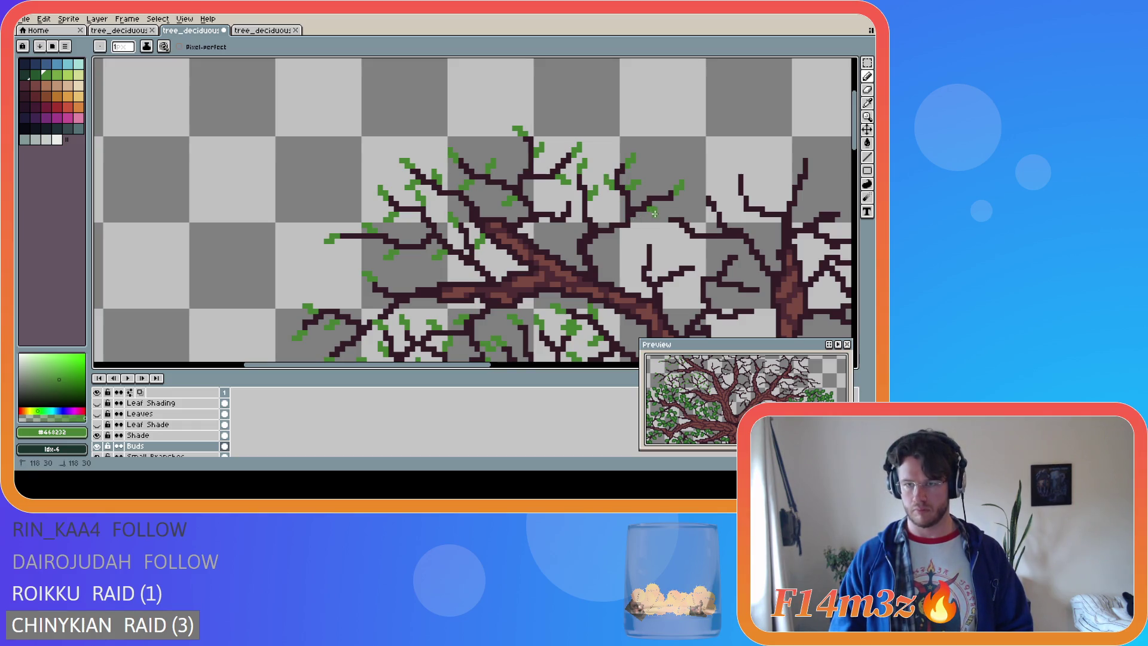
Add further buds on the lower right twigs, replacing a flat stroke with a slanted bud
{"action": "key", "text": "v"}
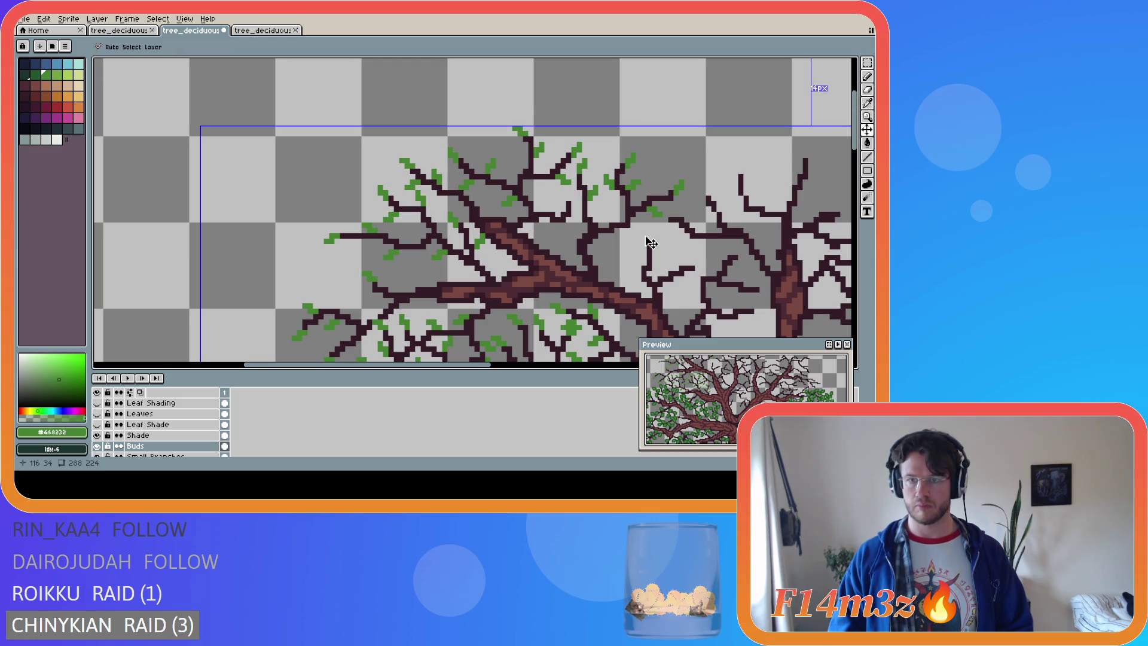
{"action": "key", "text": "b"}
{"action": "left_click_drag", "start_coordinate": [628, 230], "coordinate": [639, 234]}
{"action": "key", "text": "ctrl+z"}
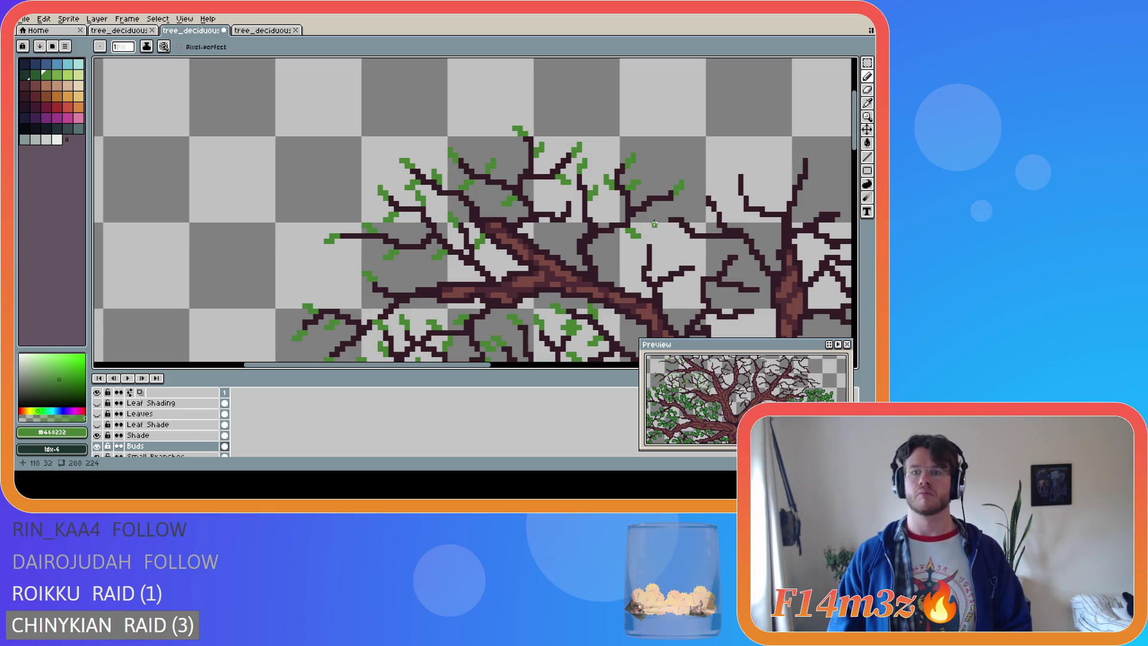
{"action": "left_click", "coordinate": [668, 214]}
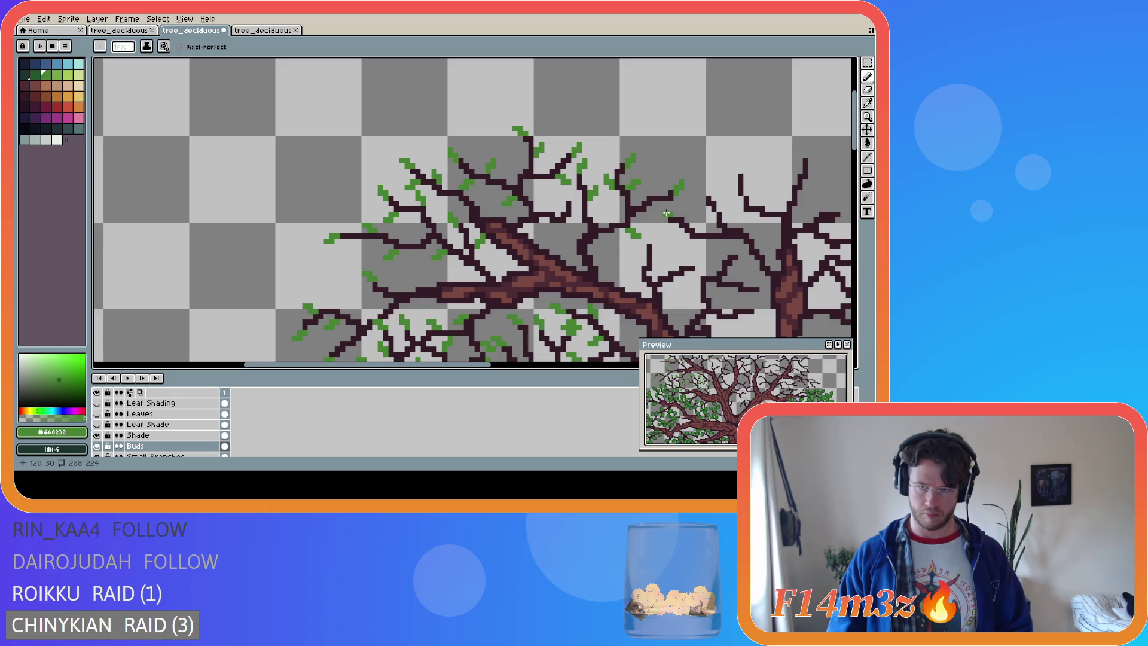
{"action": "key", "text": "v"}
{"action": "key", "text": "b"}
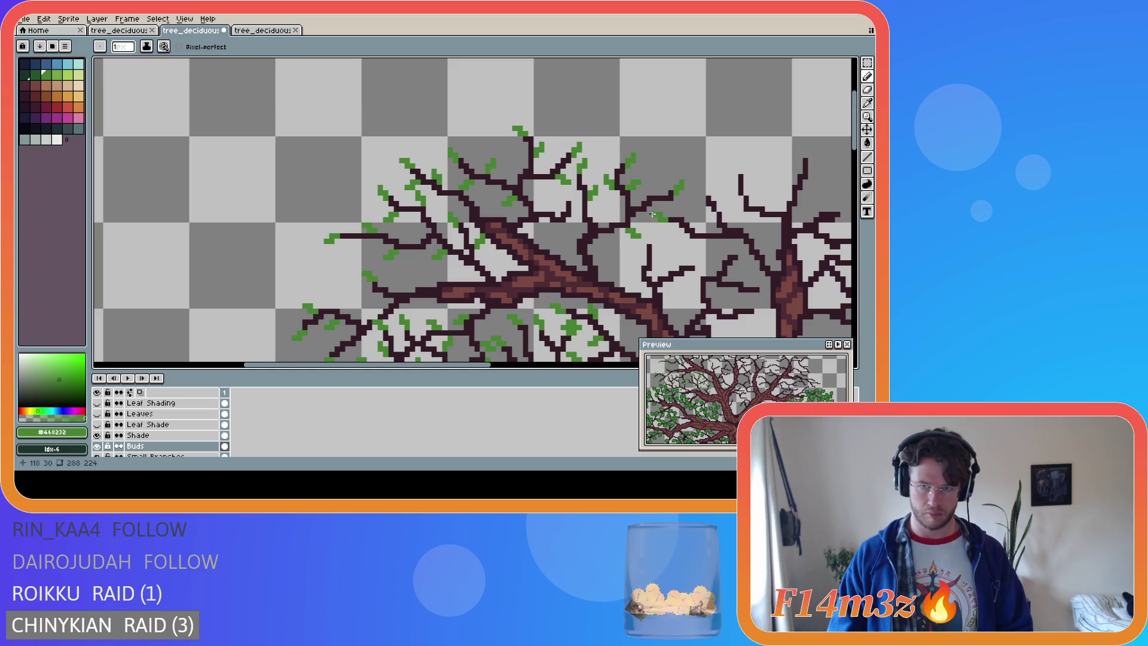
{"action": "key", "text": "v"}
{"action": "key", "text": "b"}
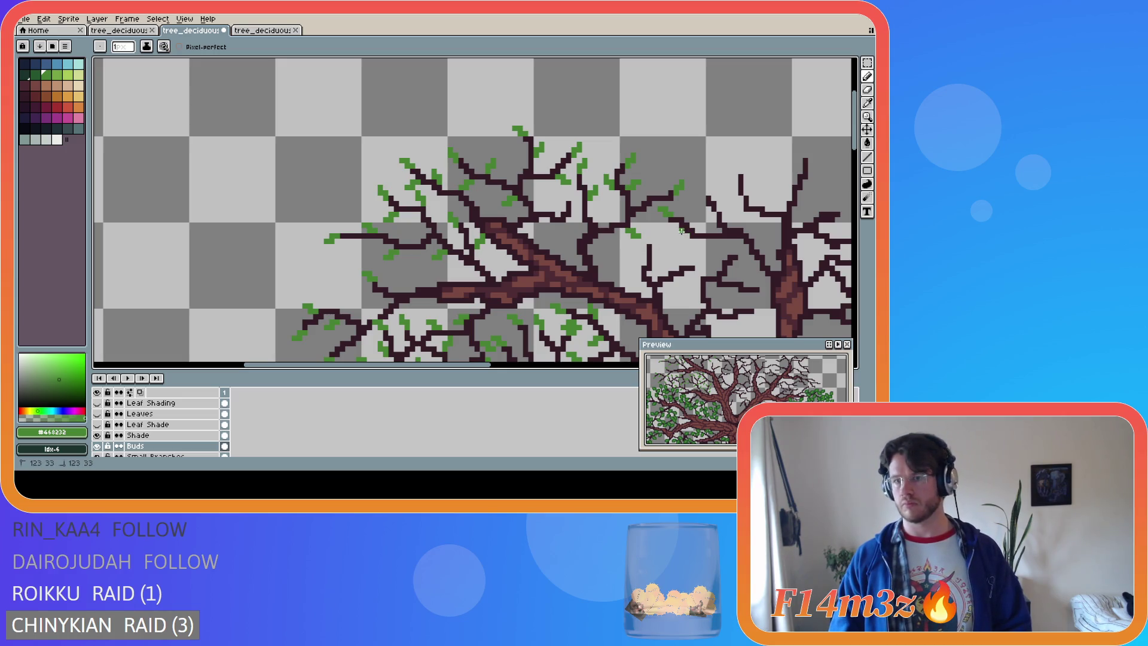
{"action": "left_click_drag", "start_coordinate": [676, 234], "coordinate": [551, 222]}
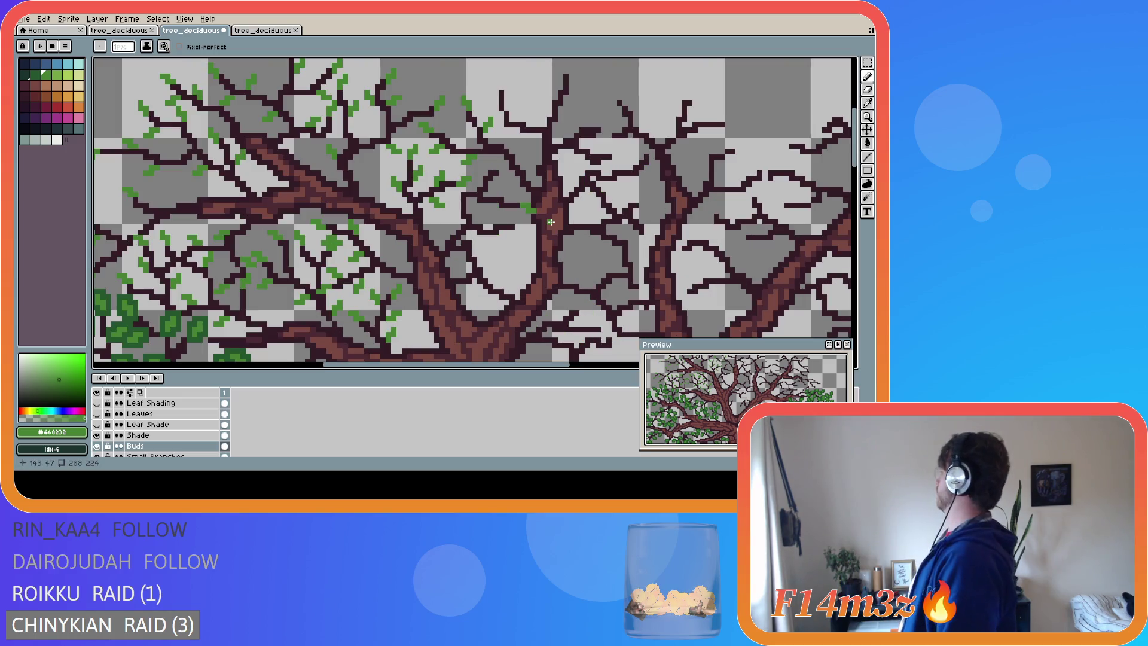
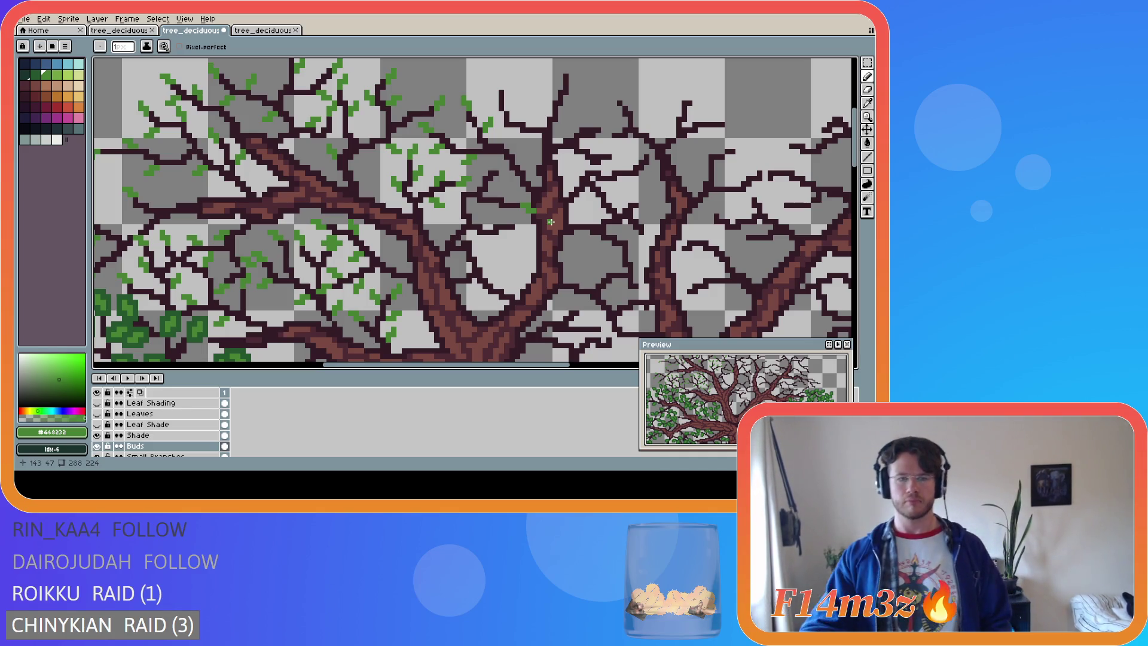
Dot light green bud pixels onto the upper-middle branch tips
{"action": "left_click", "coordinate": [501, 166]}
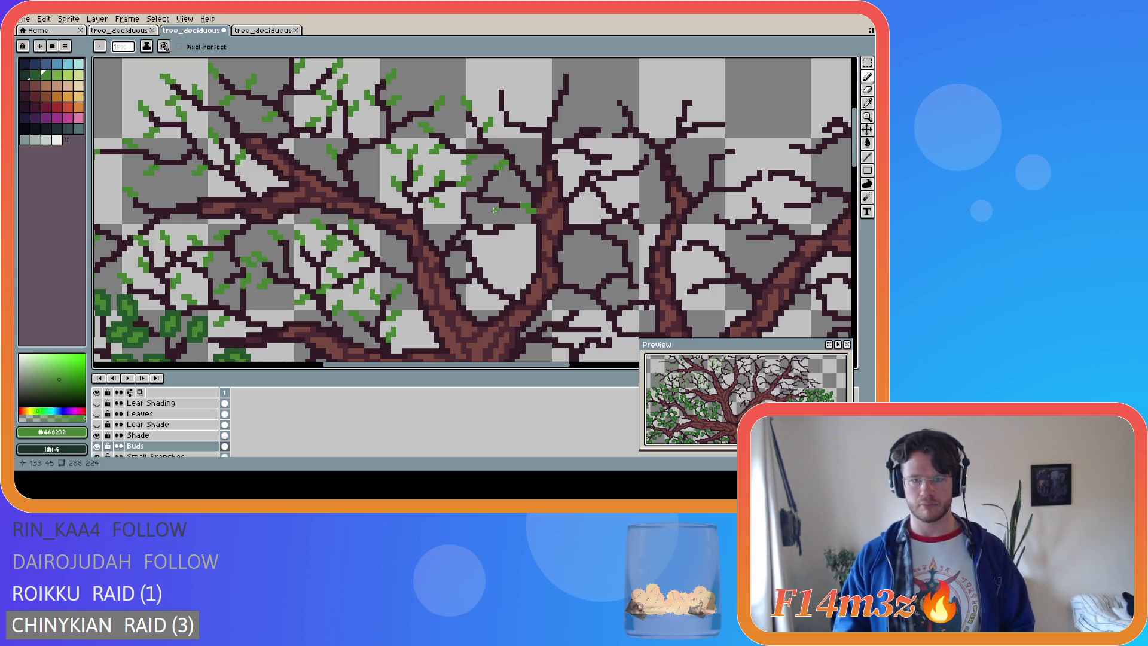
{"action": "left_click_drag", "start_coordinate": [496, 195], "coordinate": [501, 195]}
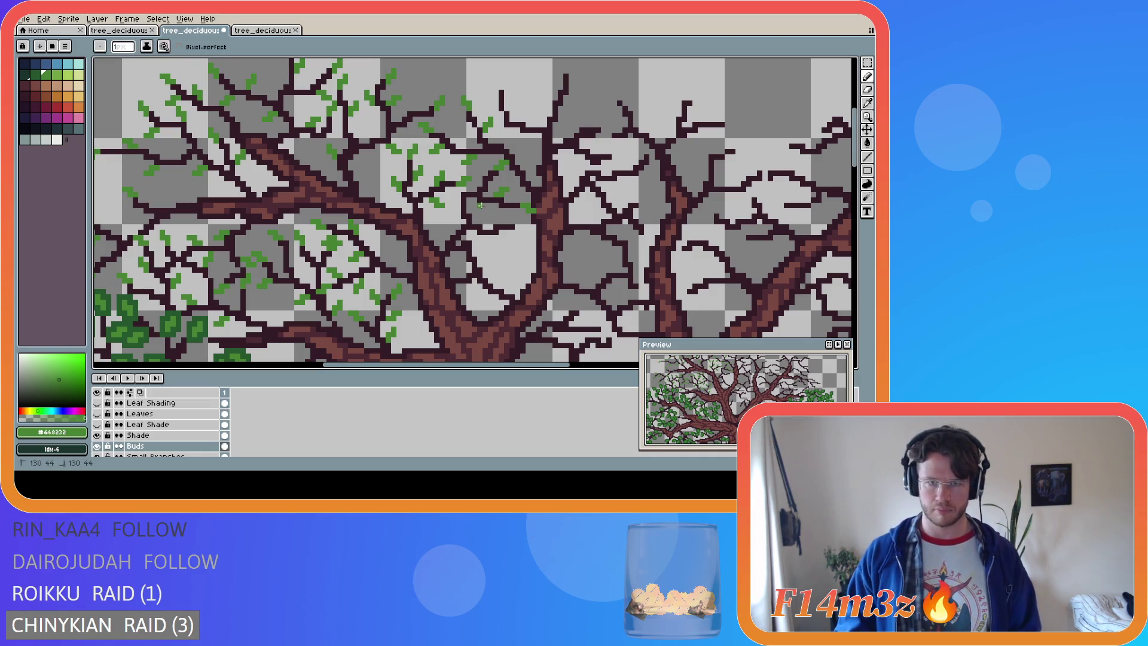
{"action": "left_click_drag", "start_coordinate": [485, 210], "coordinate": [485, 214]}
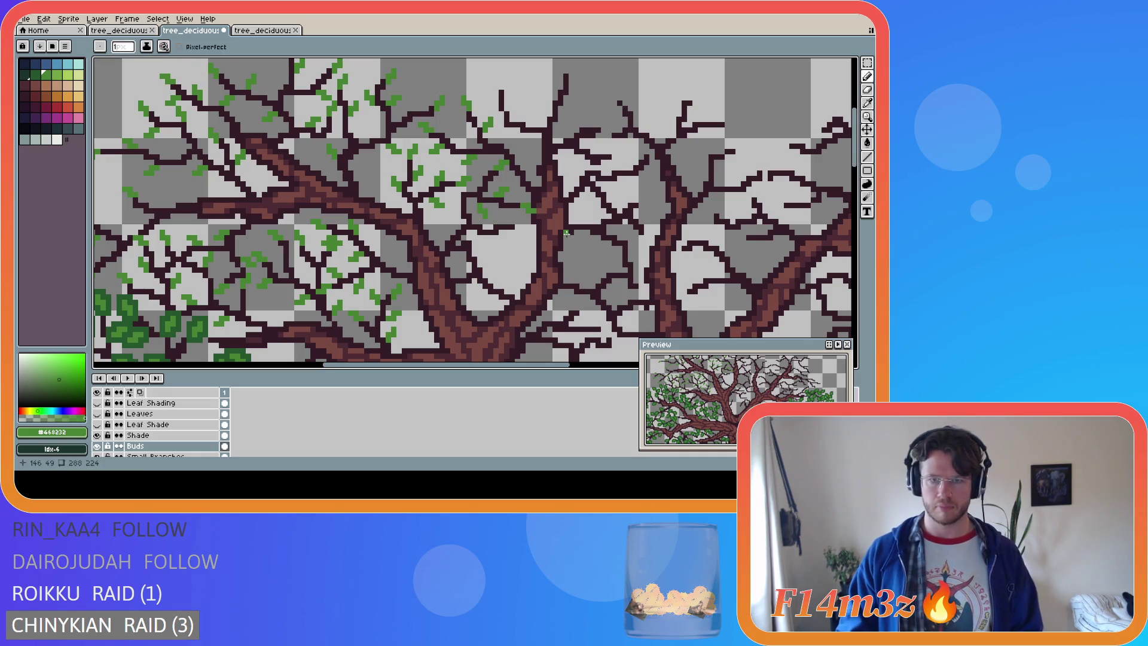
{"action": "key", "text": "v"}
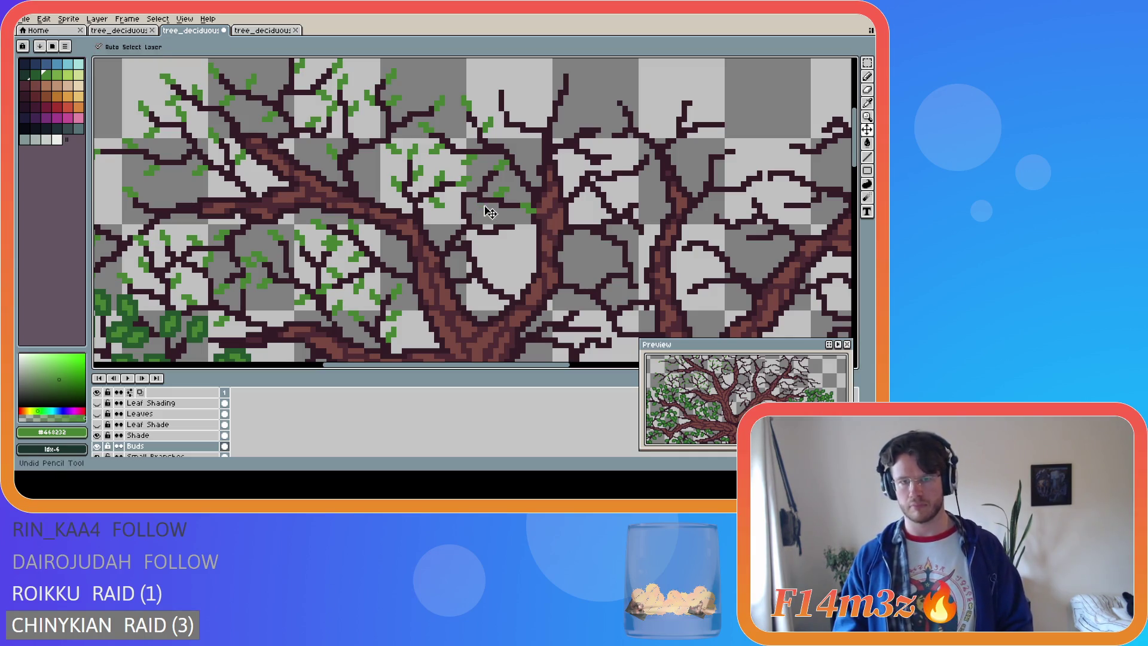
{"action": "key", "text": "b"}
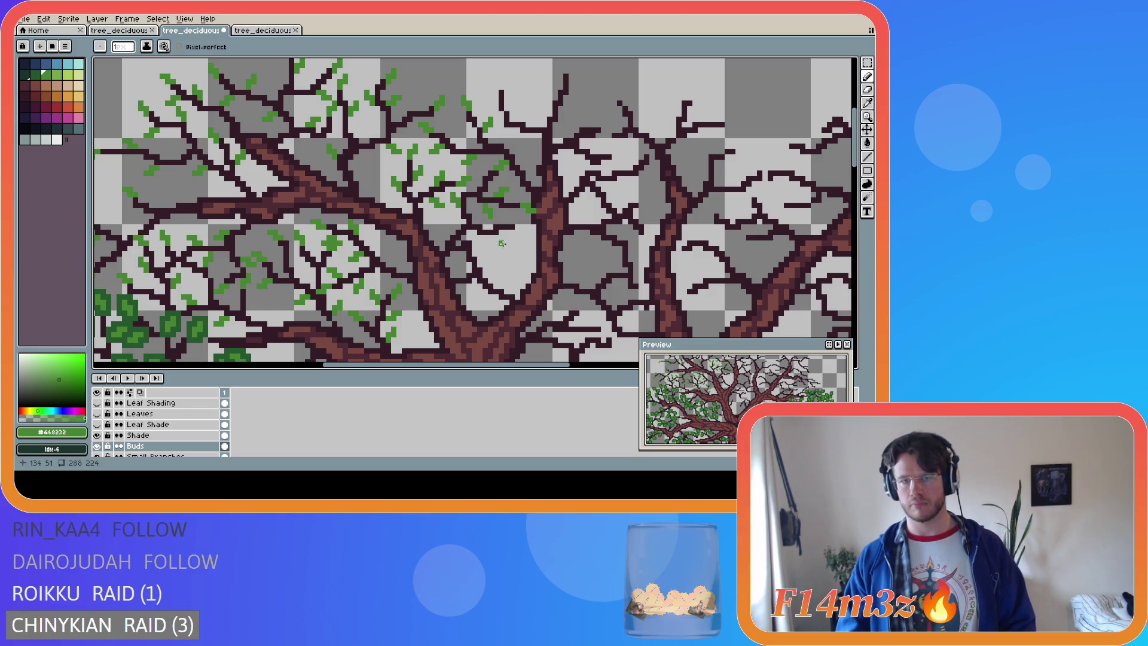
Add single bud pixels along the branches lower in the middle canopy
{"action": "left_click_drag", "start_coordinate": [516, 228], "coordinate": [520, 227]}
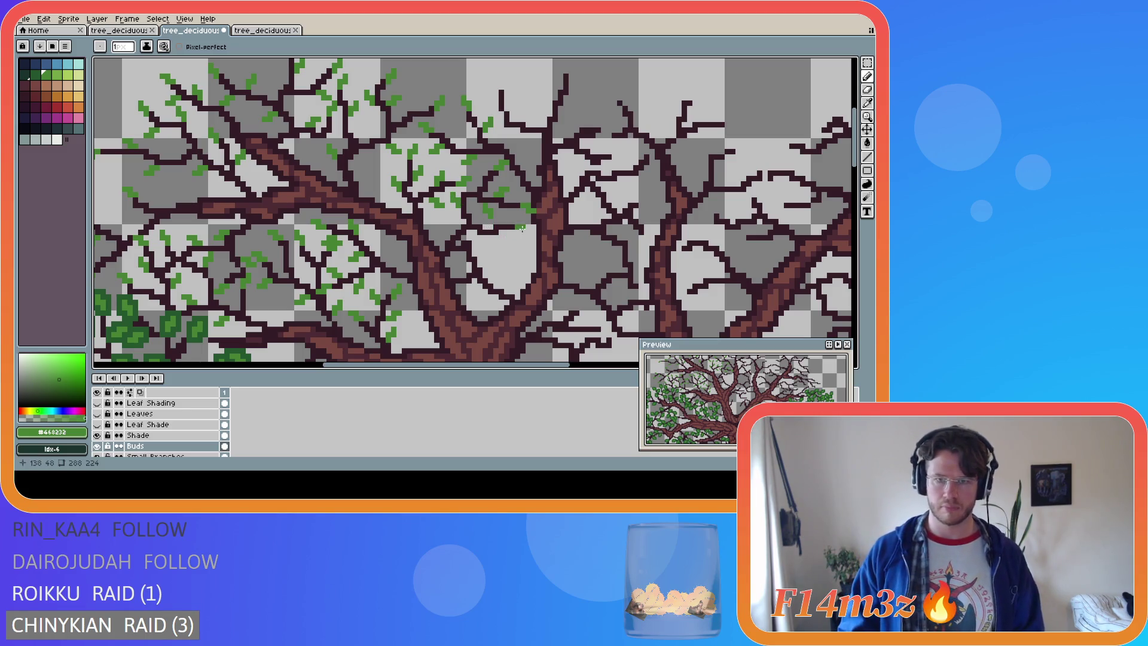
{"action": "left_click", "coordinate": [525, 230]}
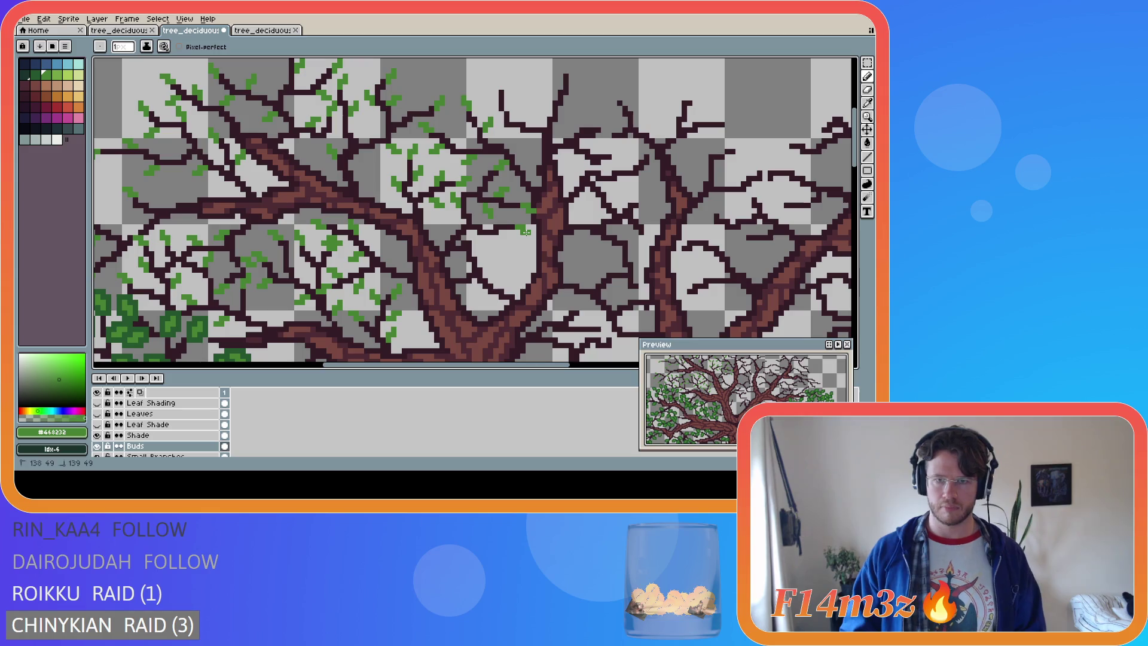
{"action": "left_click", "coordinate": [497, 239]}
{"action": "left_click", "coordinate": [498, 243]}
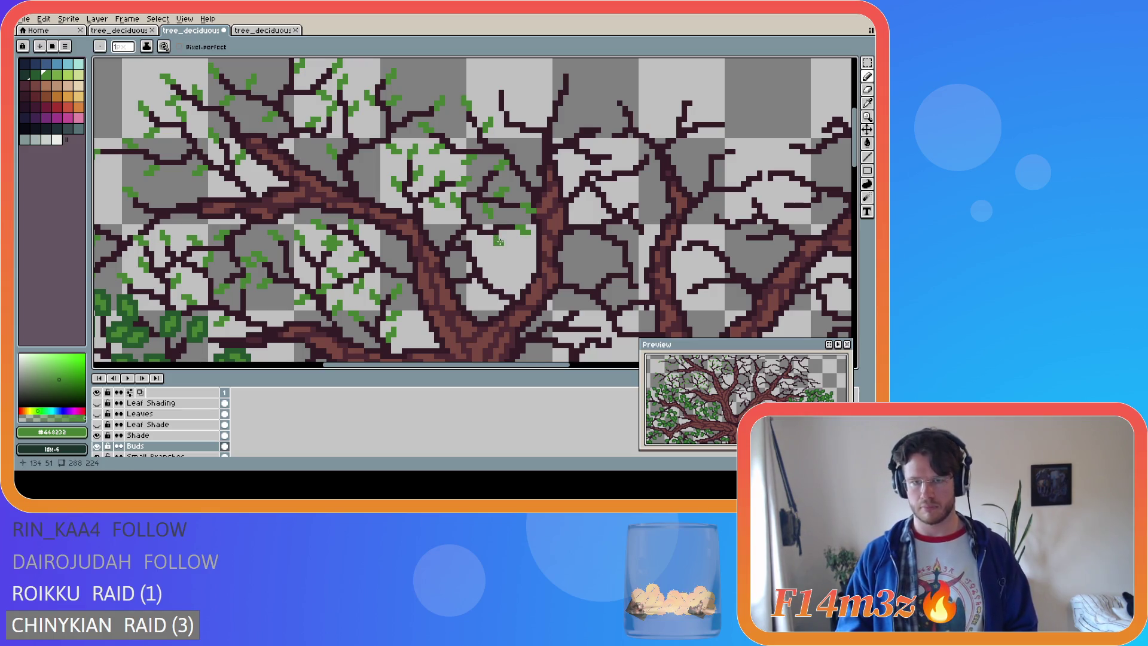
{"action": "left_click", "coordinate": [525, 256]}
{"action": "left_click", "coordinate": [502, 221]}
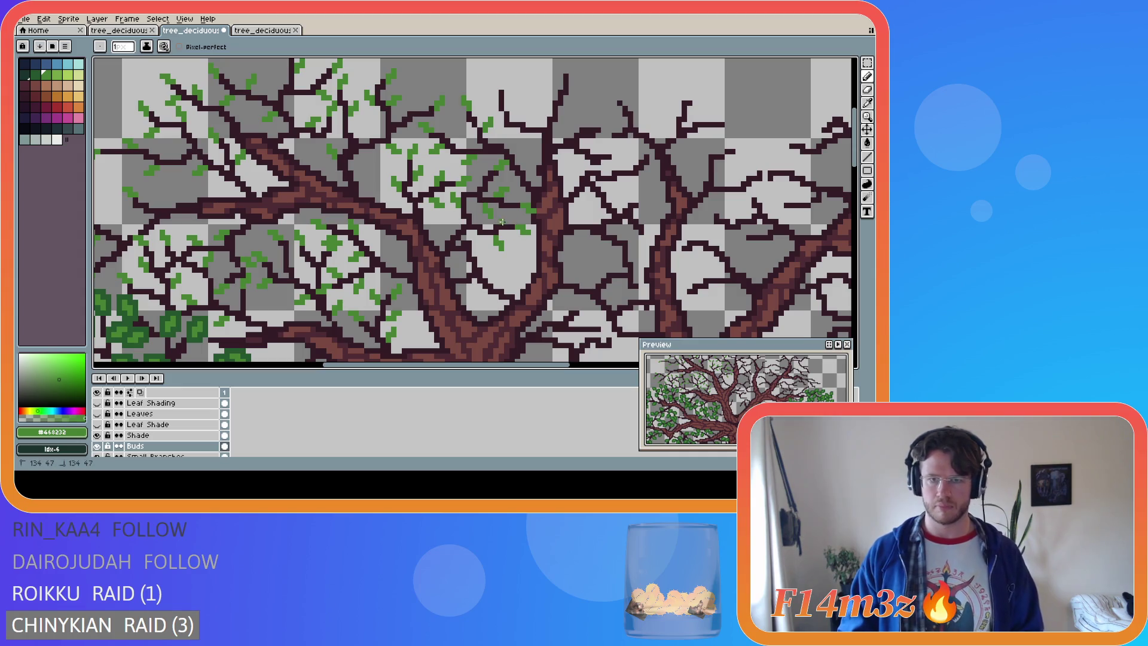
{"action": "left_click", "coordinate": [509, 217]}
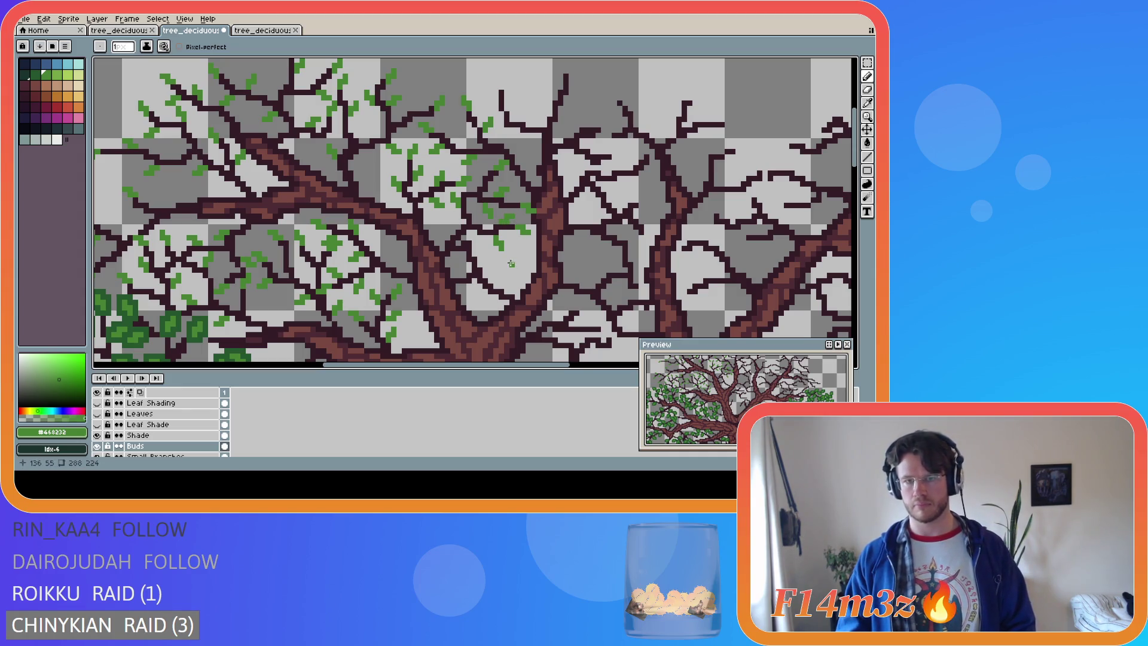
{"action": "left_click", "coordinate": [448, 226]}
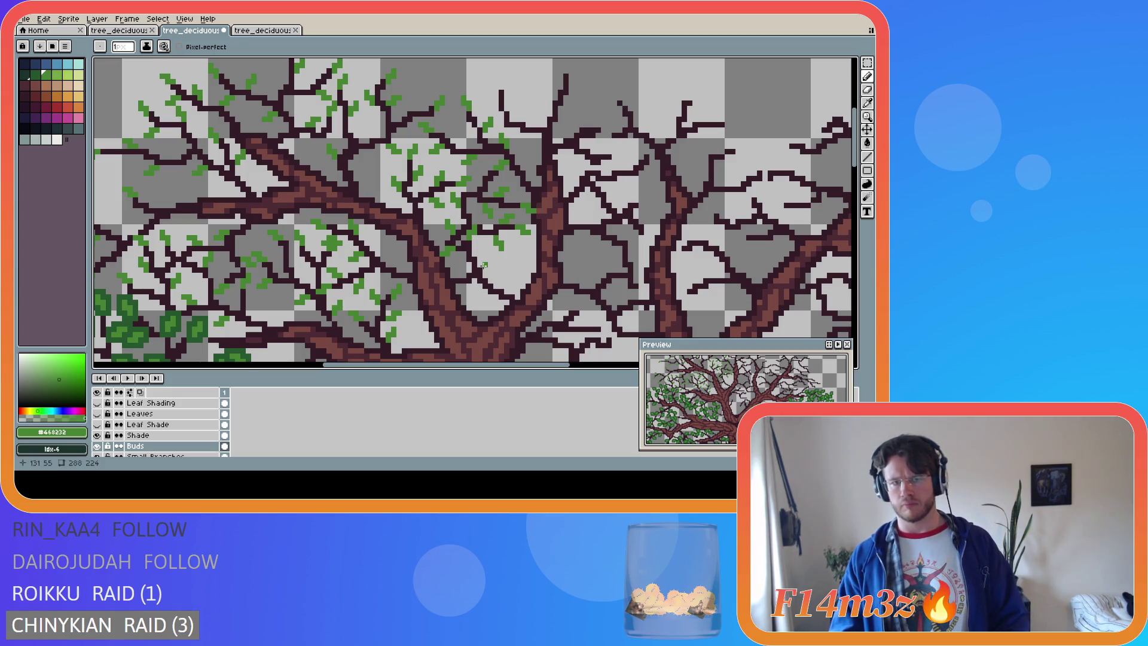
{"action": "left_click", "coordinate": [451, 282]}
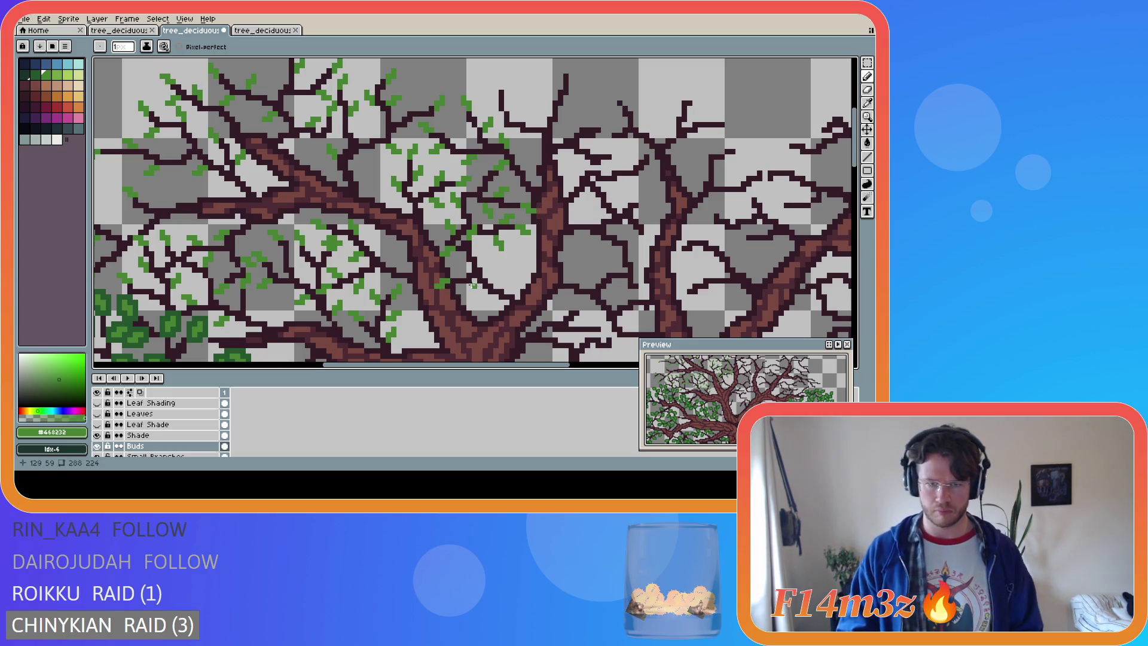
Paint a short bud stroke on a central branch
{"action": "left_click_drag", "start_coordinate": [468, 282], "coordinate": [468, 290]}
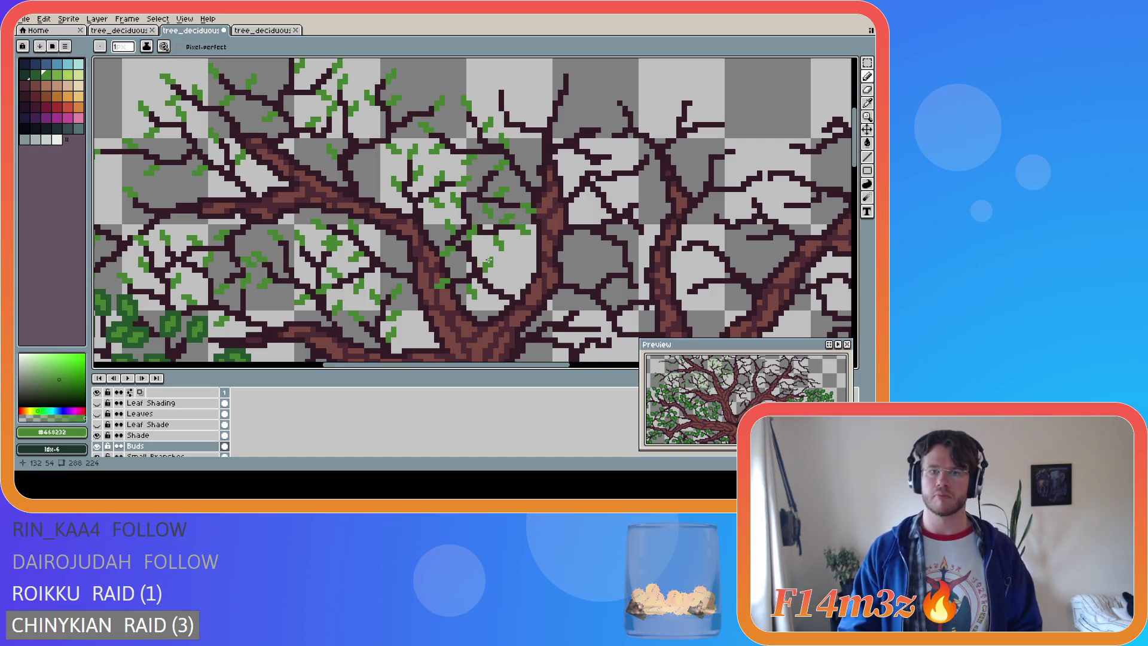
{"action": "key", "text": "v"}
{"action": "key", "text": "b"}
{"action": "key", "text": "ctrl"}
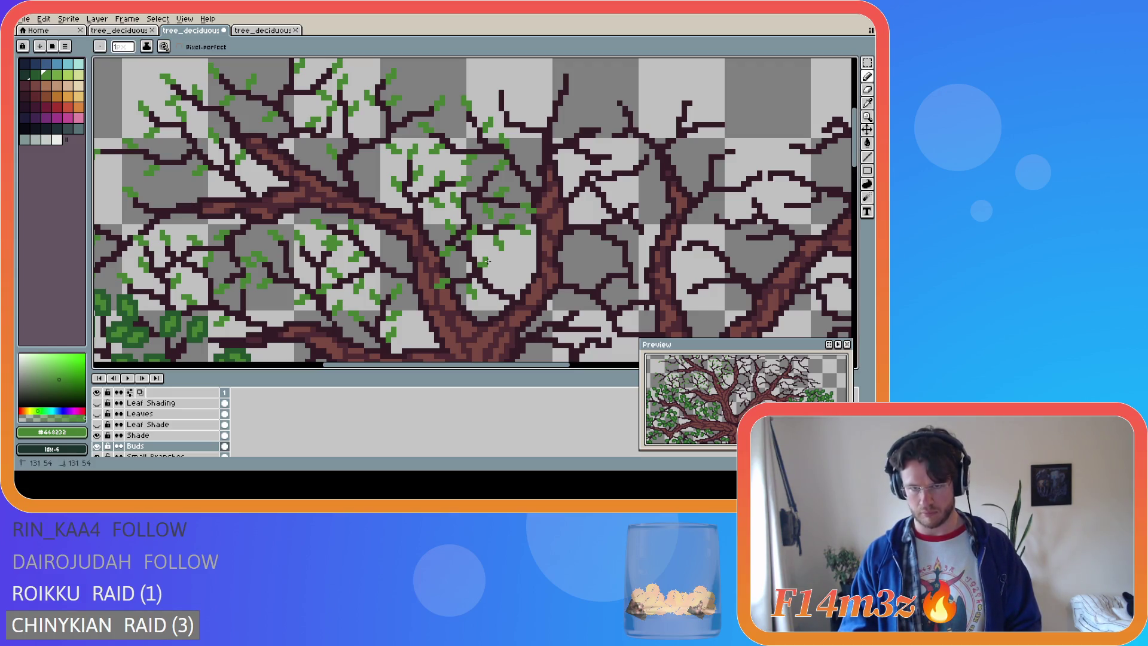
{"action": "key", "text": "ctrl"}
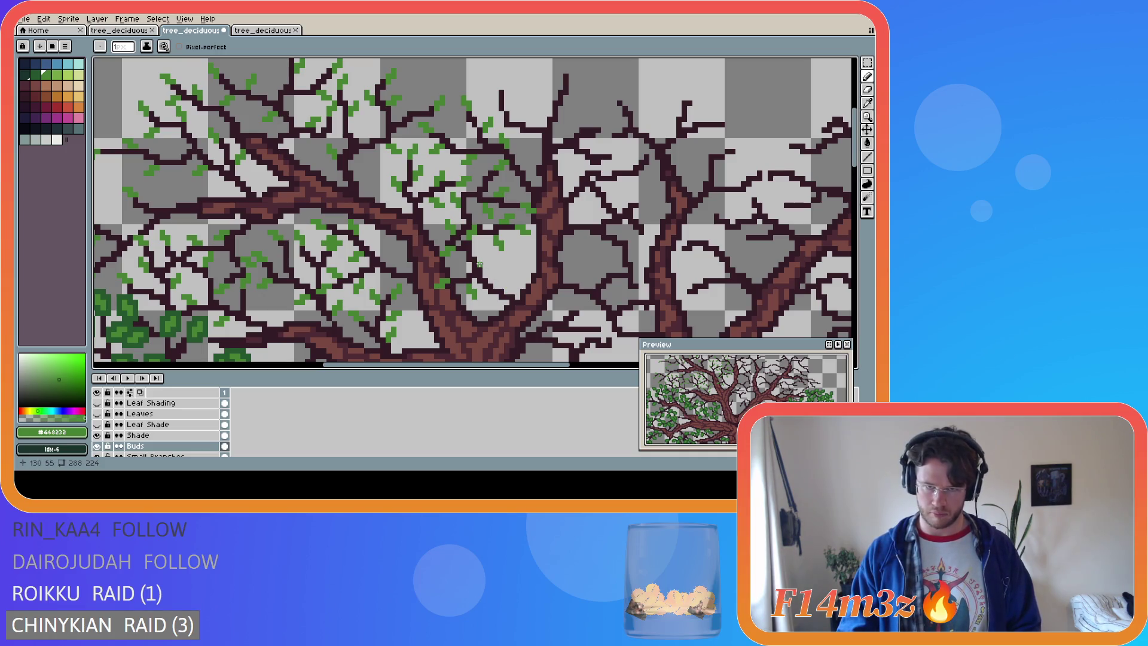
{"action": "key", "text": "ctrl"}
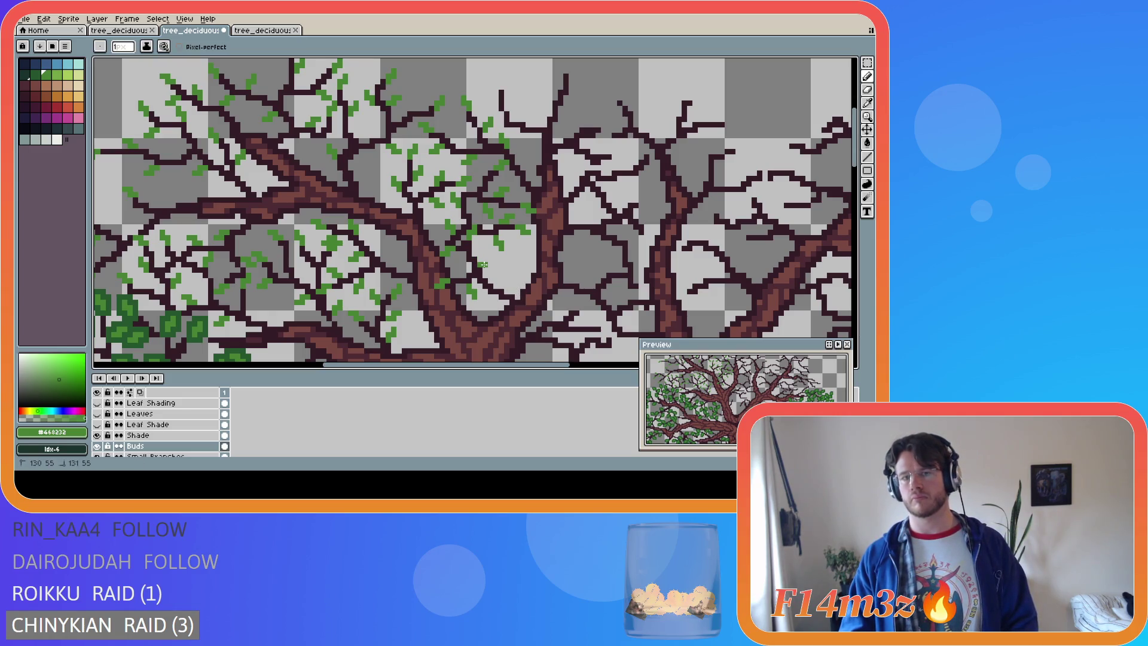
{"action": "key", "text": "ctrl"}
{"action": "key", "text": "ctrl"}
Undo that unwanted bud stroke and return to the Pencil
{"action": "key", "text": "ctrl+z"}
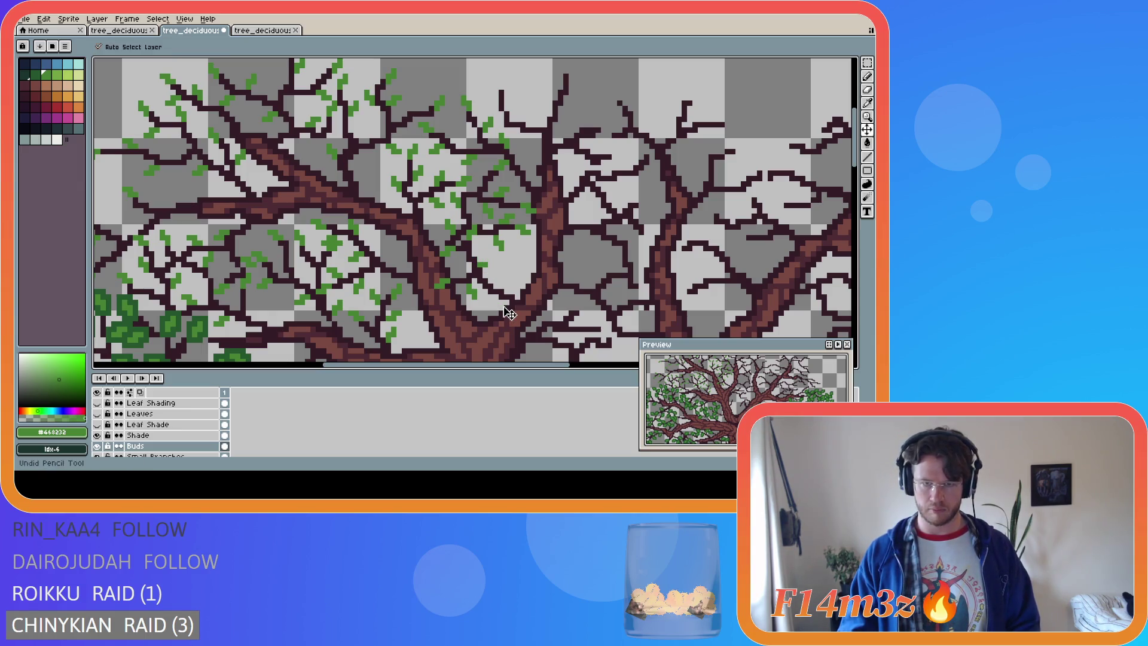
{"action": "key", "text": "alt"}
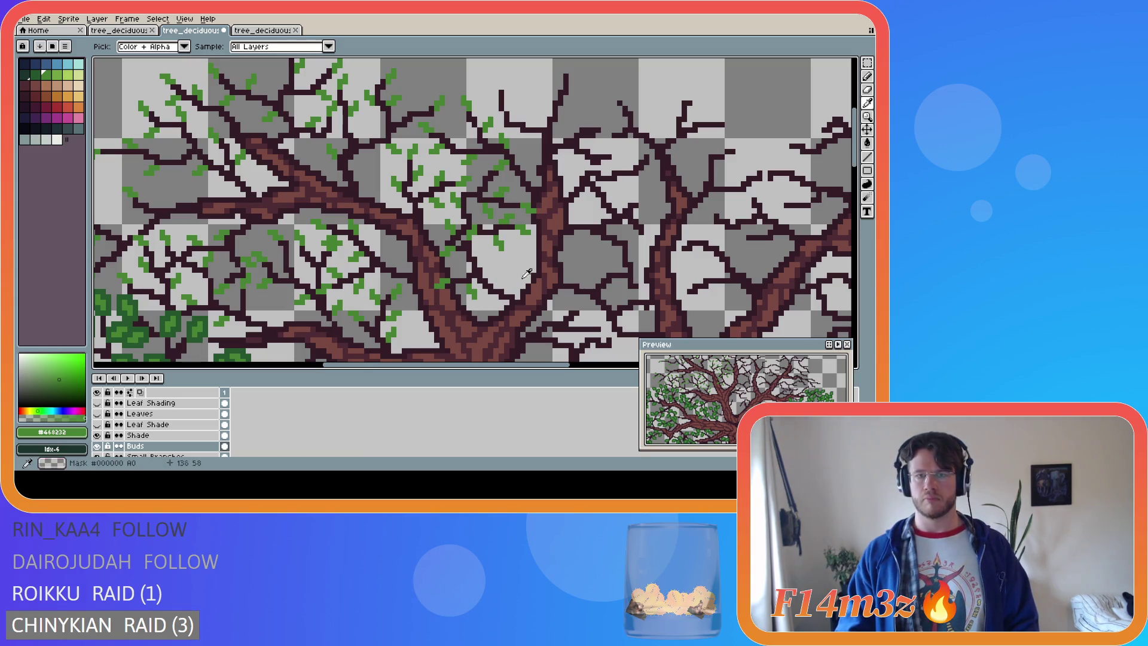
{"action": "key", "text": "b"}
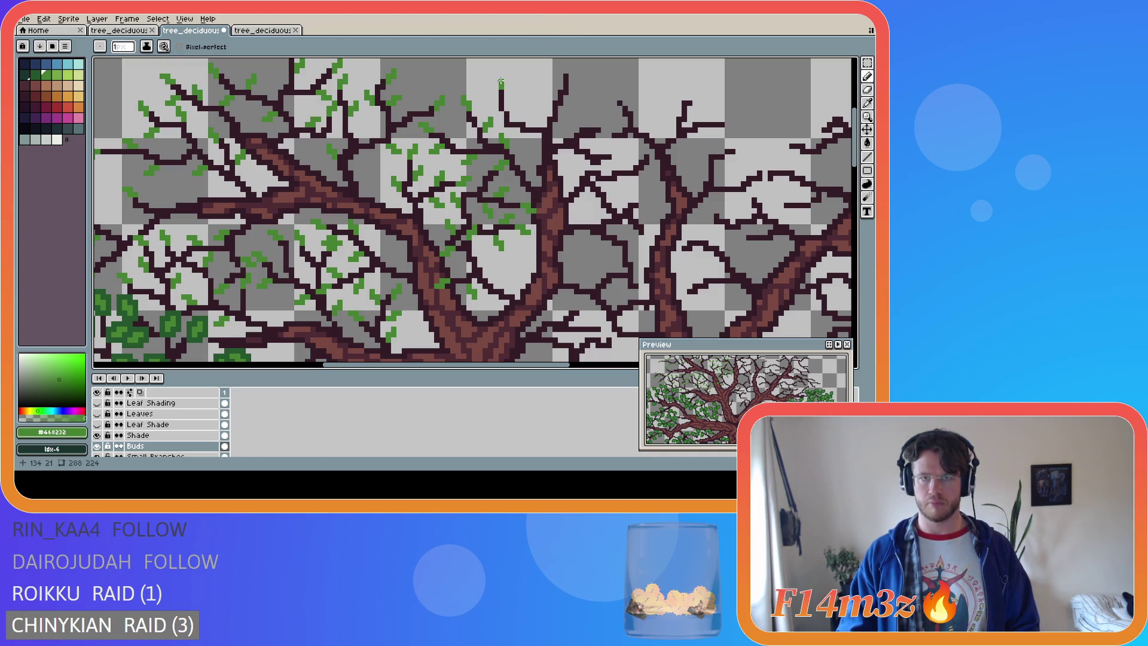
{"action": "left_click_drag", "start_coordinate": [855, 115], "coordinate": [857, 115]}
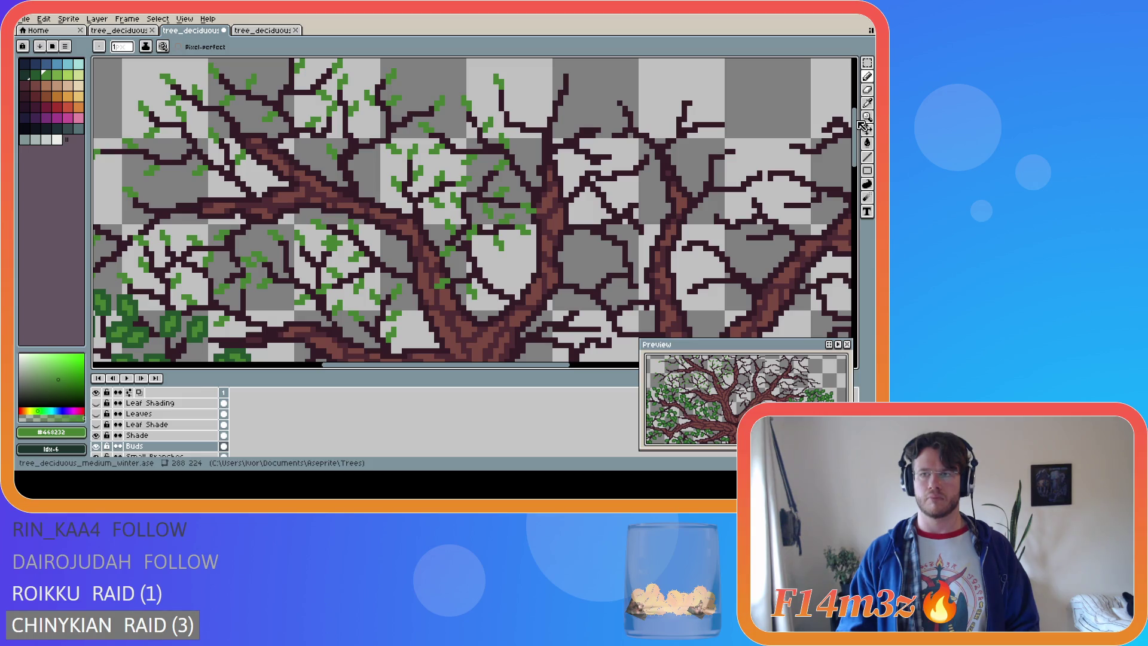
{"action": "scroll", "coordinate": [858, 125], "scroll_direction": "up", "scroll_amount": 1}
Dot buds on the top branch tips right of the trunk, undoing one misplaced pixel
{"action": "scroll", "coordinate": [858, 124], "scroll_direction": "up", "scroll_amount": 4}
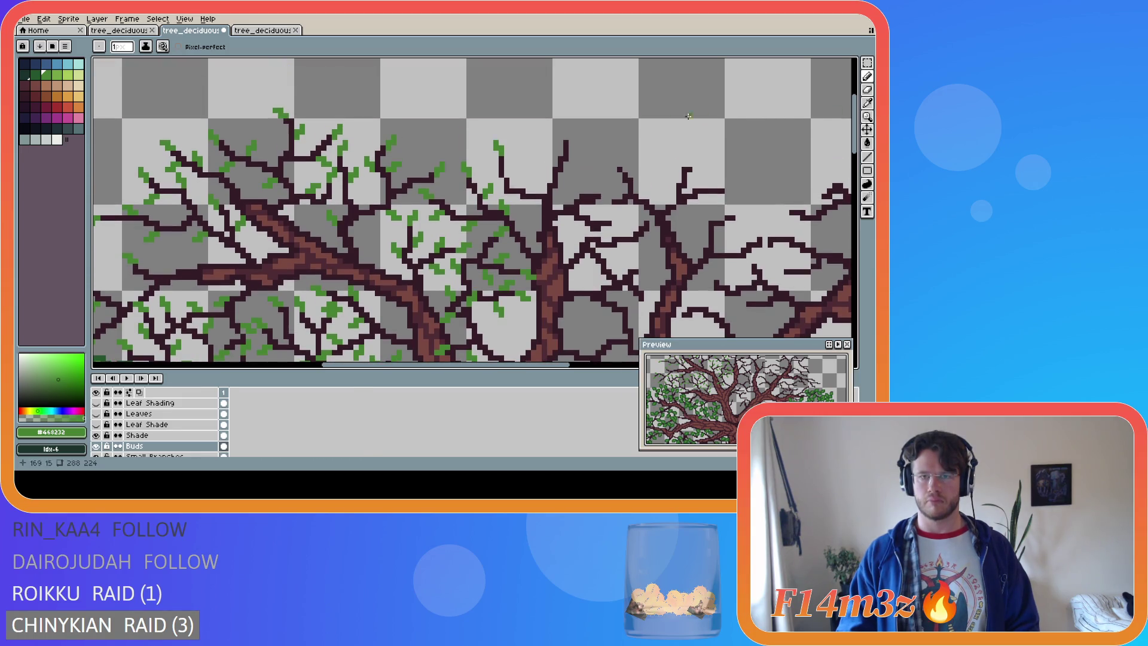
{"action": "left_click", "coordinate": [570, 130]}
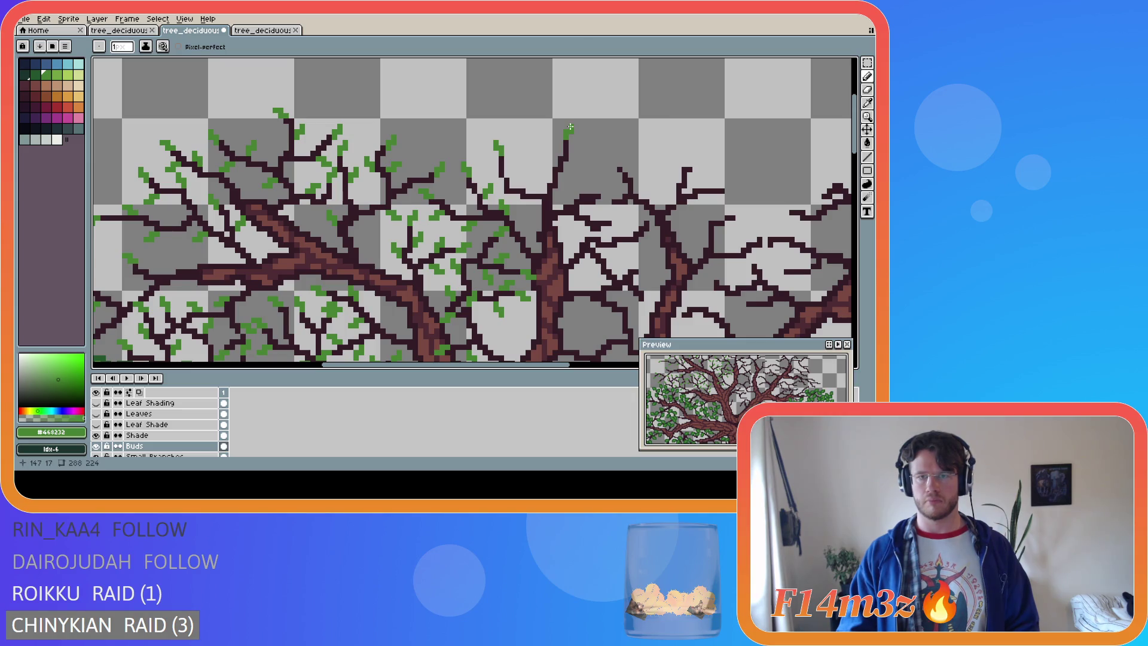
{"action": "left_click", "coordinate": [550, 151]}
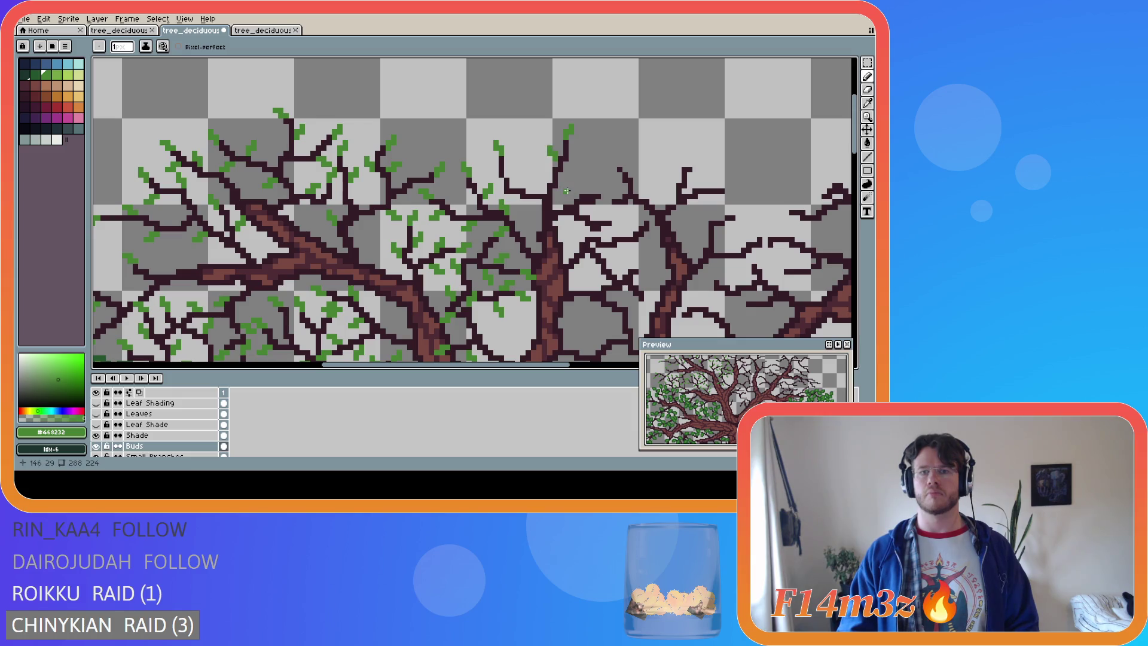
{"action": "left_click", "coordinate": [560, 186]}
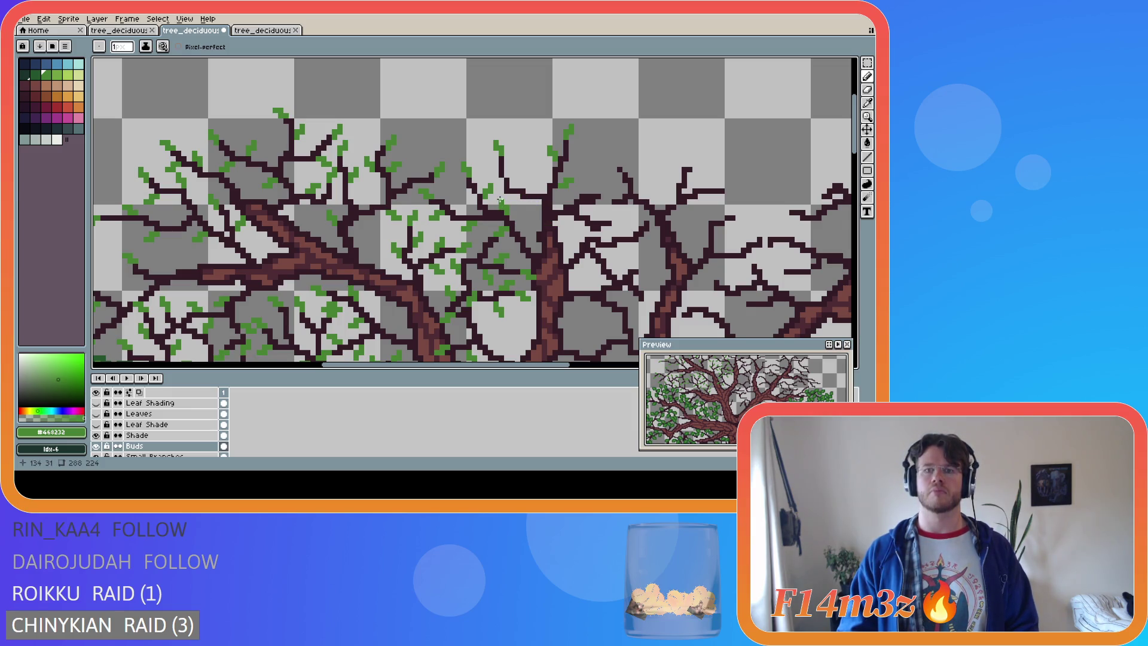
{"action": "key", "text": "ctrl+z"}
{"action": "key", "text": "ctrl+z"}
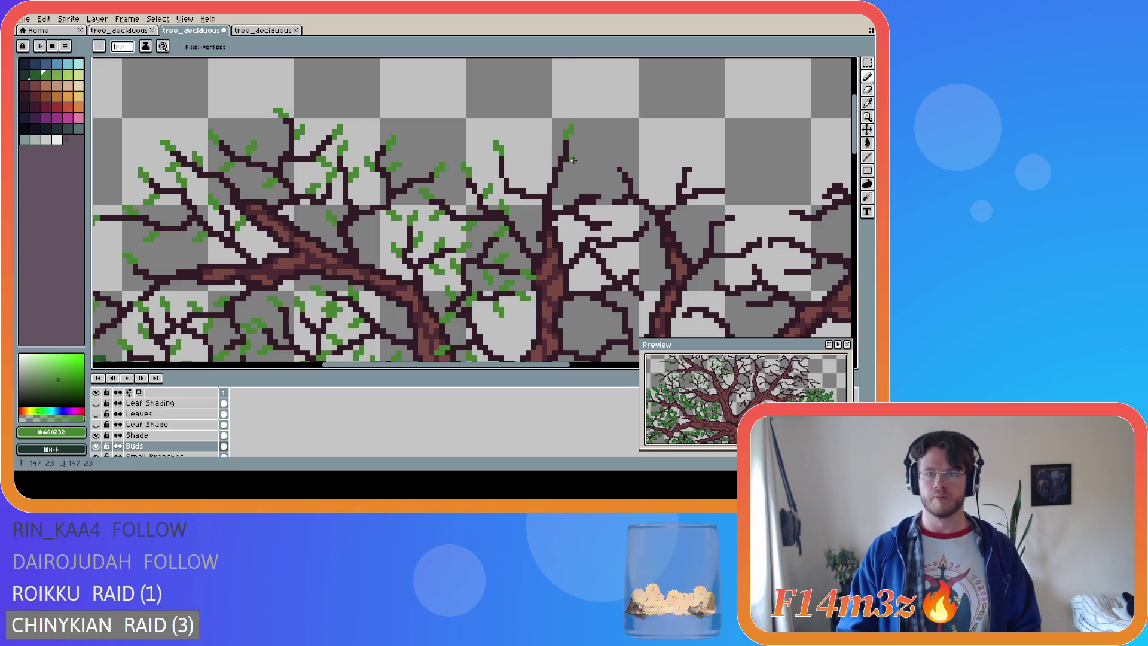
{"action": "left_click_drag", "start_coordinate": [573, 158], "coordinate": [582, 152]}
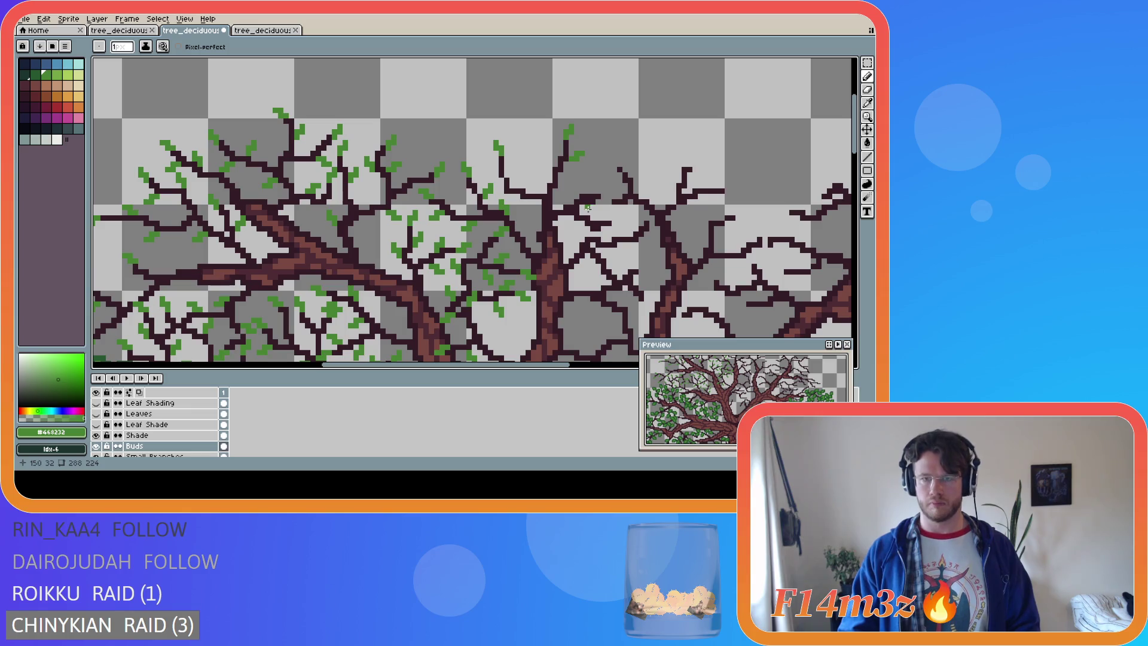
{"action": "left_click_drag", "start_coordinate": [546, 167], "coordinate": [549, 159]}
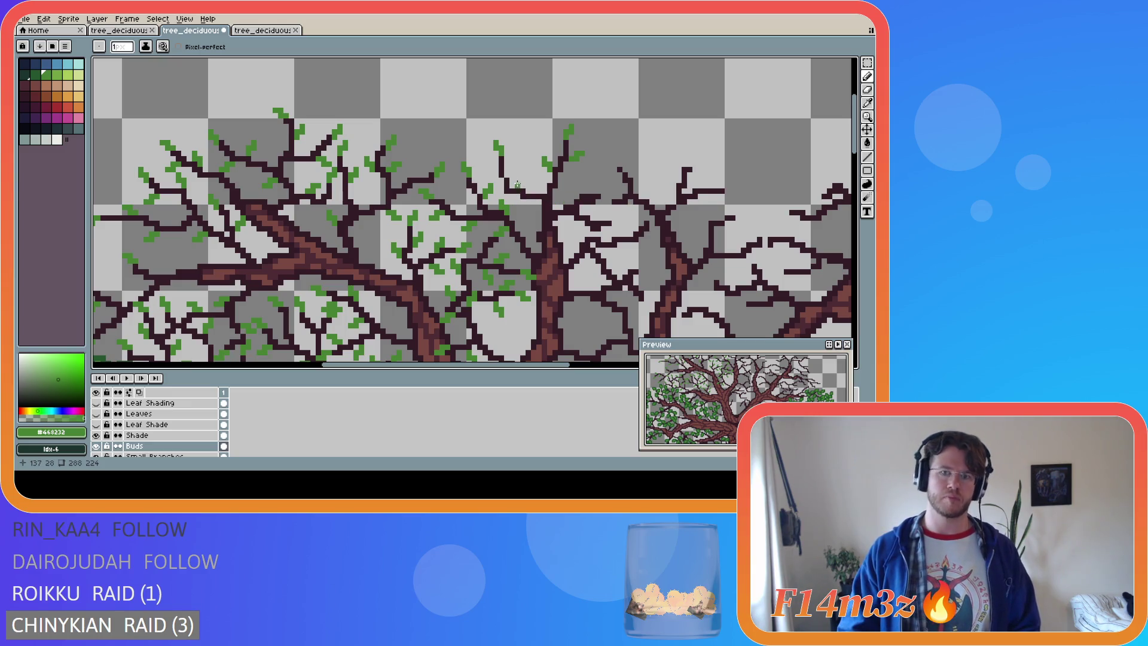
Add bud pixels on the upper branches near the trunk and one further right
{"action": "left_click", "coordinate": [502, 191]}
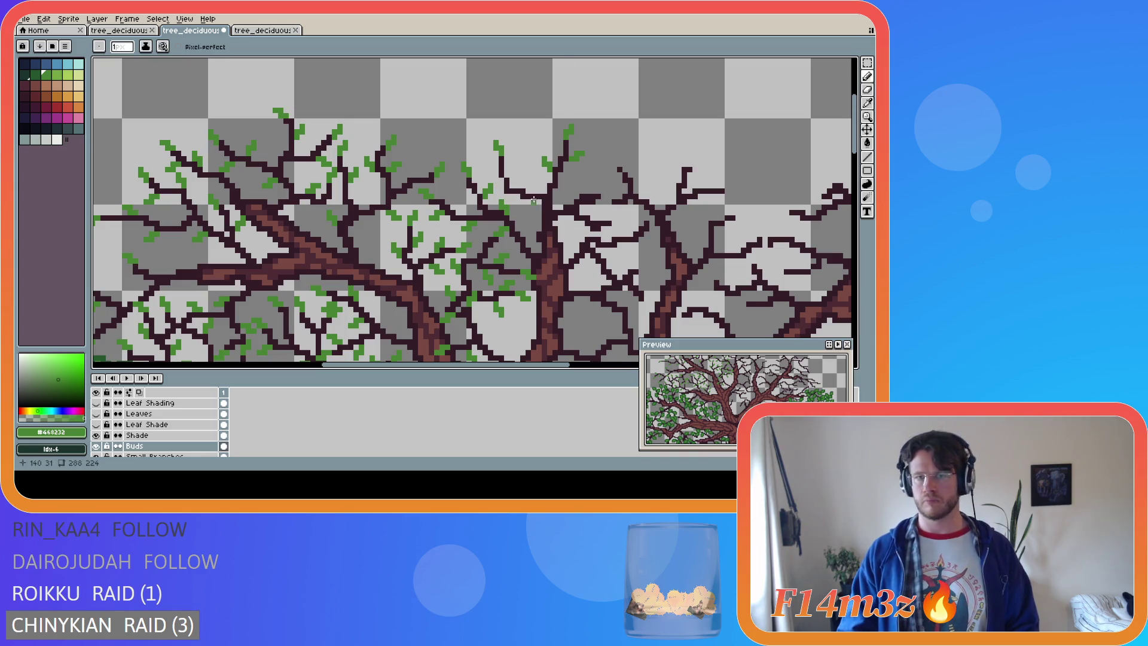
{"action": "left_click", "coordinate": [512, 178]}
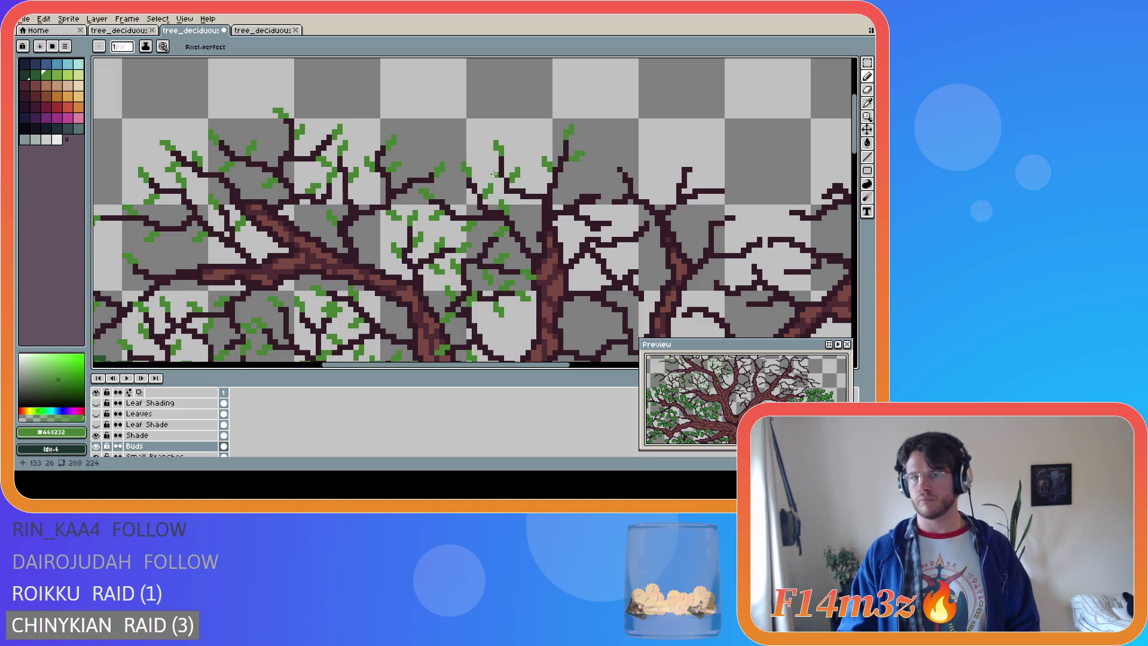
{"action": "left_click", "coordinate": [495, 173]}
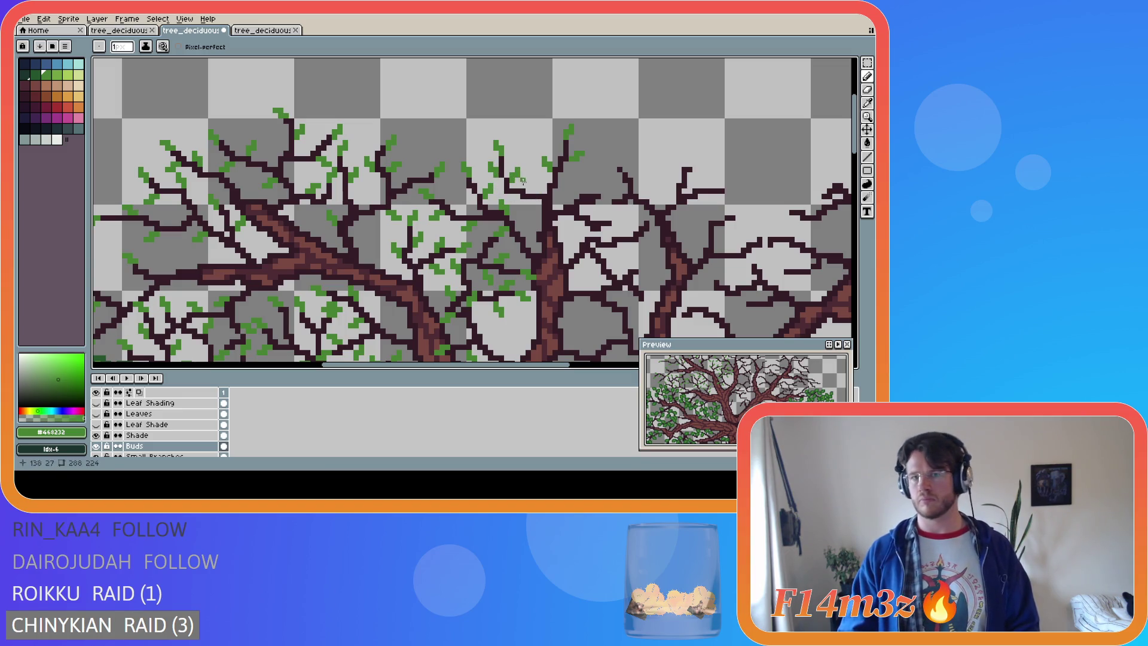
{"action": "left_click", "coordinate": [521, 202]}
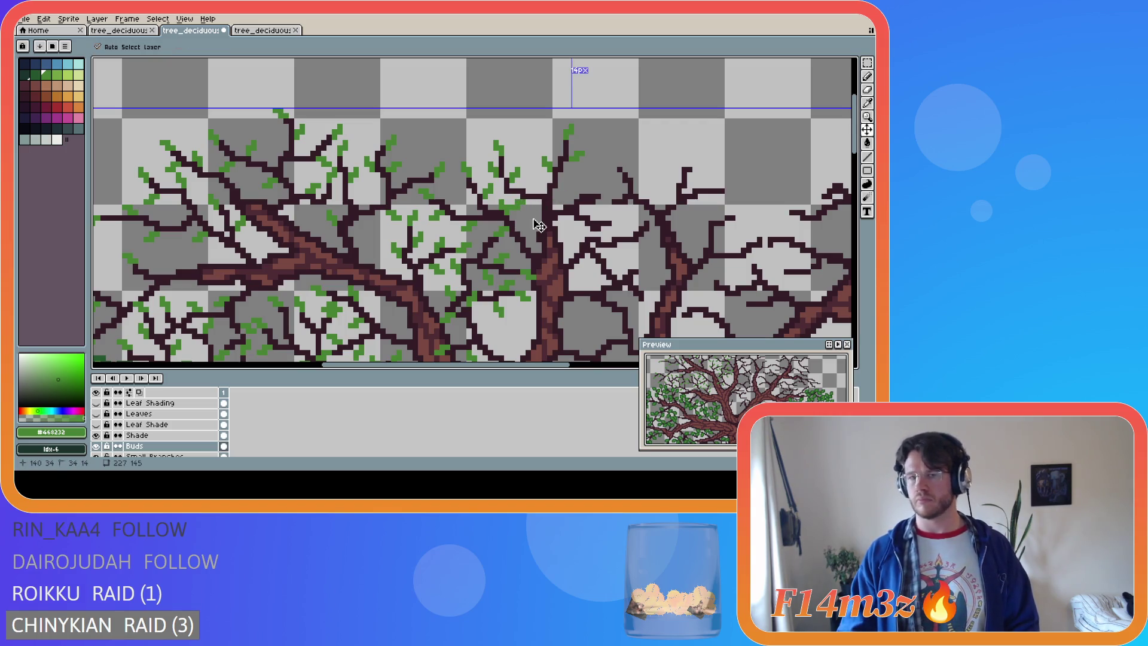
{"action": "left_click", "coordinate": [513, 196]}
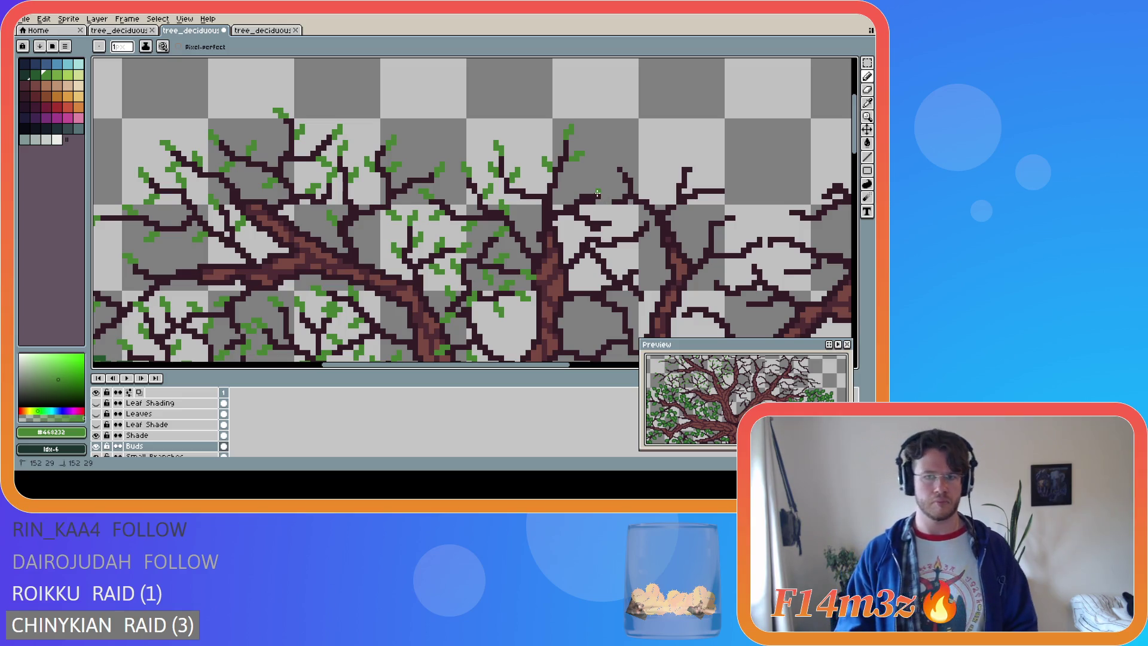
{"action": "left_click_drag", "start_coordinate": [601, 190], "coordinate": [605, 191]}
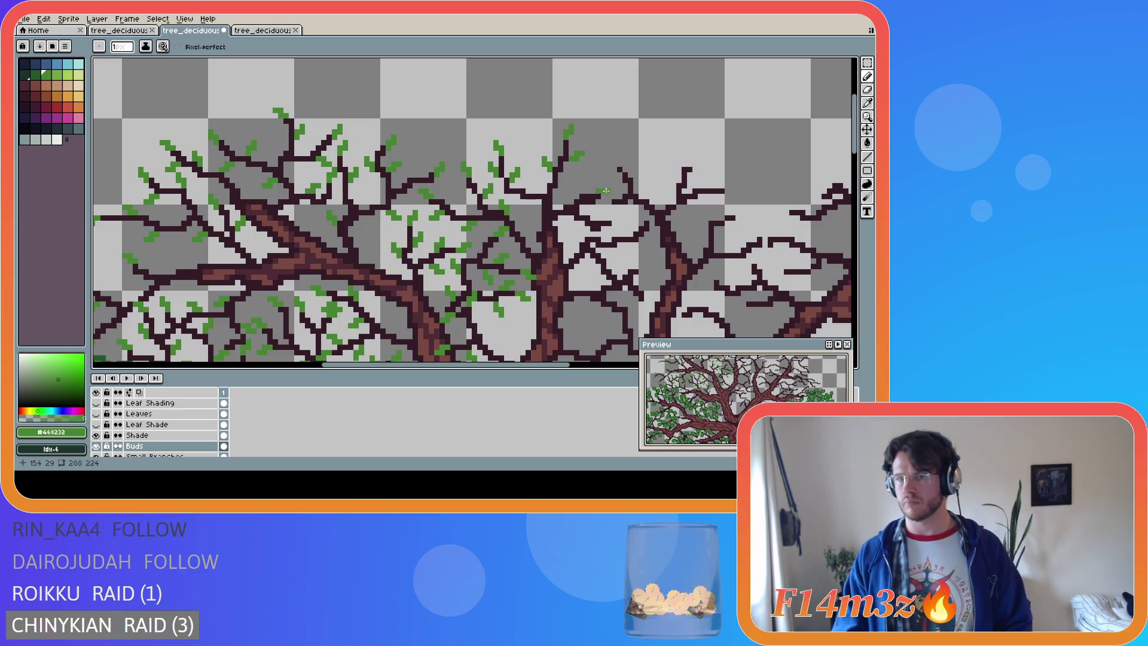
Dot bud pixels on the twig tips right of the central trunk
{"action": "left_click", "coordinate": [604, 195]}
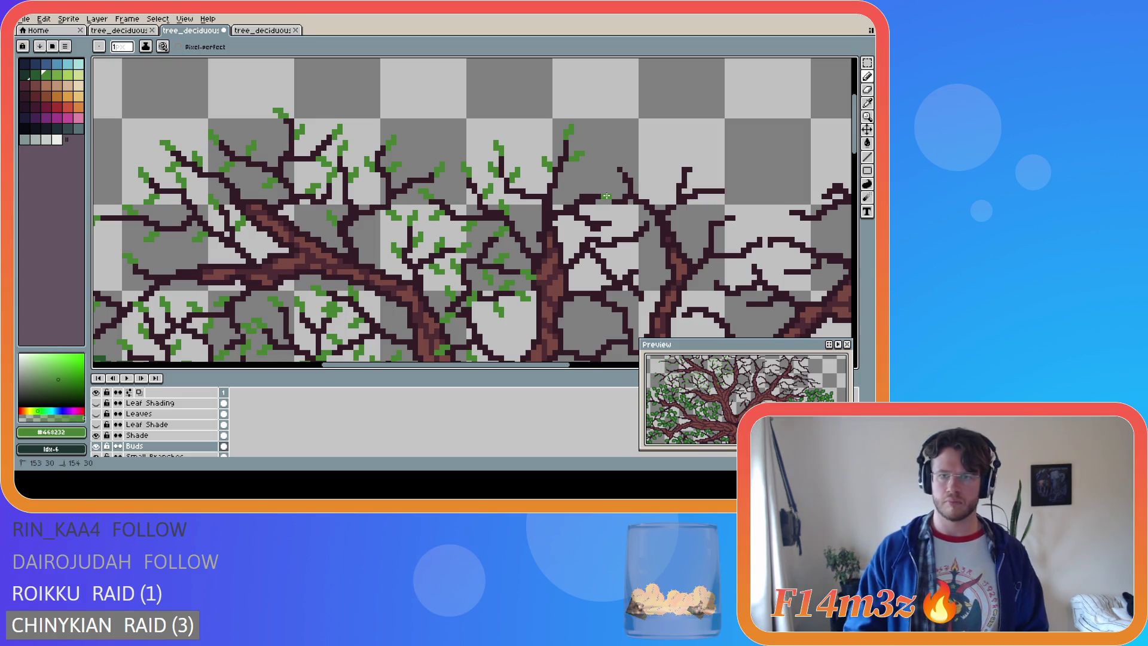
{"action": "left_click", "coordinate": [609, 192]}
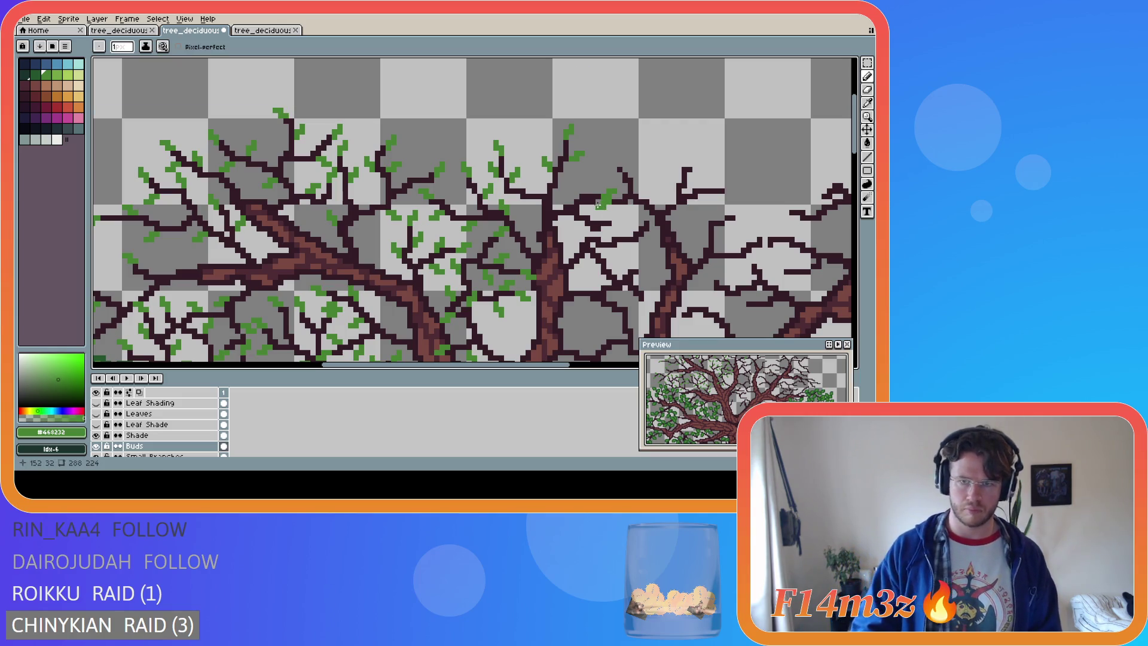
{"action": "key", "text": "v"}
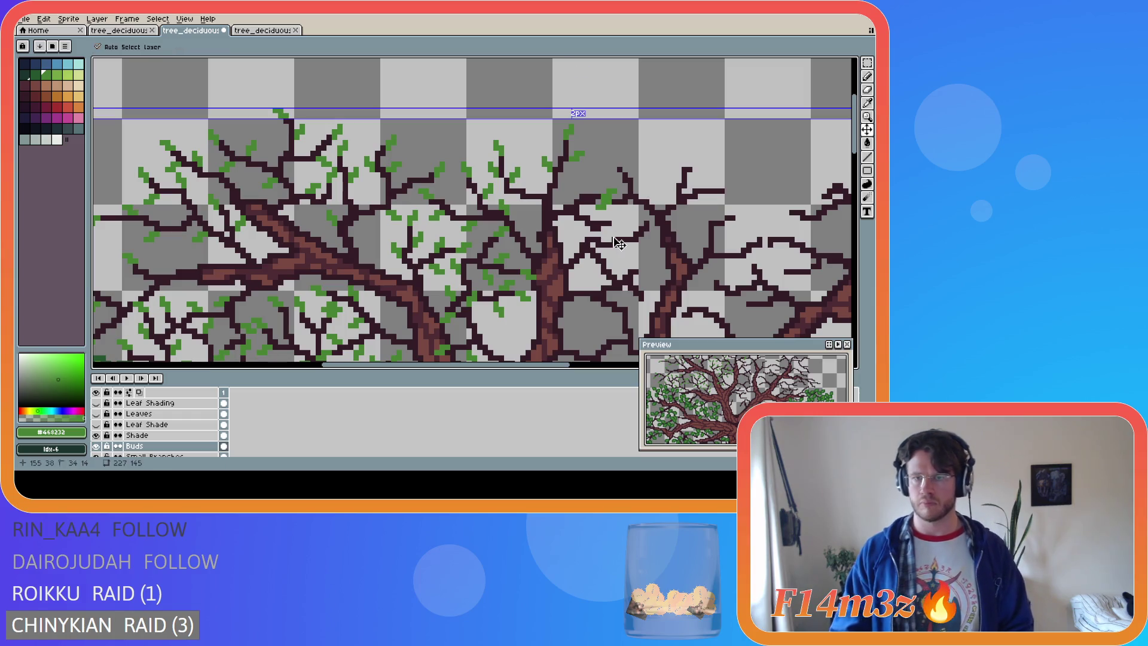
{"action": "key", "text": "b"}
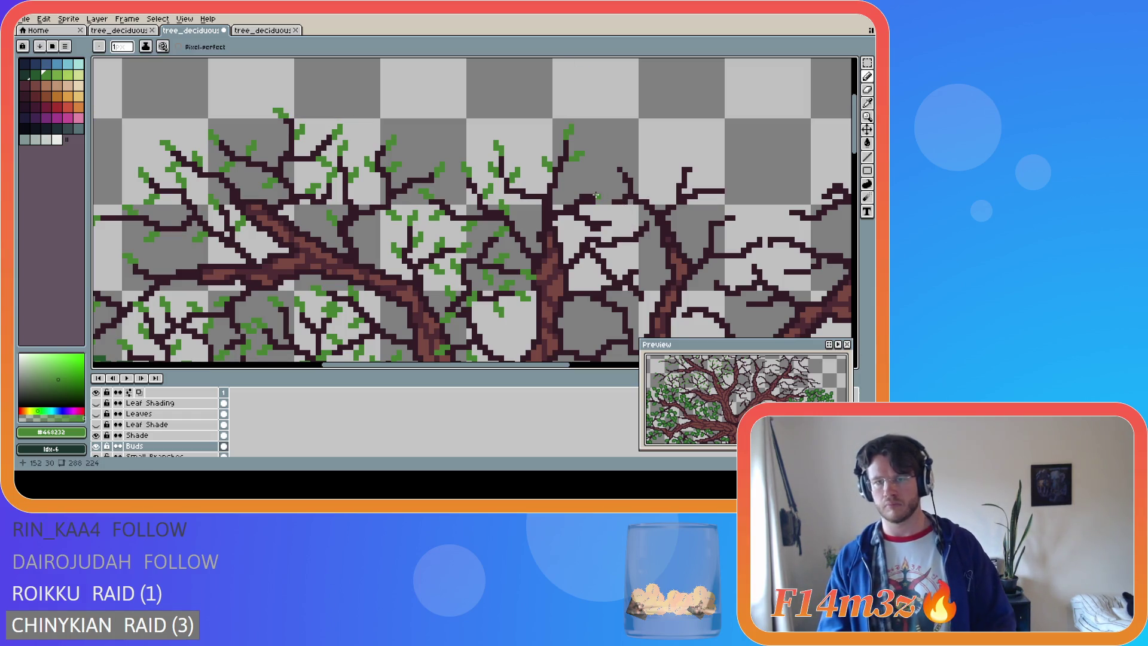
{"action": "left_click", "coordinate": [604, 189]}
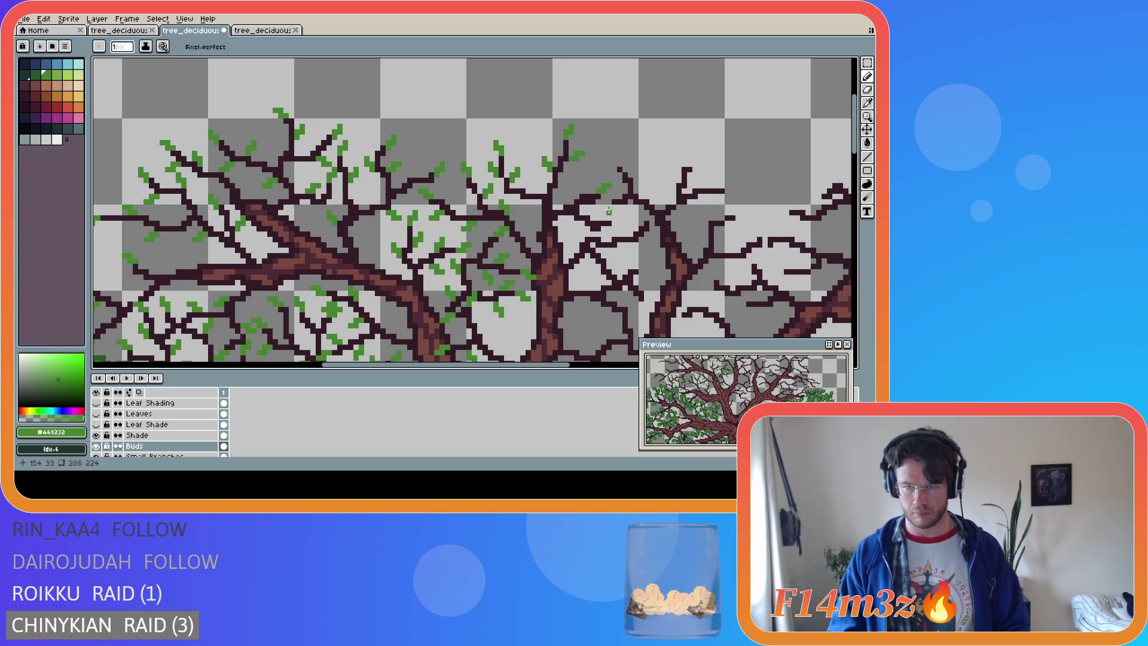
{"action": "left_click", "coordinate": [611, 206]}
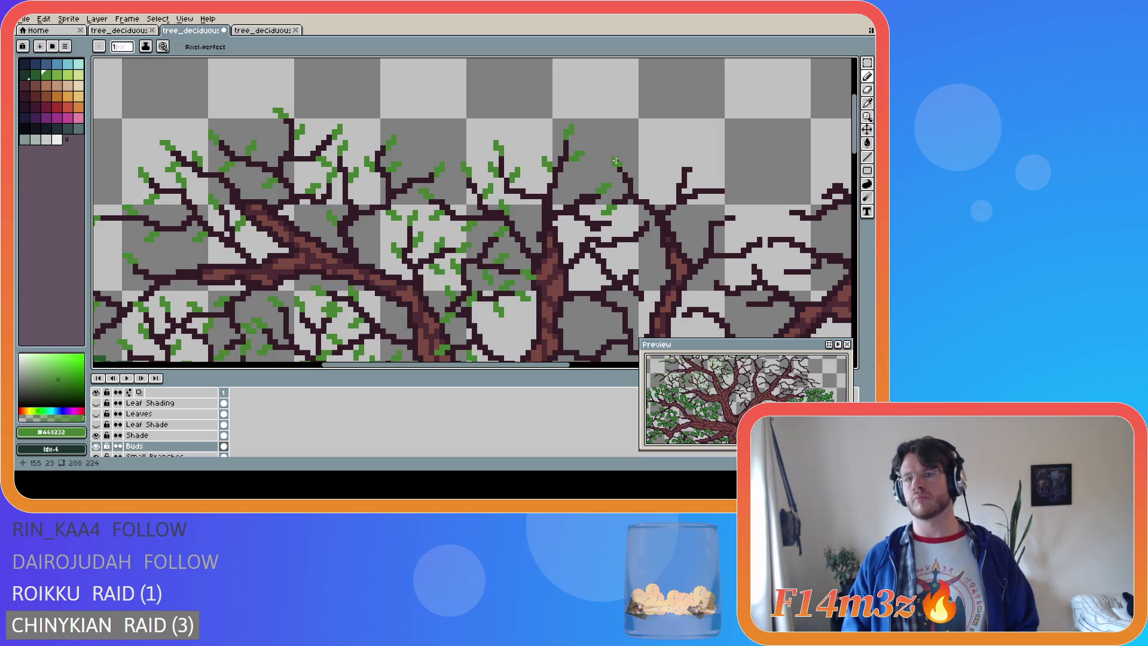
{"action": "key", "text": "ctrl"}
Add buds higher and lower on that branch, then save the file
{"action": "left_click", "coordinate": [616, 158]}
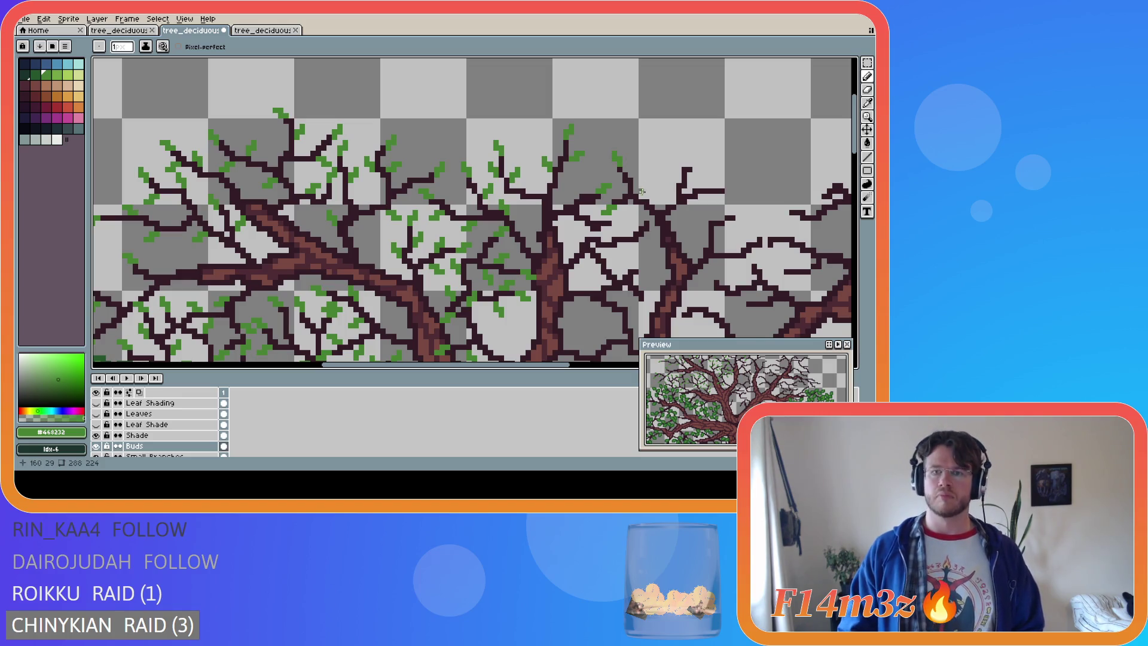
{"action": "left_click", "coordinate": [621, 229]}
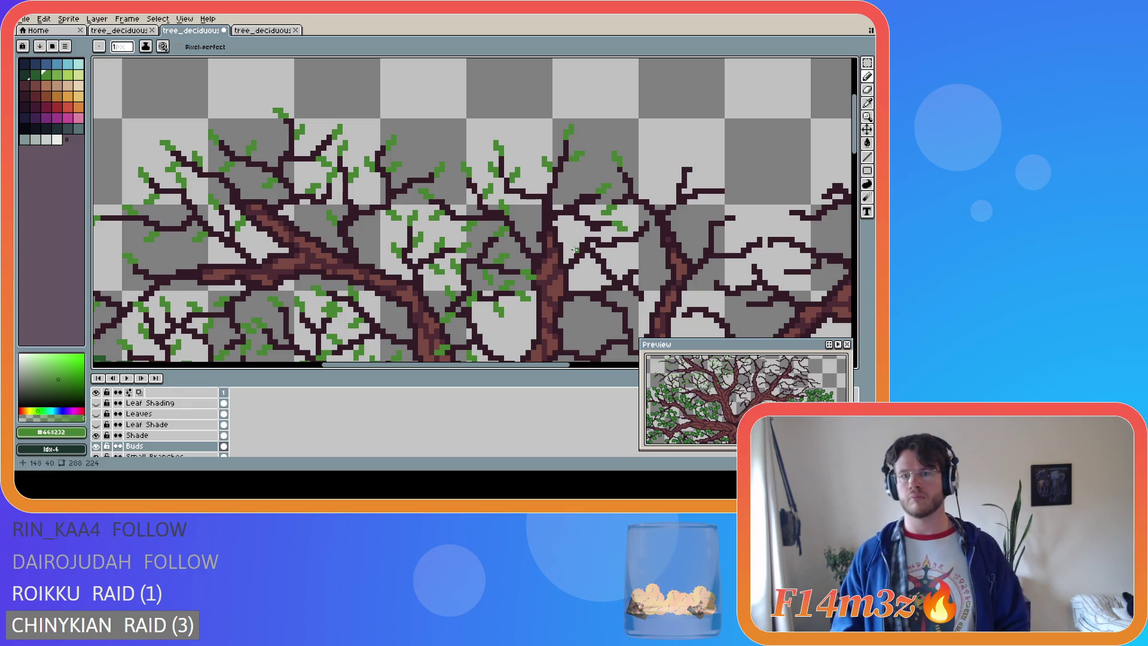
{"action": "left_click", "coordinate": [596, 233]}
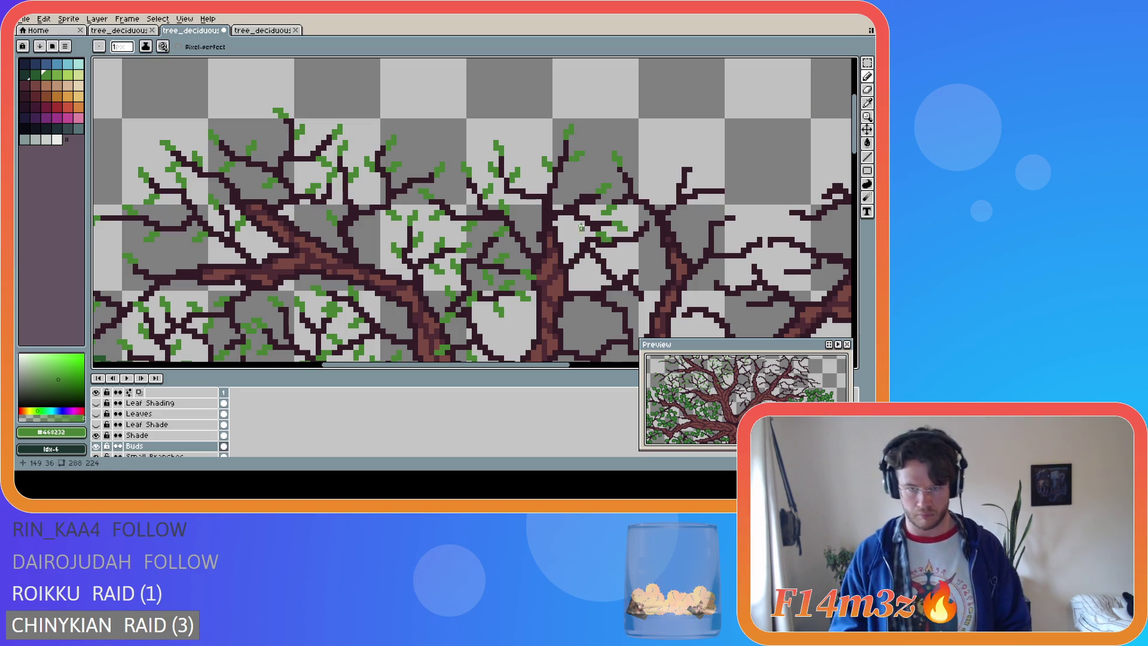
{"action": "left_click", "coordinate": [577, 196]}
{"action": "left_click", "coordinate": [580, 188]}
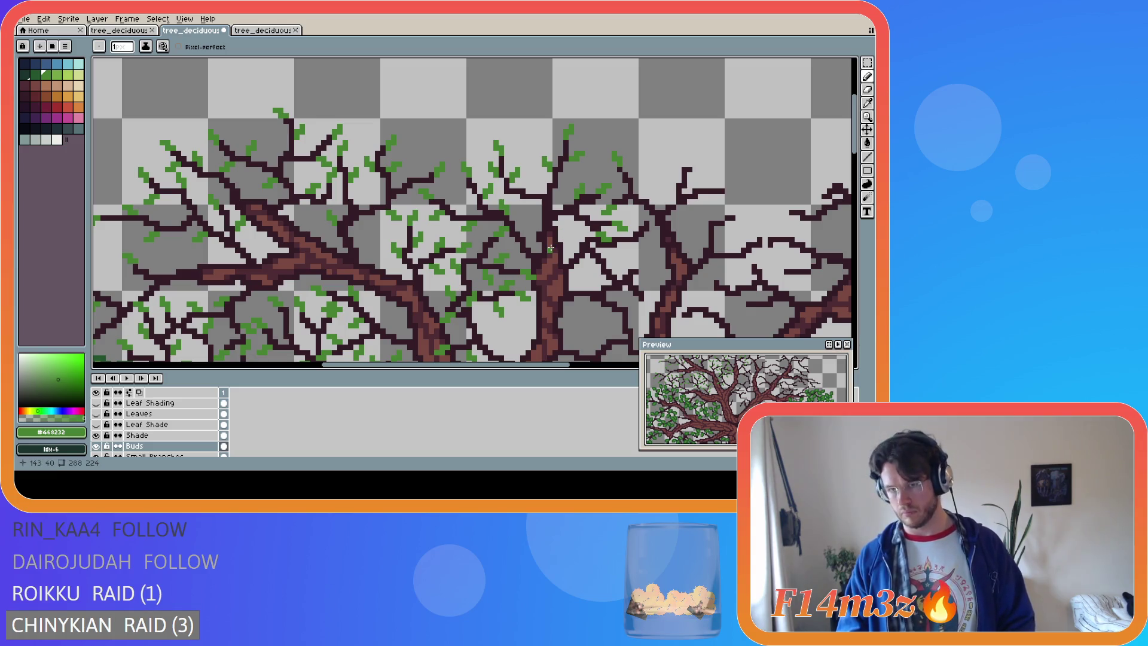
{"action": "key", "text": "ctrl+s"}
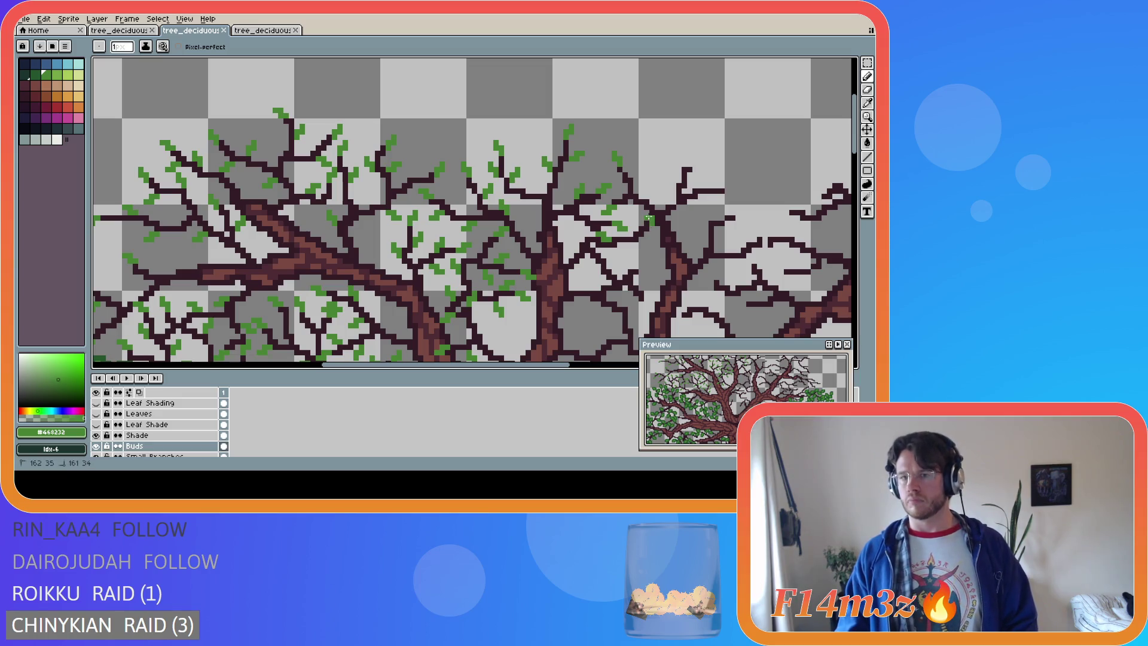
Add buds beside the right-hand branch, saving again partway
{"action": "left_click", "coordinate": [654, 217]}
{"action": "key", "text": "ctrl+s"}
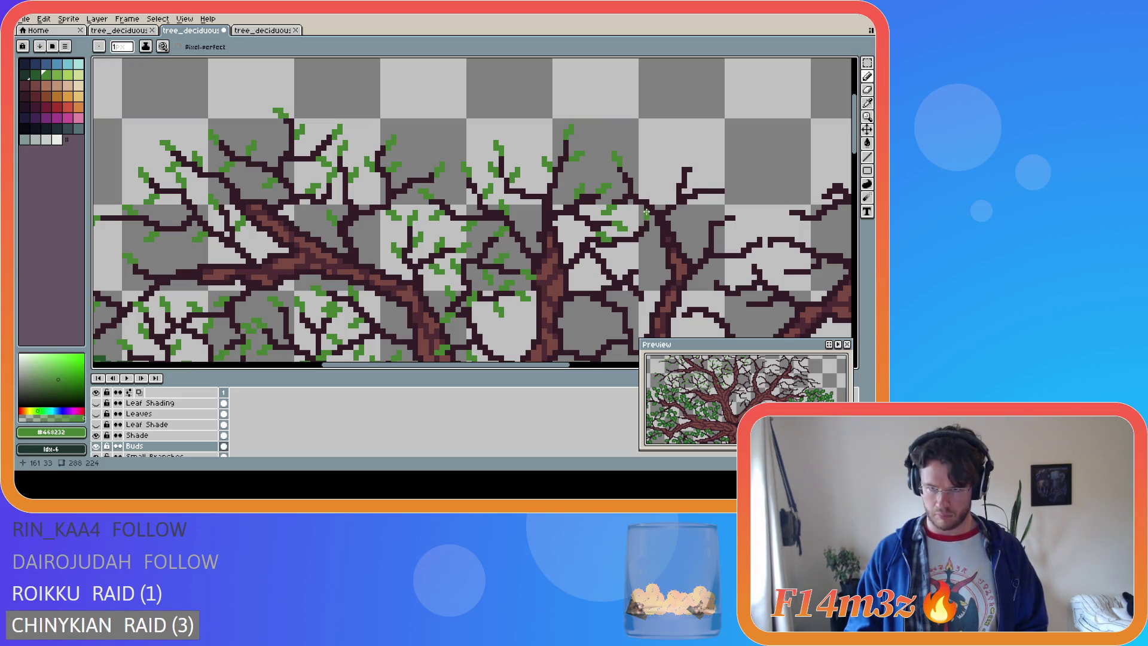
{"action": "left_click", "coordinate": [649, 209]}
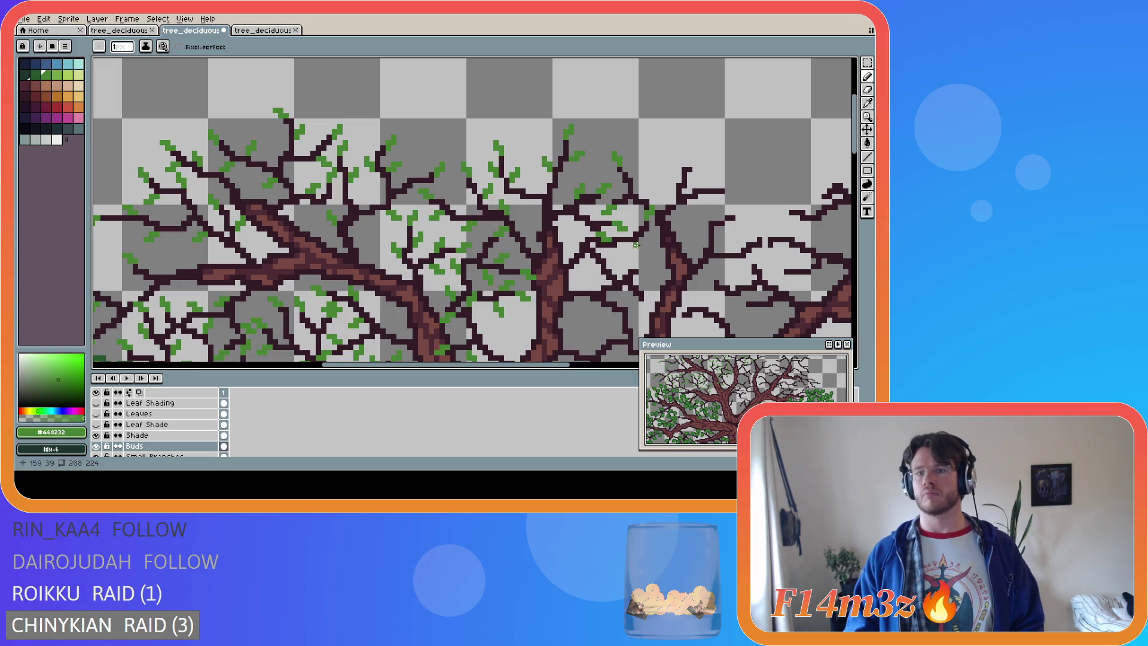
{"action": "left_click", "coordinate": [646, 242]}
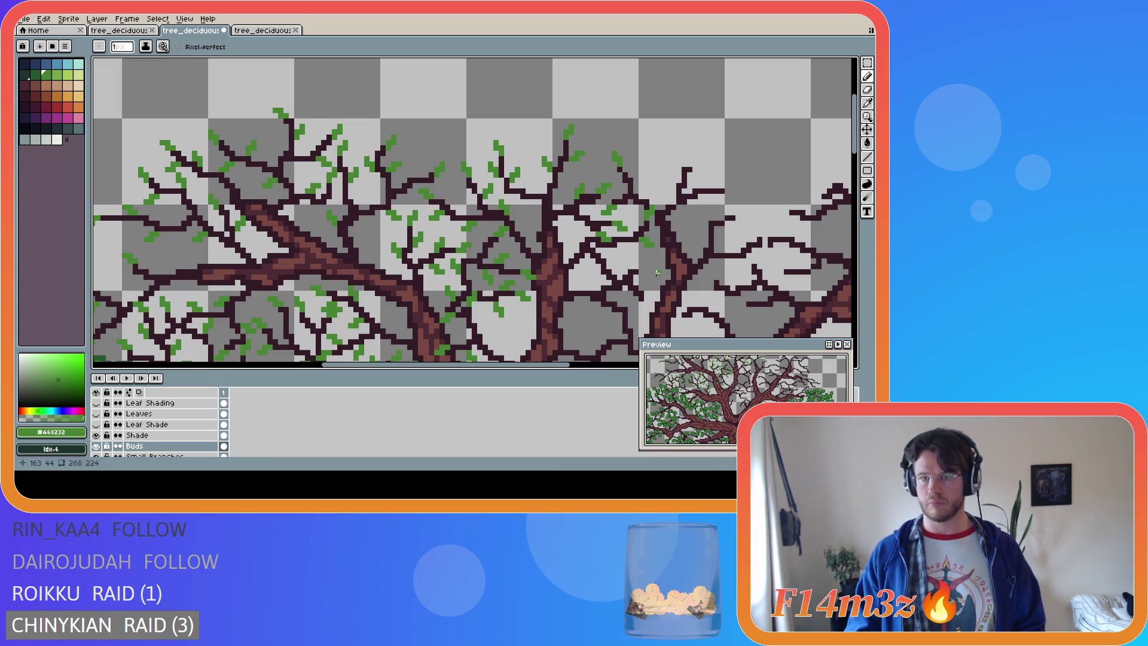
{"action": "scroll", "coordinate": [843, 172], "scroll_direction": "down", "scroll_amount": 3}
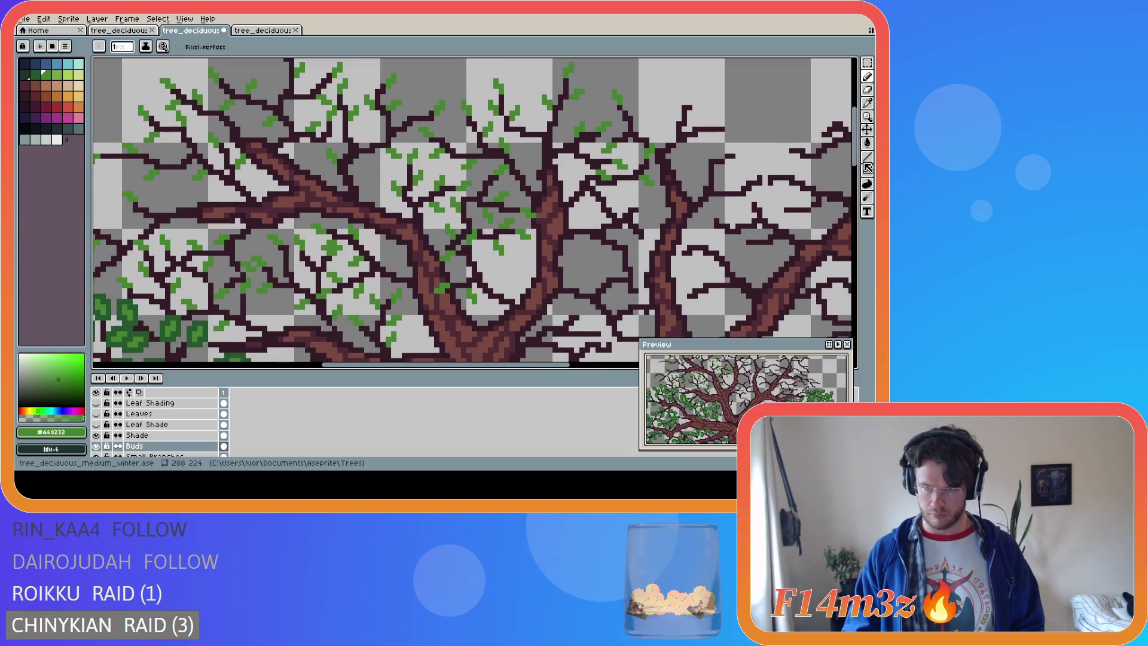
Add bud pixels and short two-pixel bud strokes on the middle branches between the trunks
{"action": "left_click", "coordinate": [643, 178]}
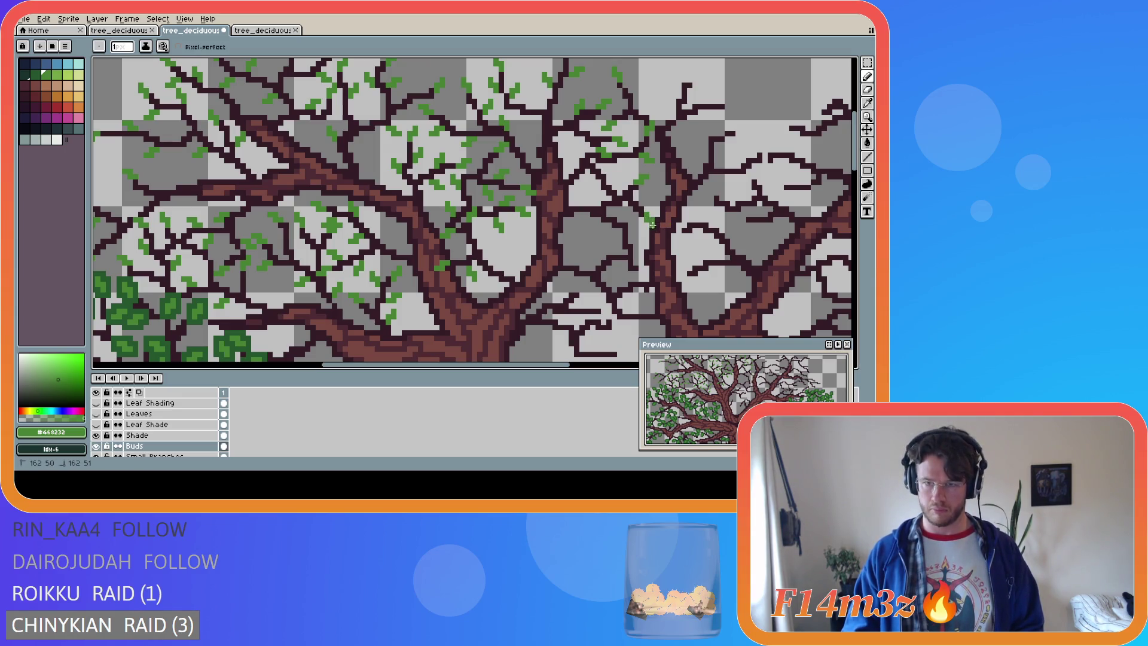
{"action": "left_click", "coordinate": [614, 173]}
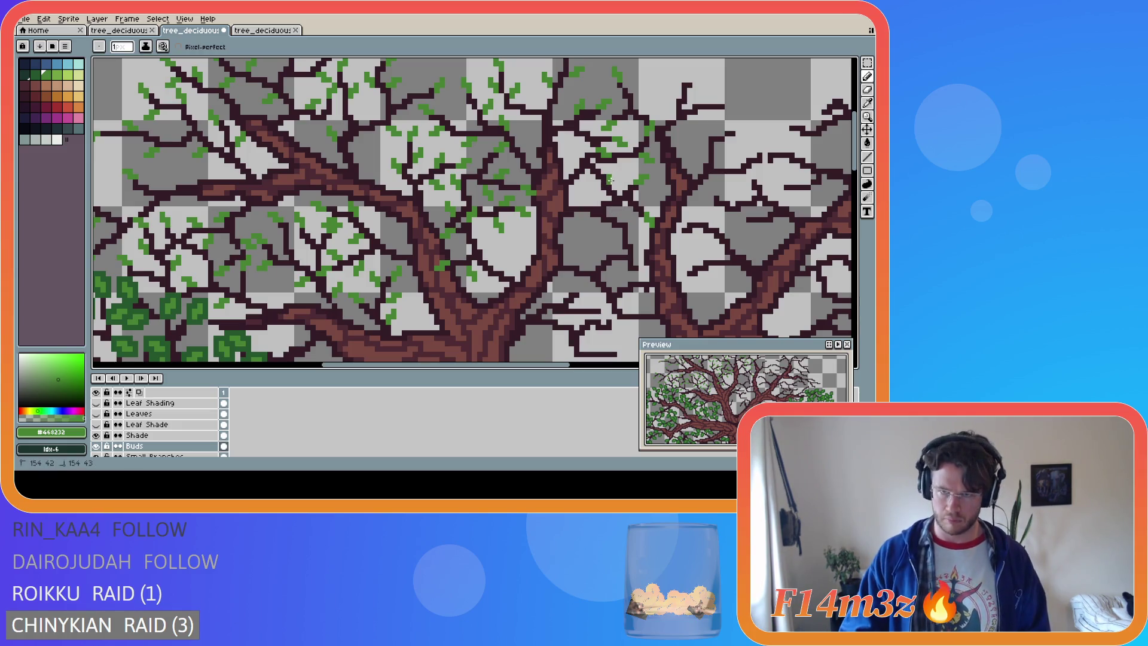
{"action": "key", "text": "v"}
{"action": "key", "text": "b"}
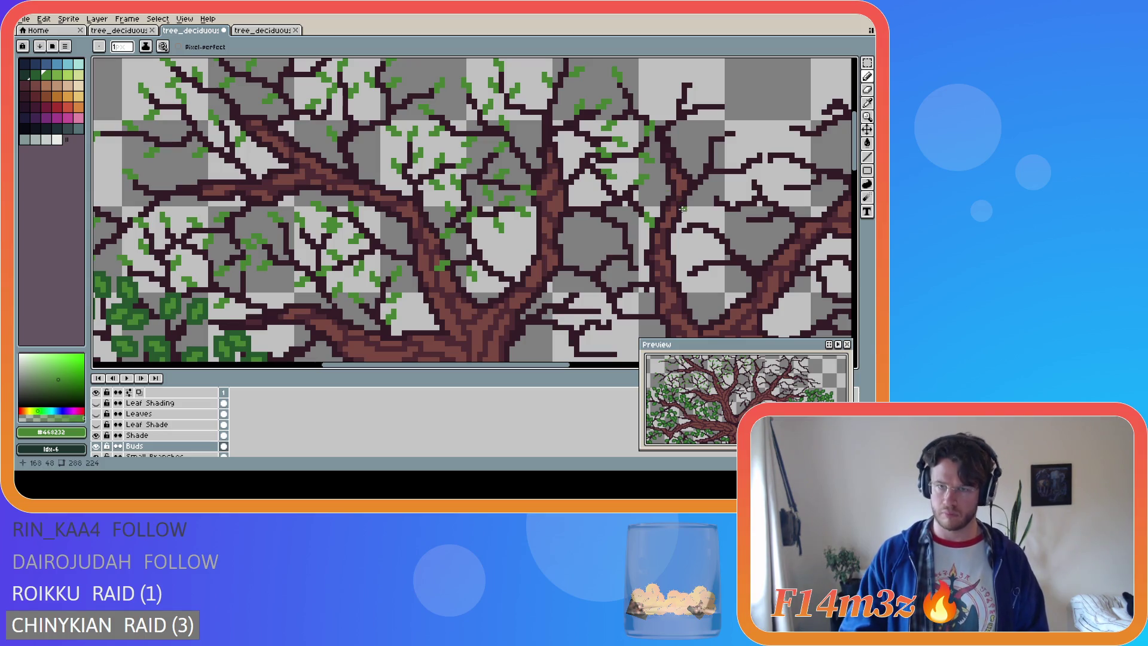
{"action": "left_click", "coordinate": [597, 189]}
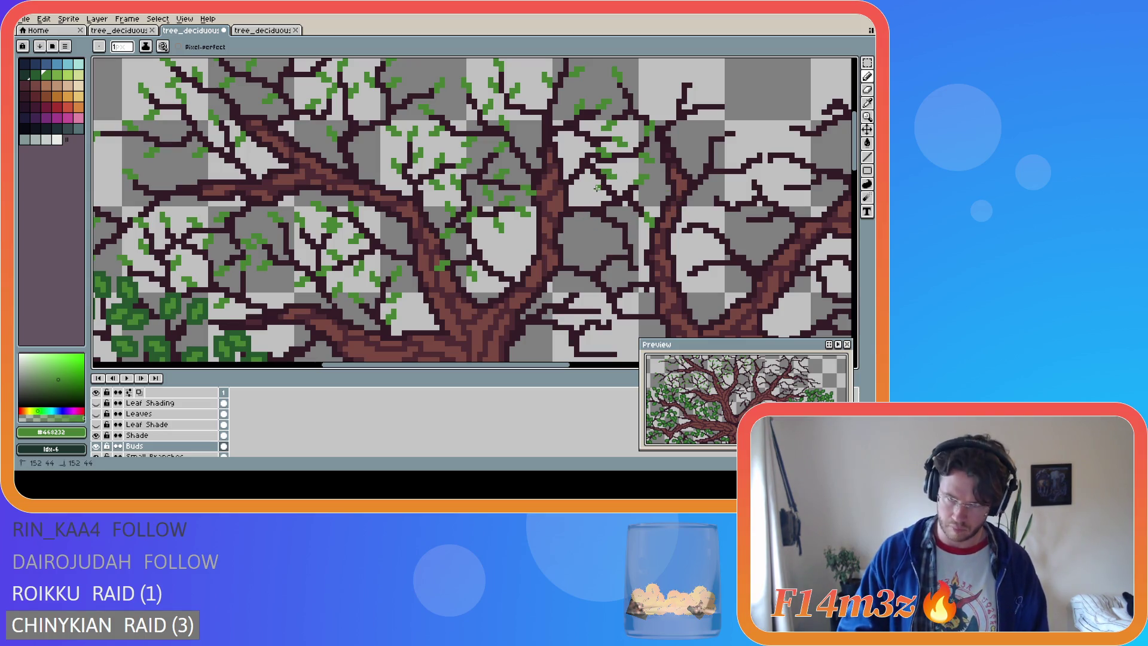
{"action": "left_click_drag", "start_coordinate": [598, 190], "coordinate": [599, 191]}
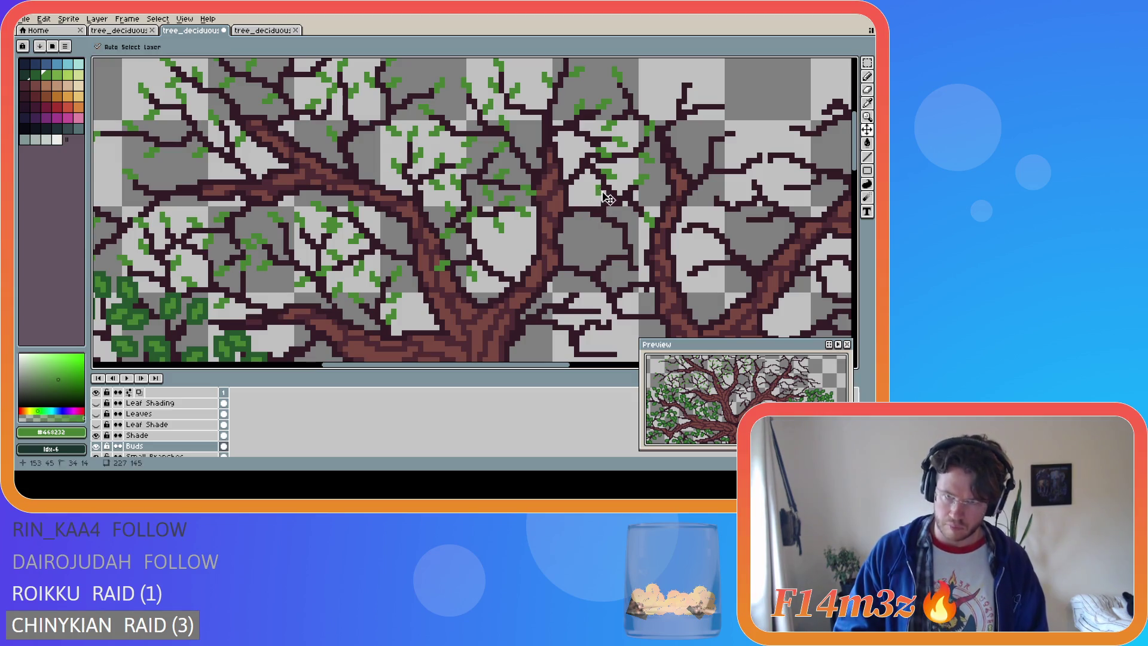
{"action": "left_click_drag", "start_coordinate": [599, 201], "coordinate": [600, 202]}
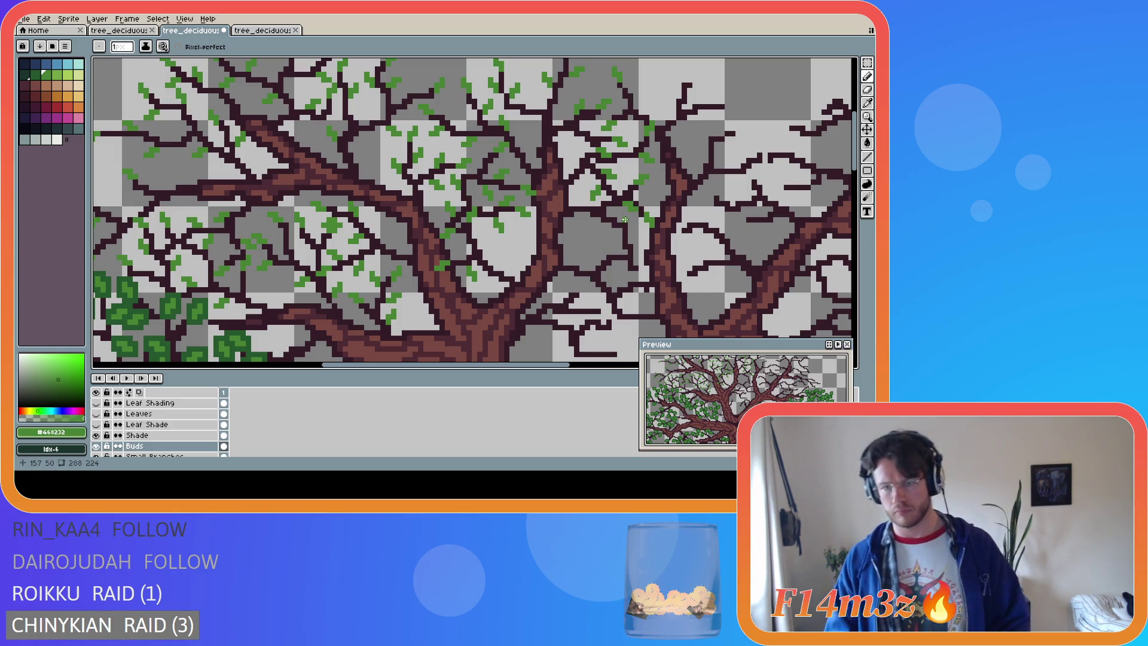
Add buds on the middle and lower branches, including a short bud stroke, and save
{"action": "left_click", "coordinate": [631, 215]}
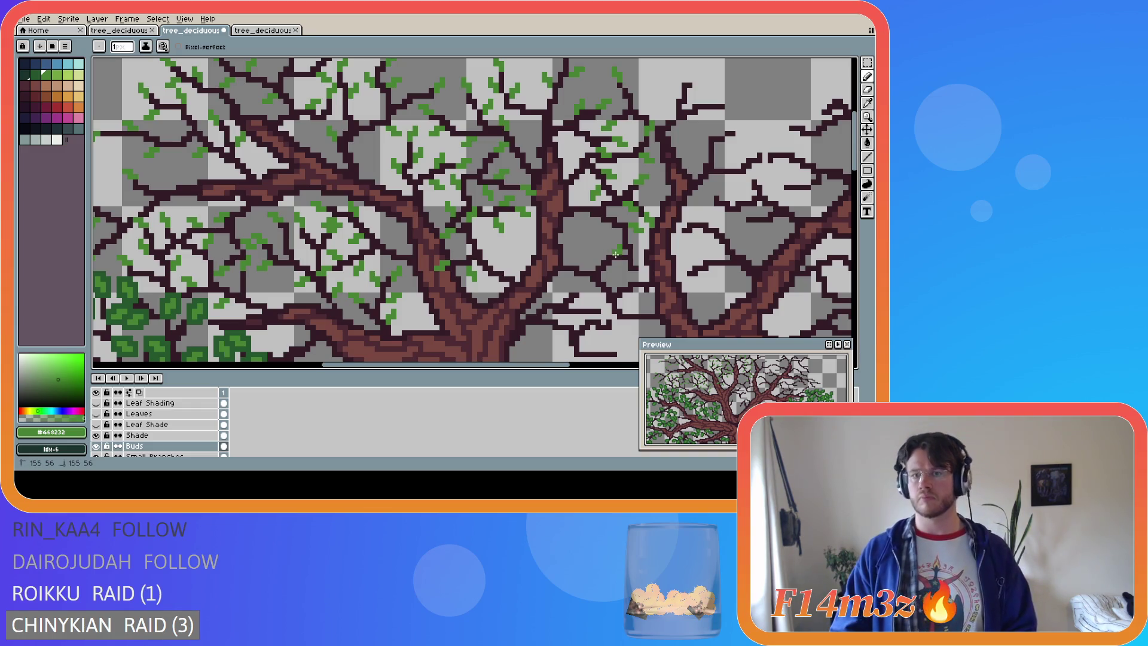
{"action": "left_click", "coordinate": [637, 276]}
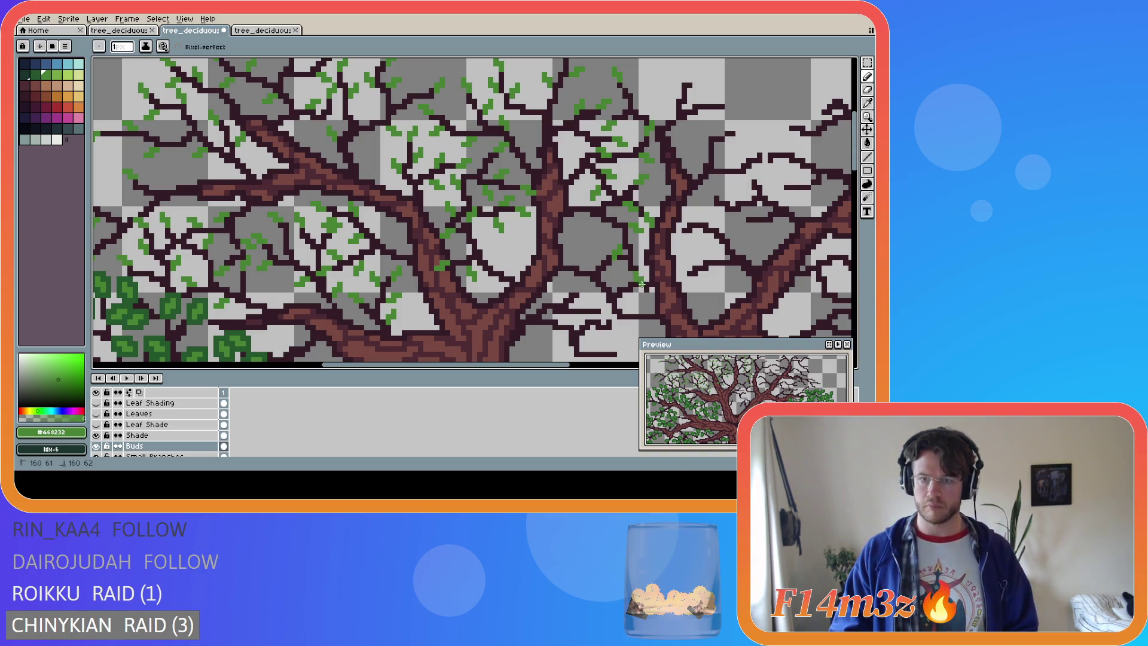
{"action": "key", "text": "v"}
{"action": "key", "text": "b"}
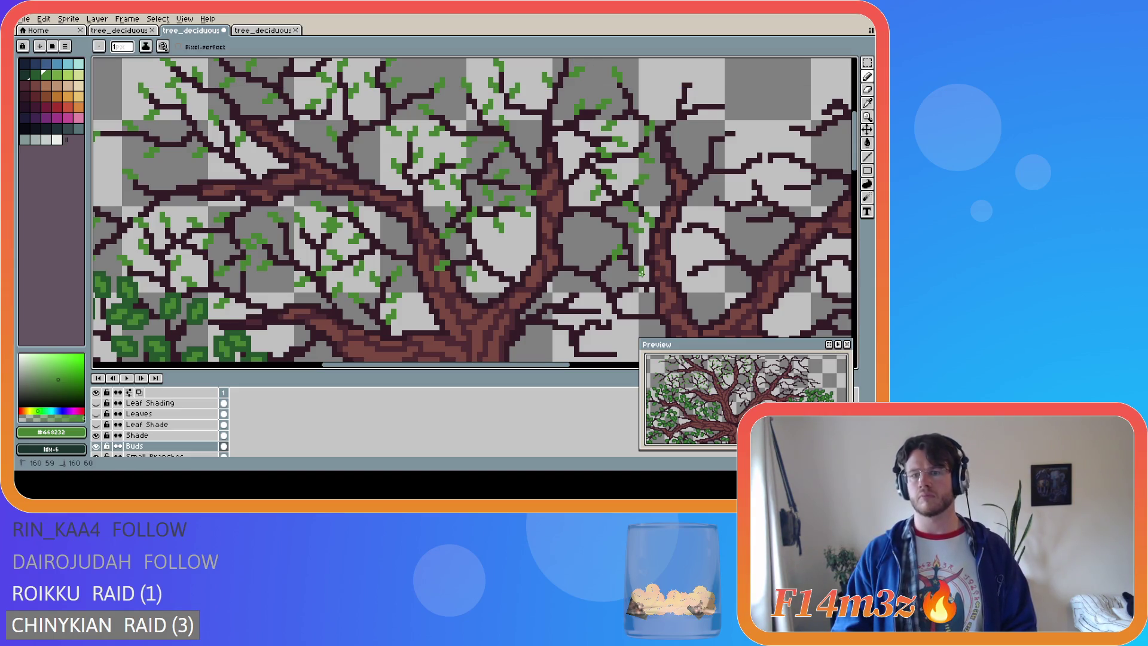
{"action": "left_click_drag", "start_coordinate": [641, 268], "coordinate": [652, 274]}
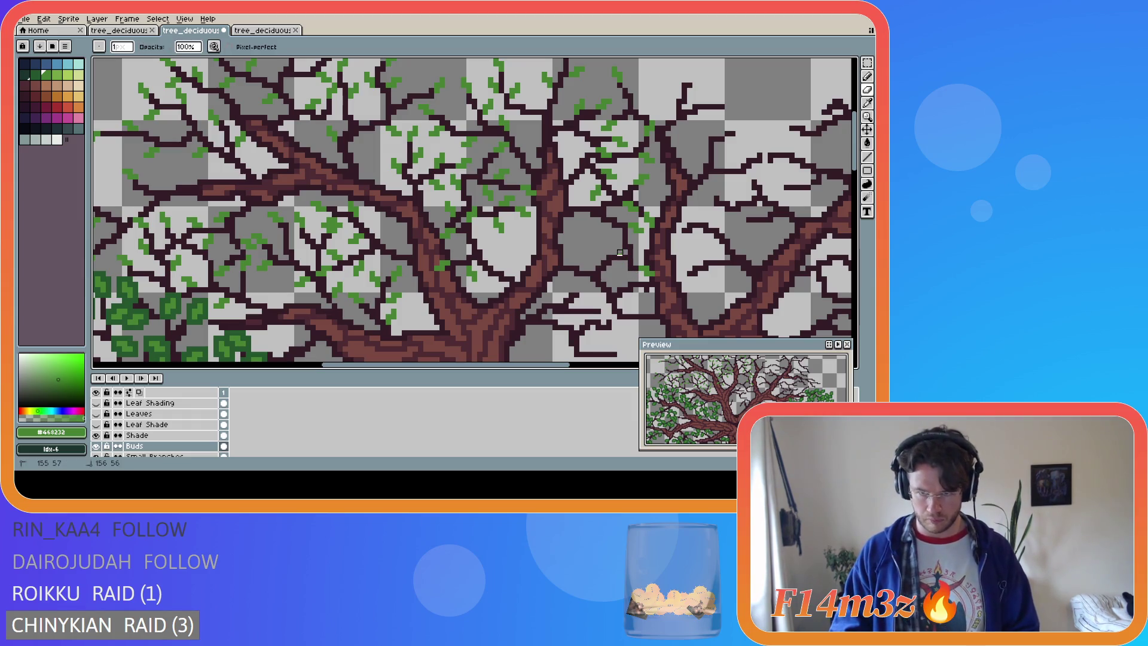
{"action": "key", "text": "b"}
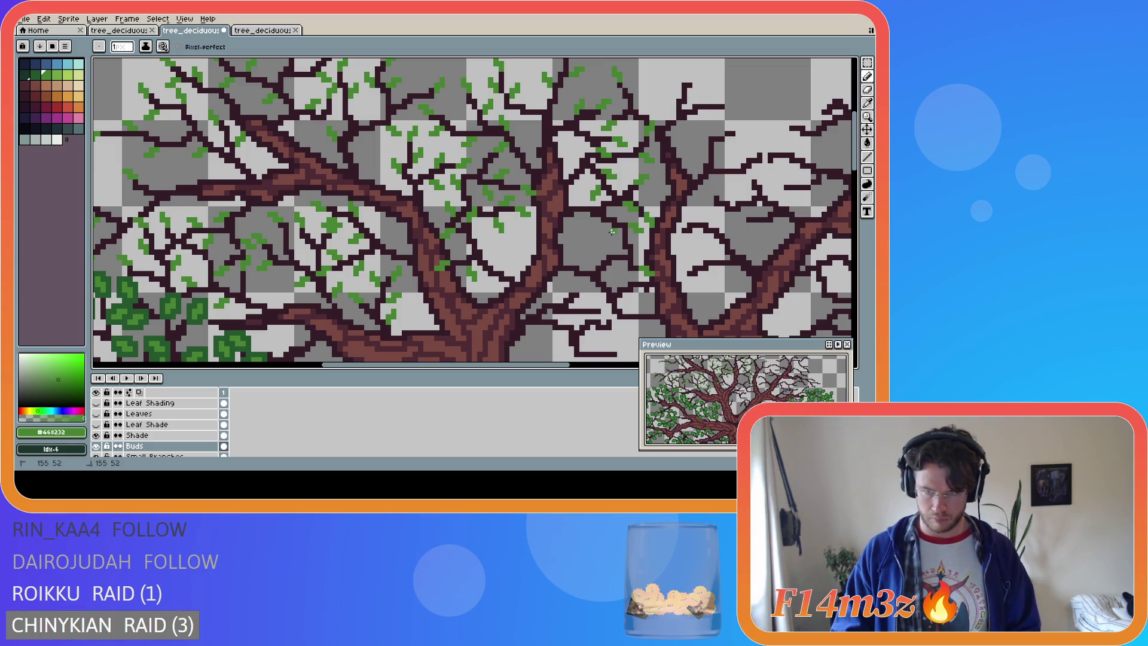
{"action": "key", "text": "ctrl+s"}
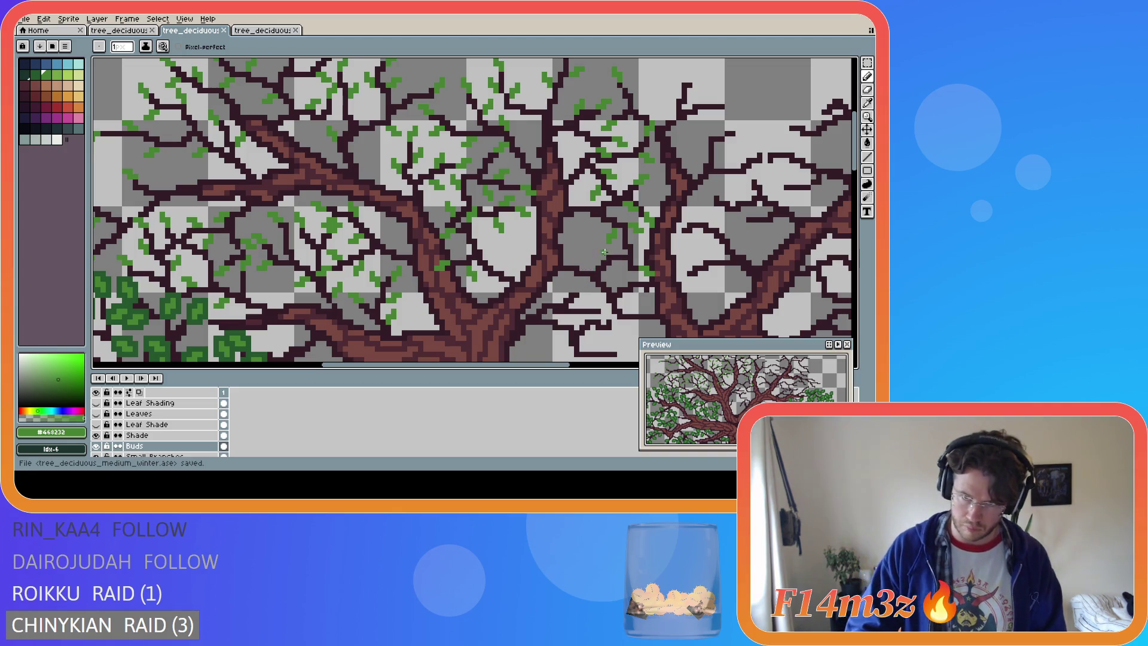
Add two more bud pixels on nearby branches, saving in between
{"action": "left_click", "coordinate": [639, 247]}
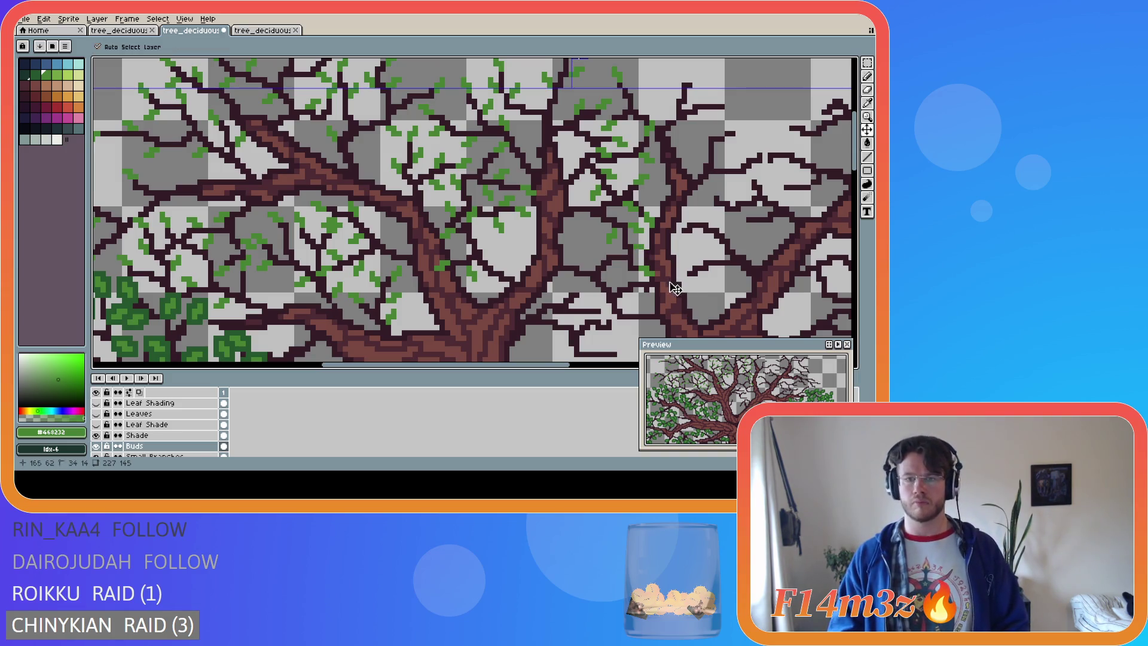
{"action": "key", "text": "ctrl+s"}
{"action": "left_click", "coordinate": [639, 256]}
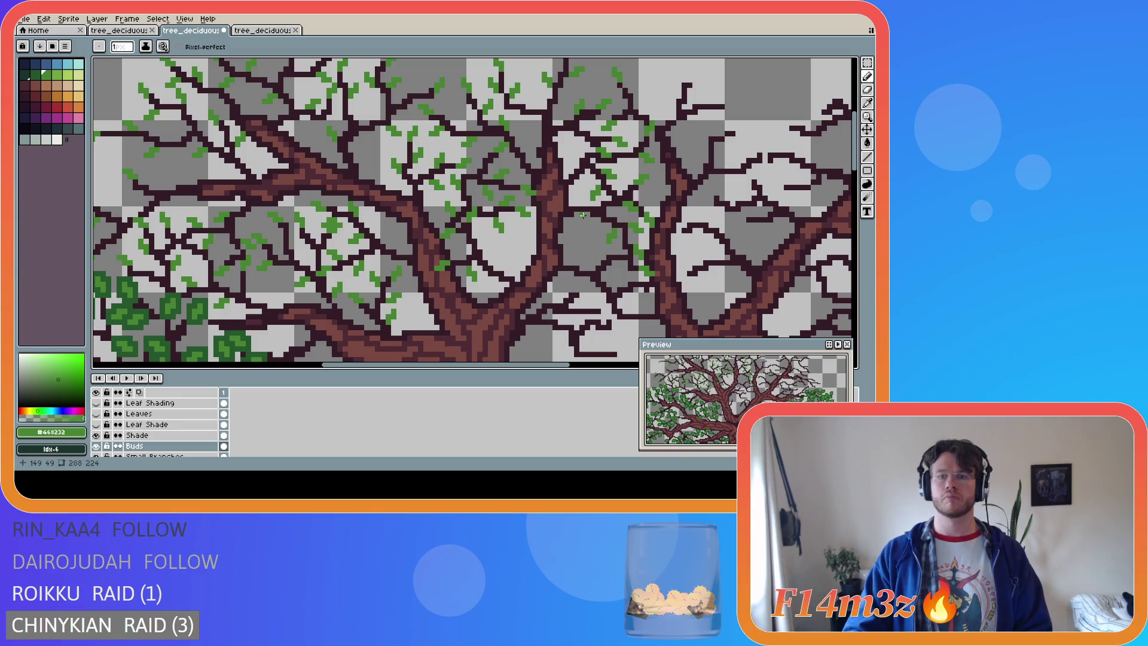
{"action": "key", "text": "v"}
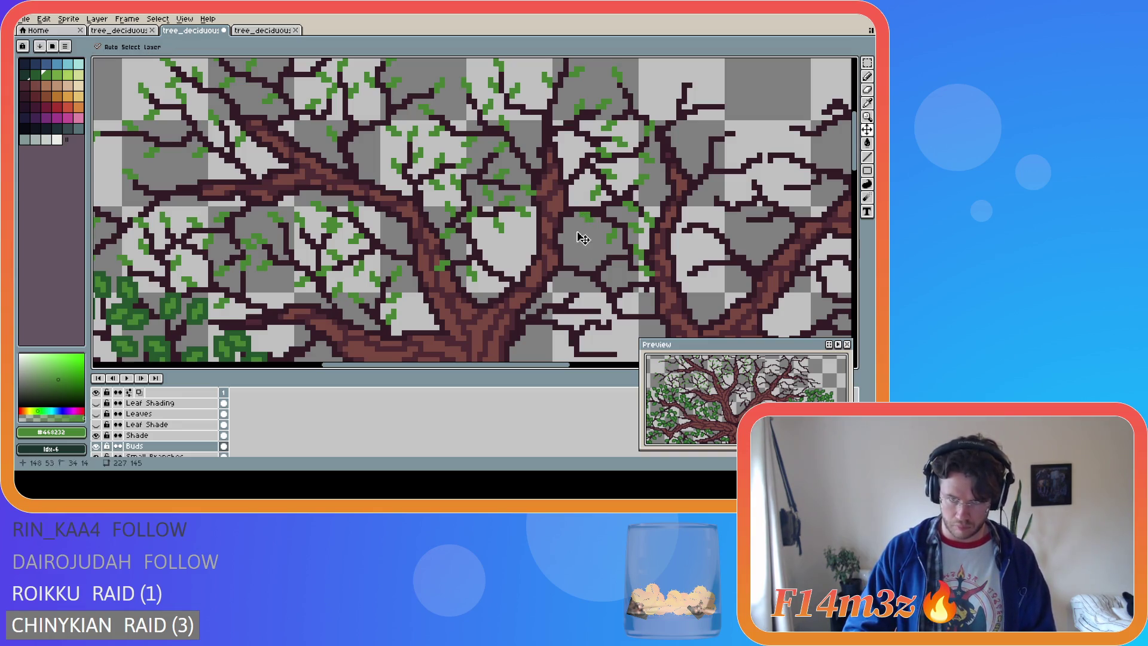
{"action": "key", "text": "b"}
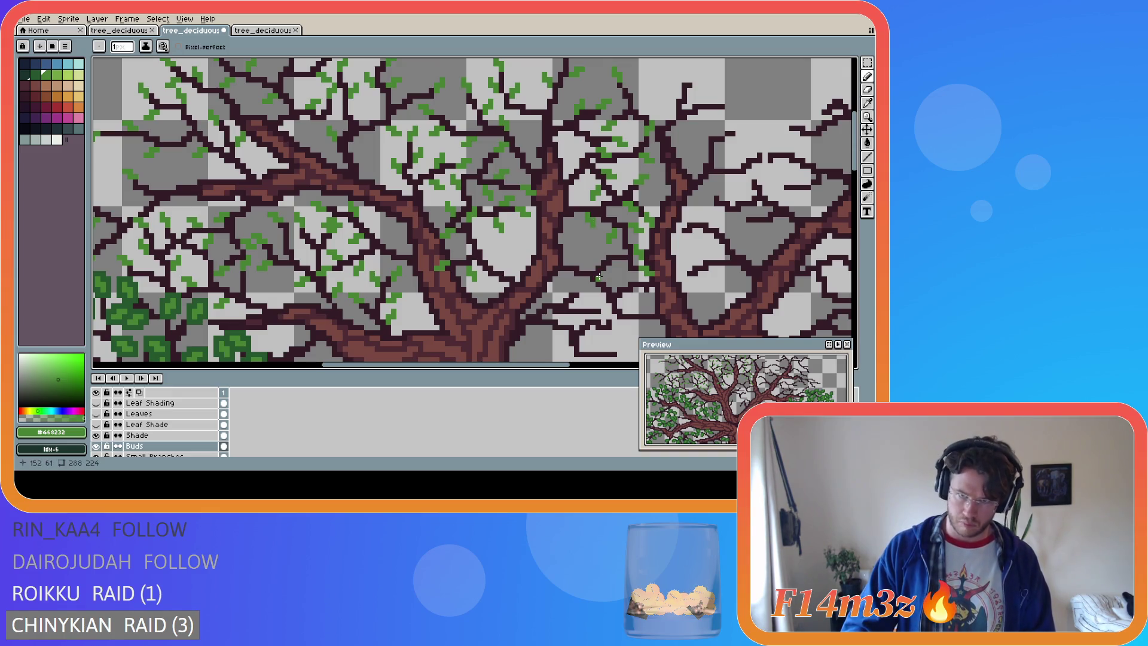
Add bud pixels on the branches beside the trunk and one on a lower branch
{"action": "left_click_drag", "start_coordinate": [859, 175], "coordinate": [861, 198]}
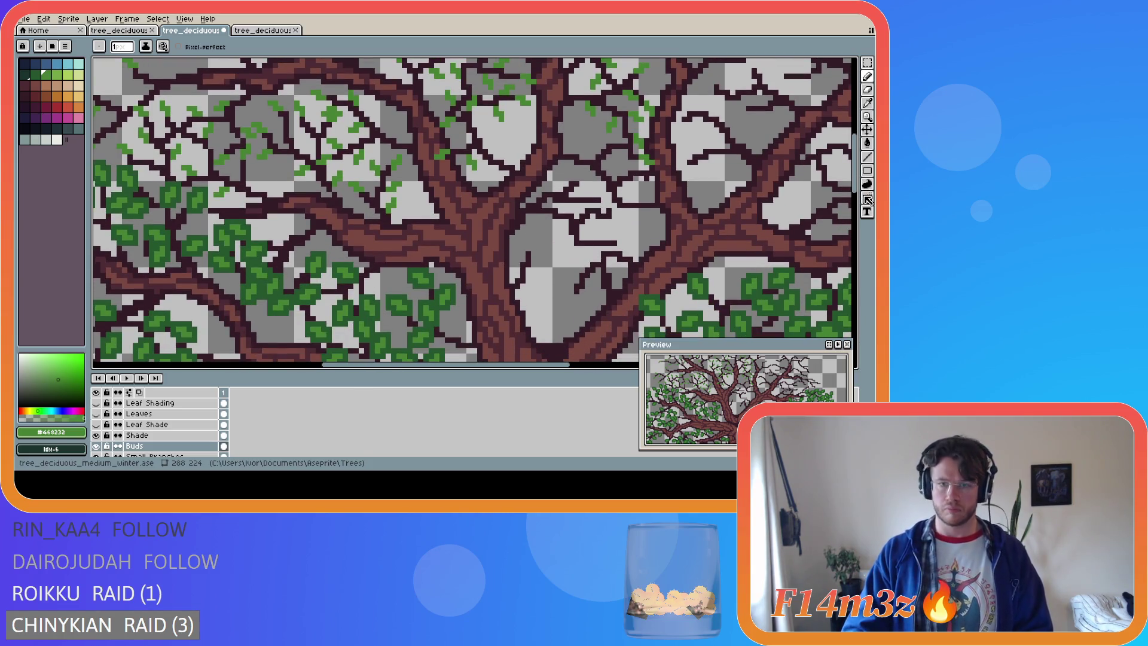
{"action": "key", "text": "v"}
{"action": "left_click", "coordinate": [533, 249]}
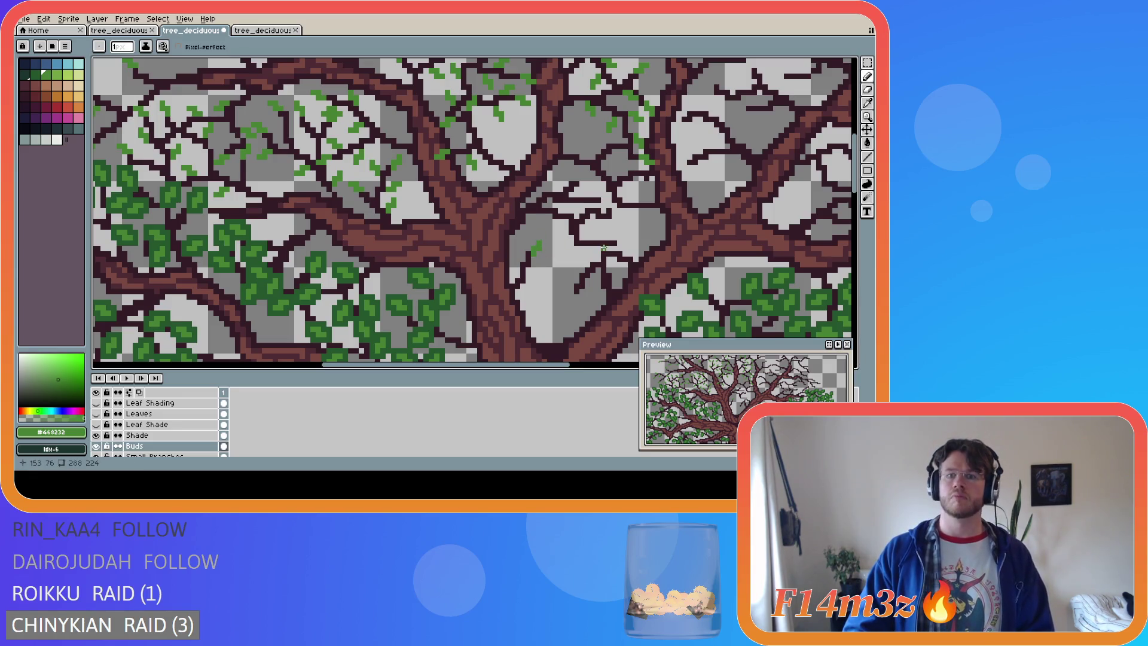
{"action": "key", "text": "b"}
{"action": "left_click", "coordinate": [530, 242]}
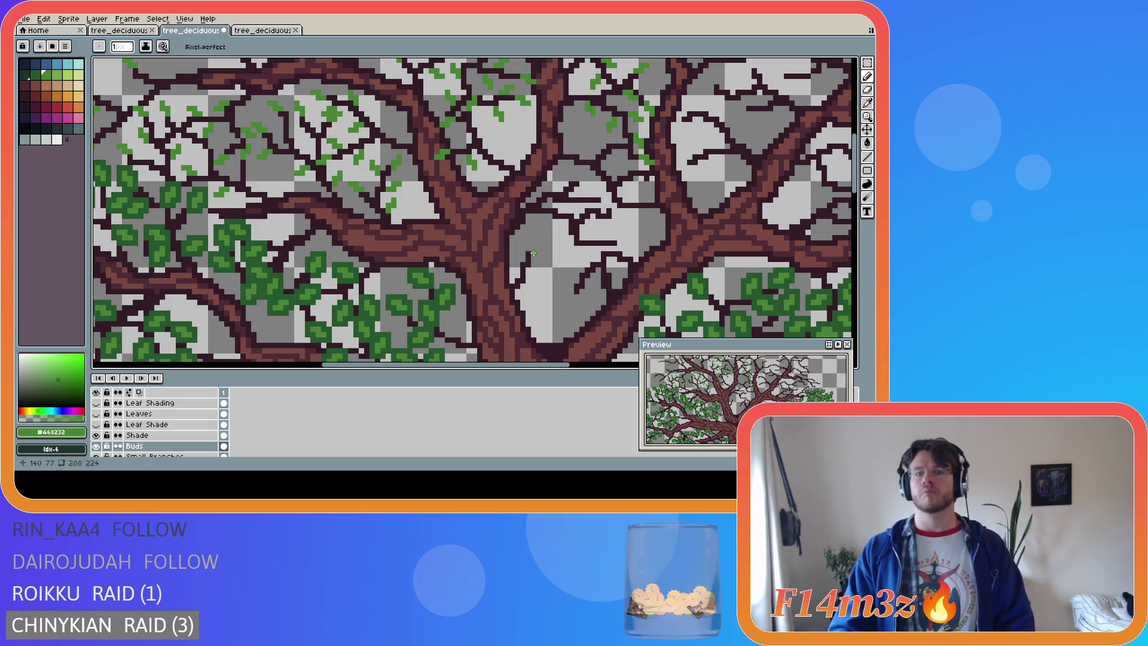
{"action": "key", "text": "v"}
{"action": "key", "text": "b"}
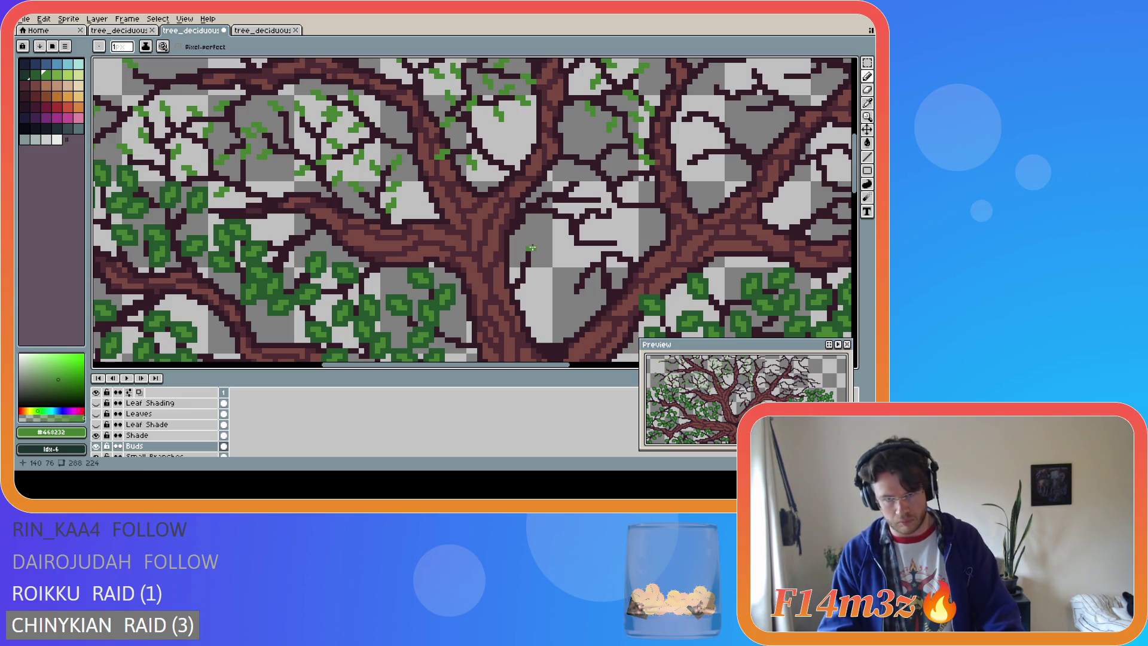
{"action": "key", "text": "v"}
{"action": "key", "text": "b"}
{"action": "left_click", "coordinate": [537, 253]}
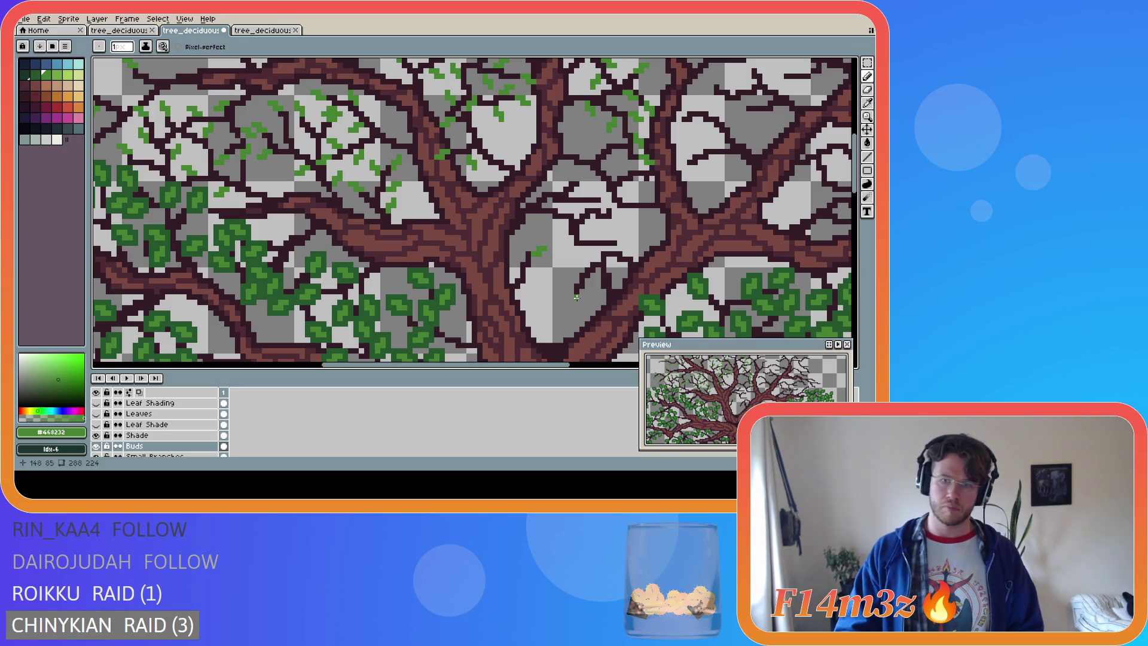
{"action": "left_click", "coordinate": [571, 294]}
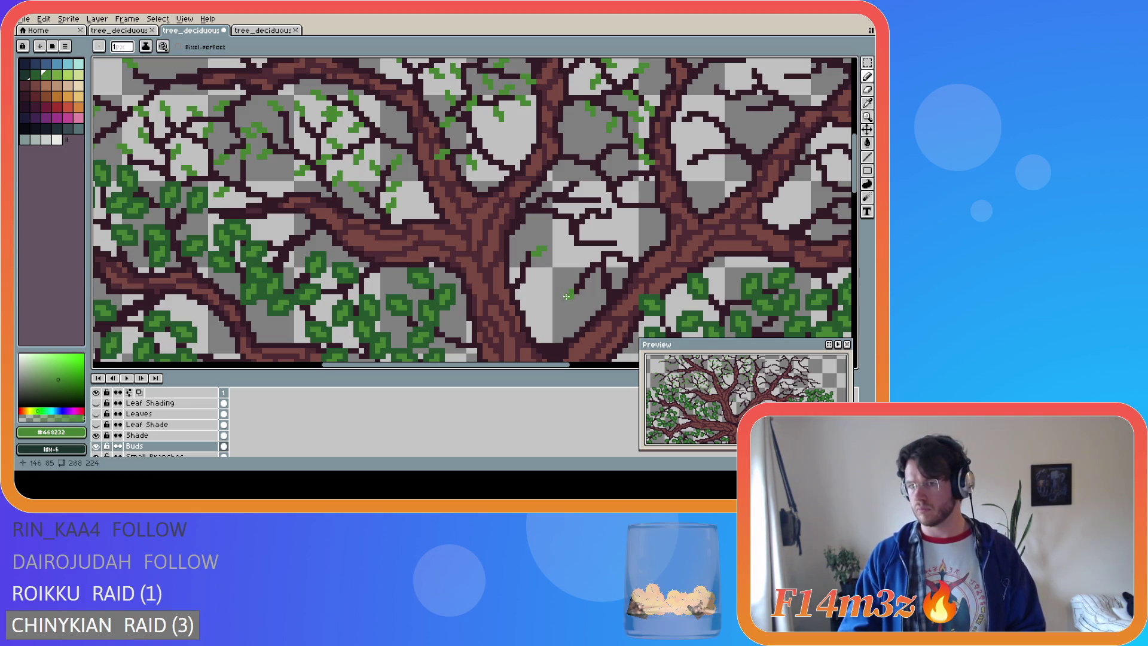
Undo a stray stroke, then draw two short diagonal bud strokes and one bud pixel near the trunk
{"action": "key", "text": "ctrl"}
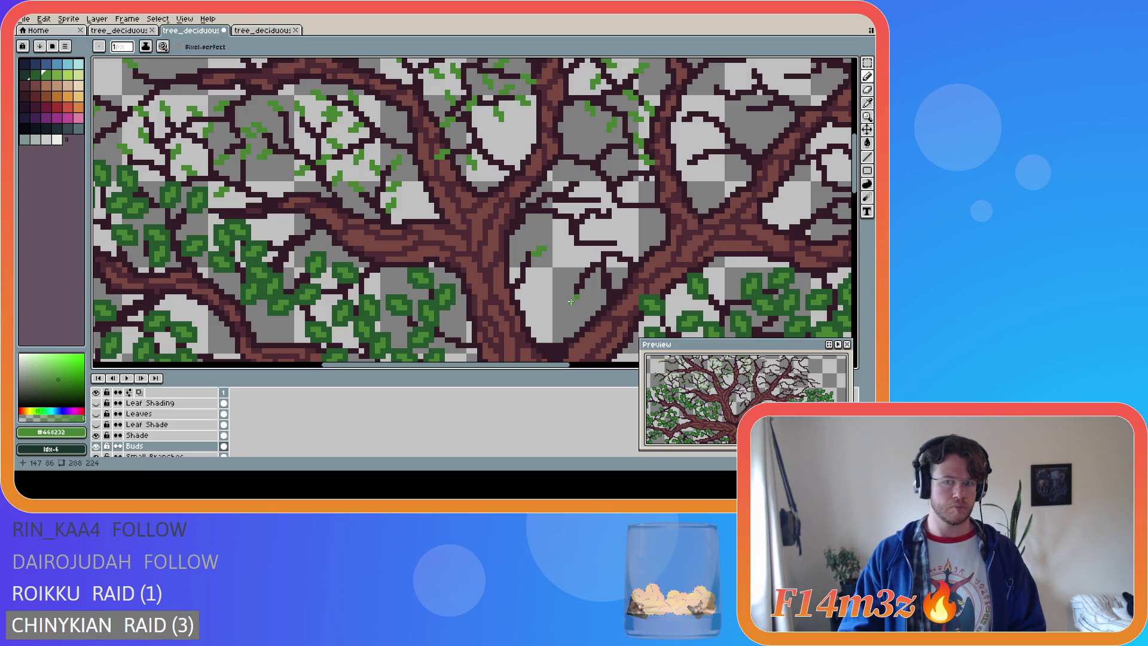
{"action": "key", "text": "shift"}
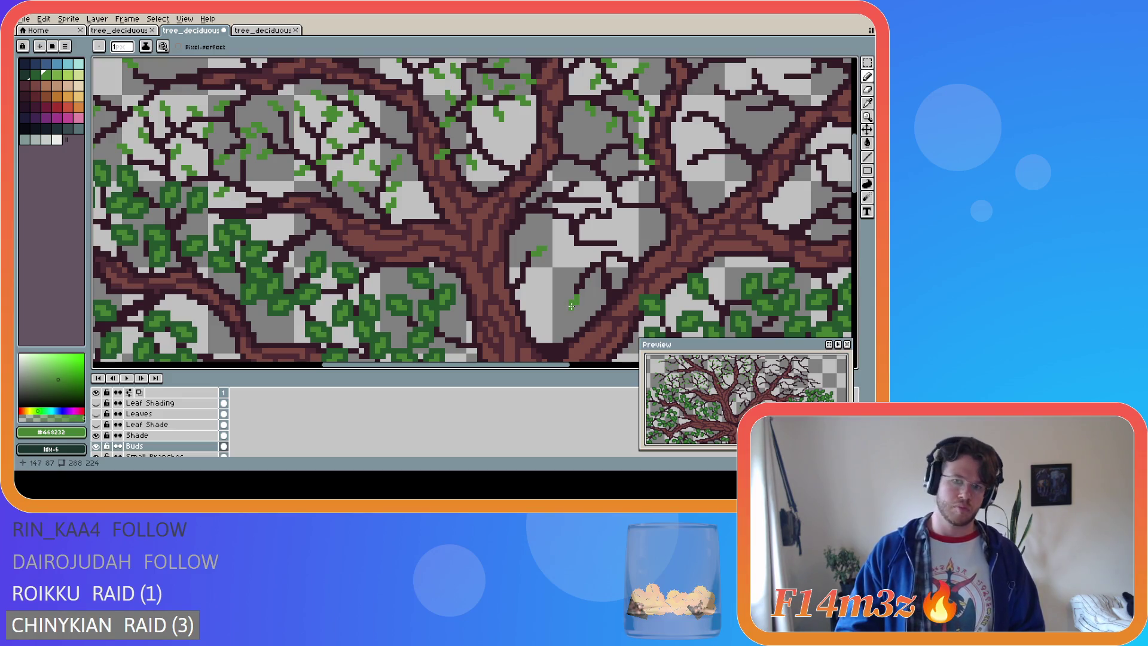
{"action": "key", "text": "ctrl+z"}
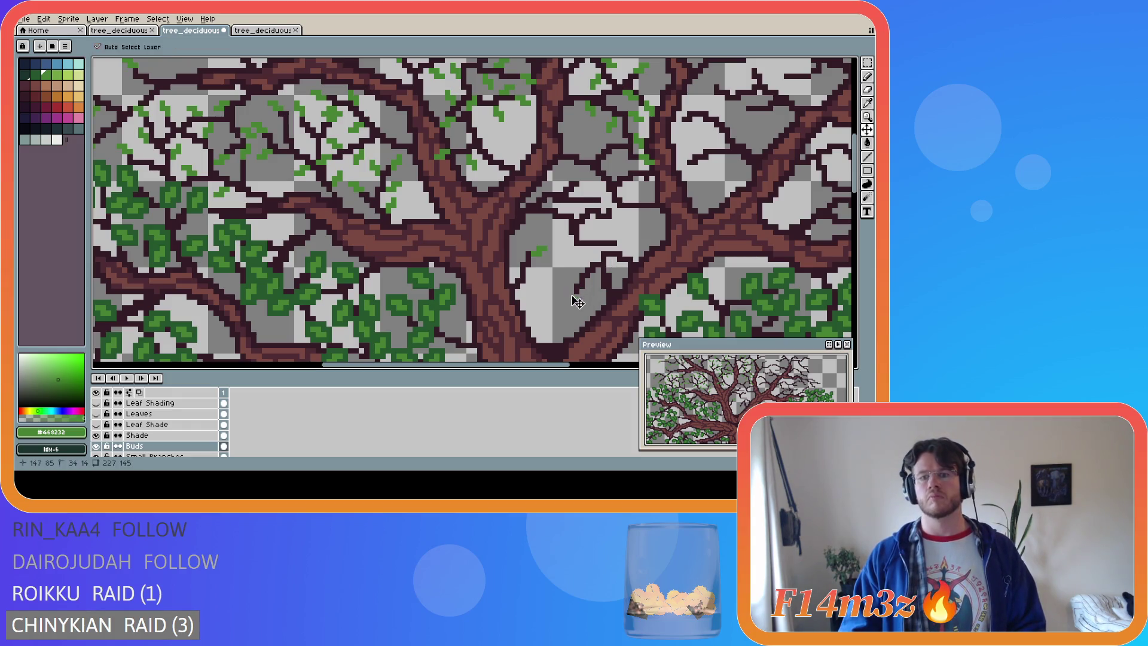
{"action": "left_click_drag", "start_coordinate": [571, 293], "coordinate": [566, 301]}
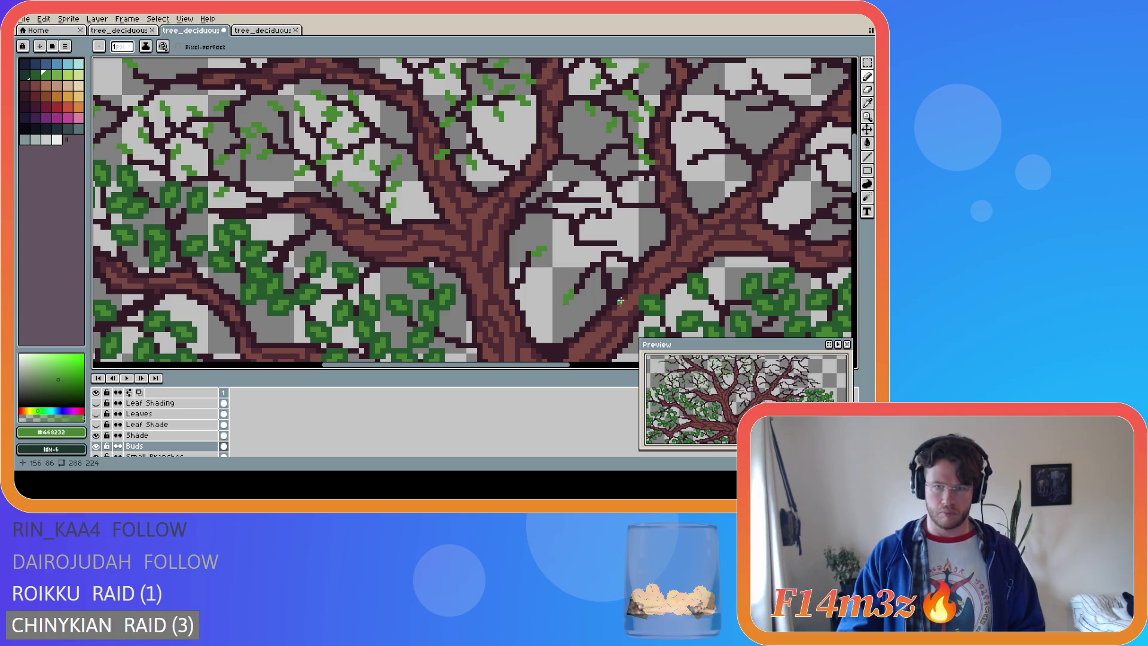
{"action": "left_click_drag", "start_coordinate": [578, 264], "coordinate": [571, 270]}
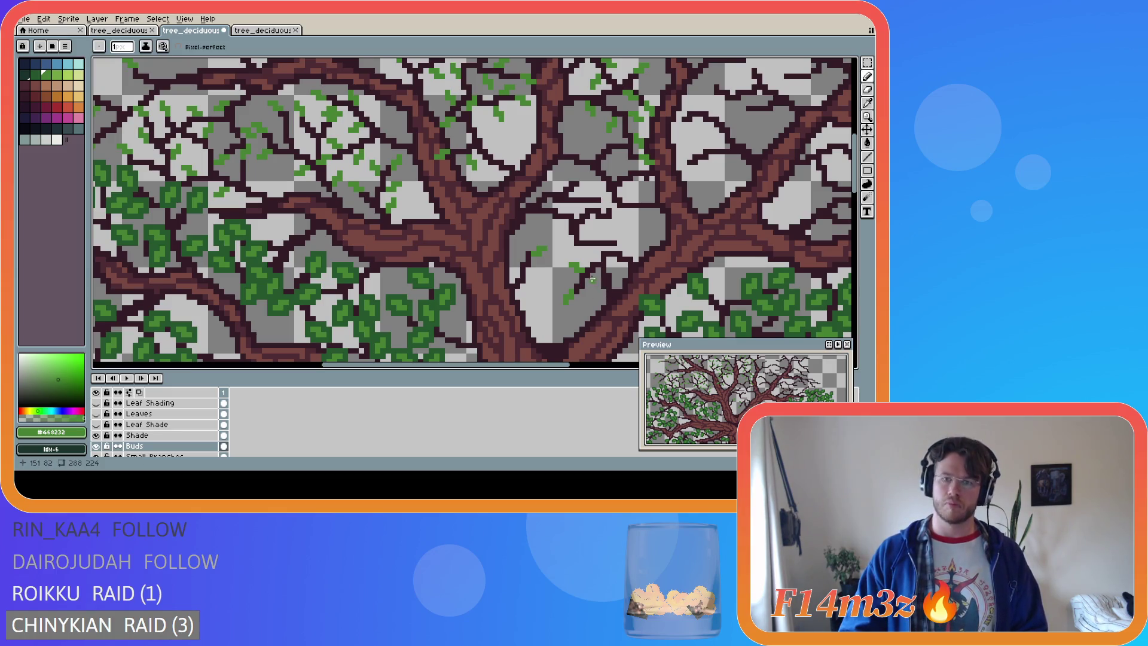
{"action": "key", "text": "v"}
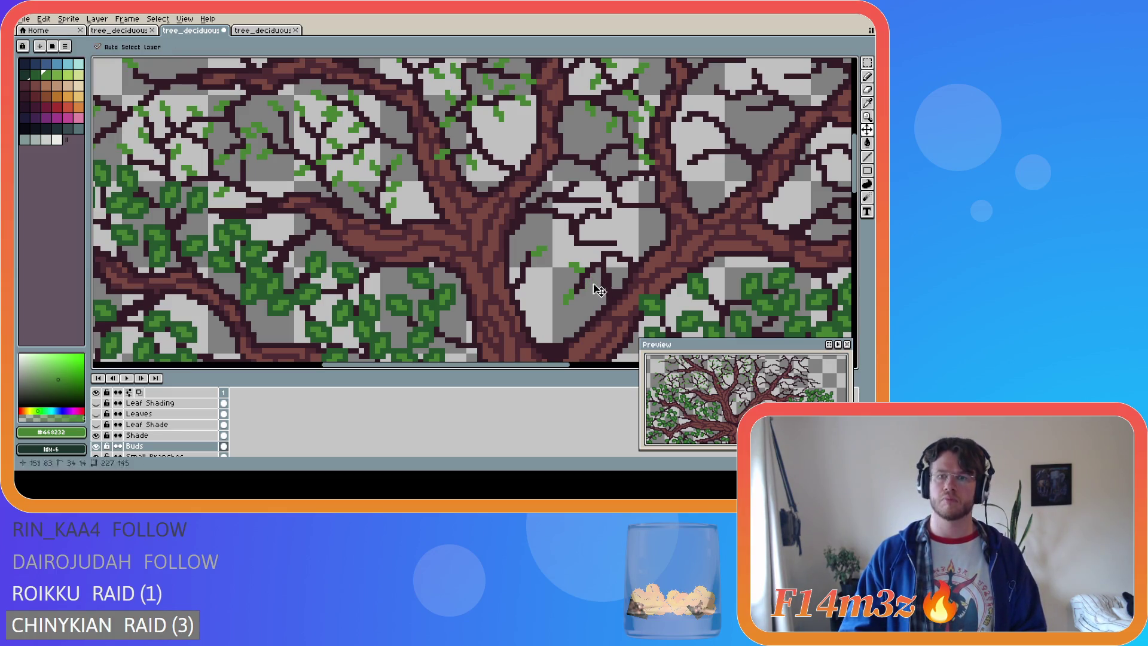
{"action": "key", "text": "b"}
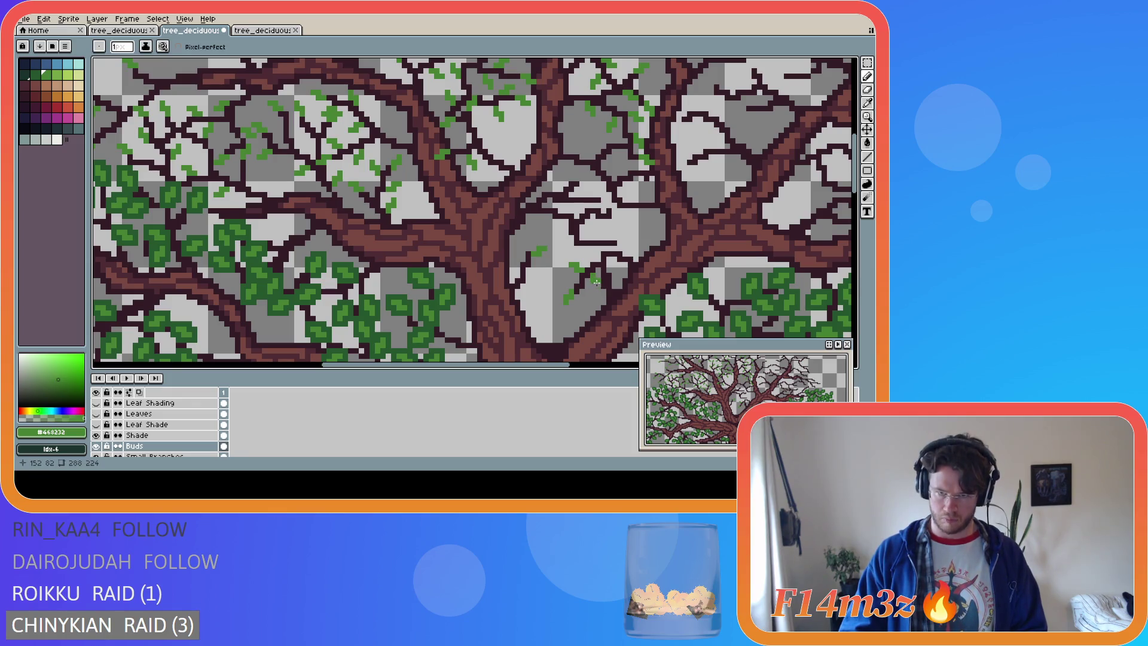
{"action": "key", "text": "v"}
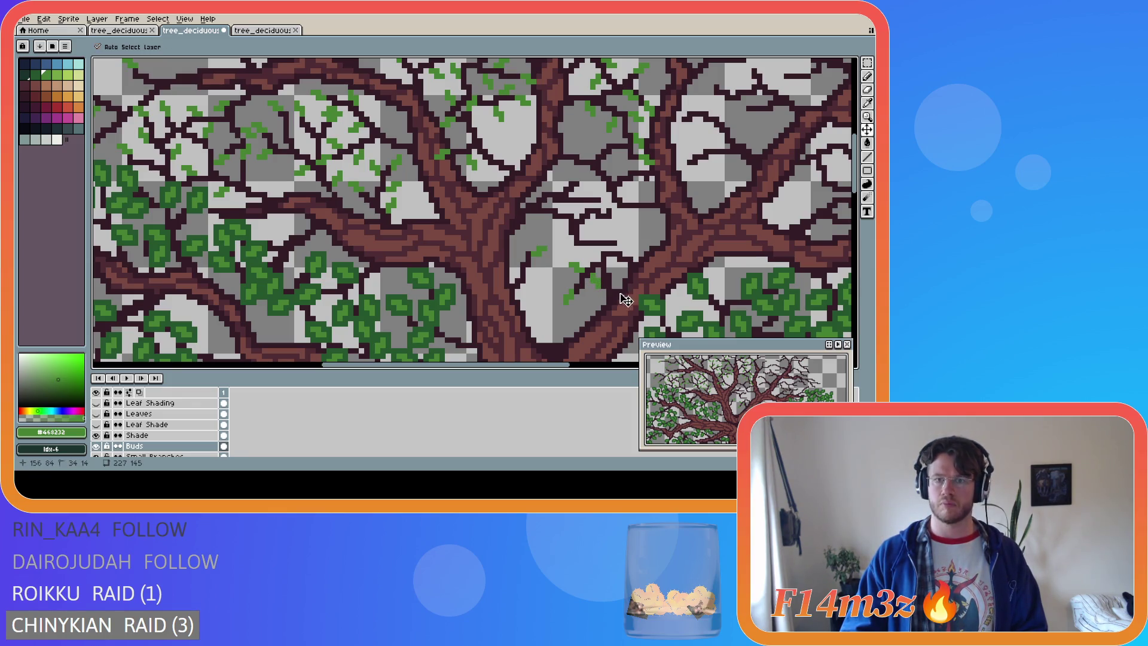
{"action": "key", "text": "b"}
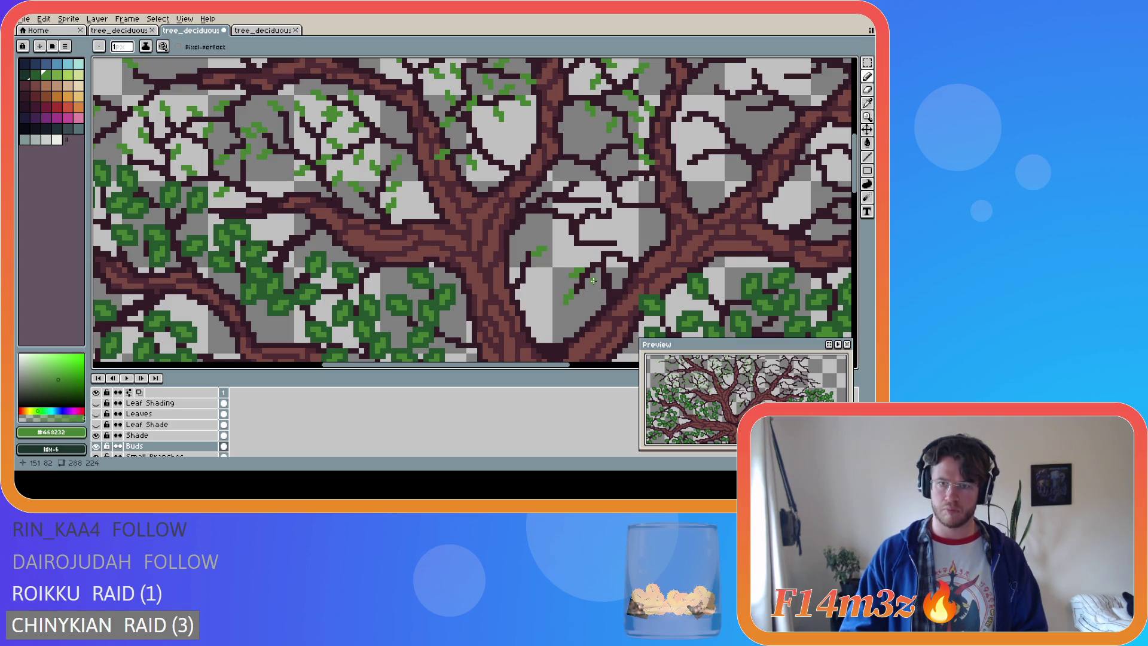
{"action": "left_click", "coordinate": [589, 282]}
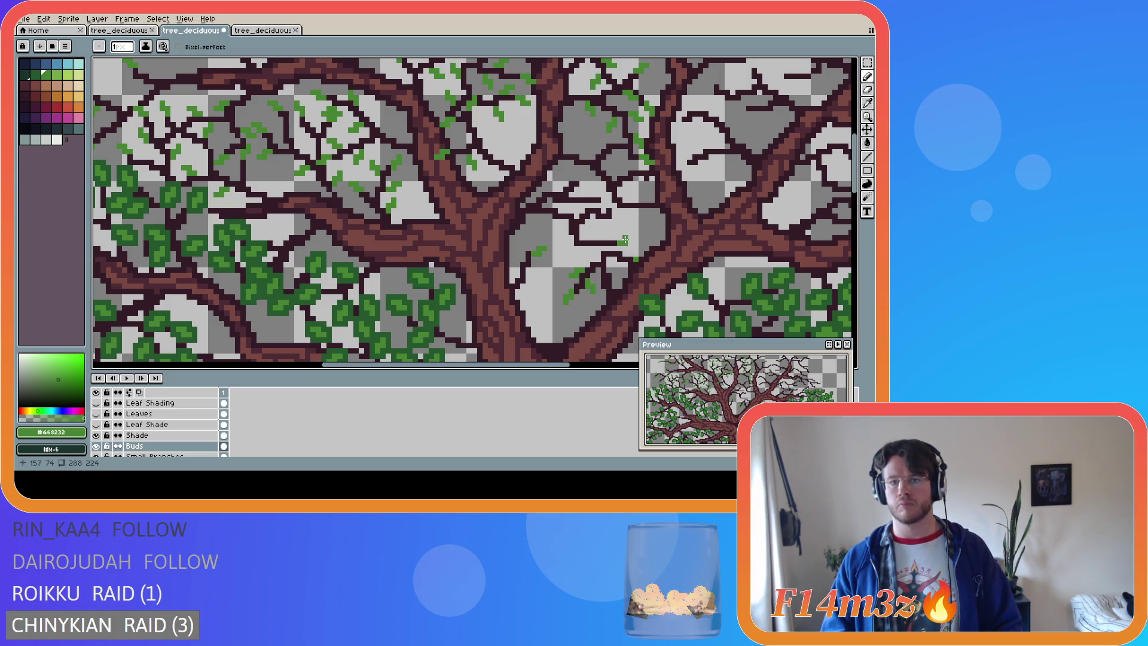
Dot three bud pixels and a short bud stroke onto the middle twigs right of the trunk
{"action": "key", "text": "v"}
{"action": "key", "text": "b"}
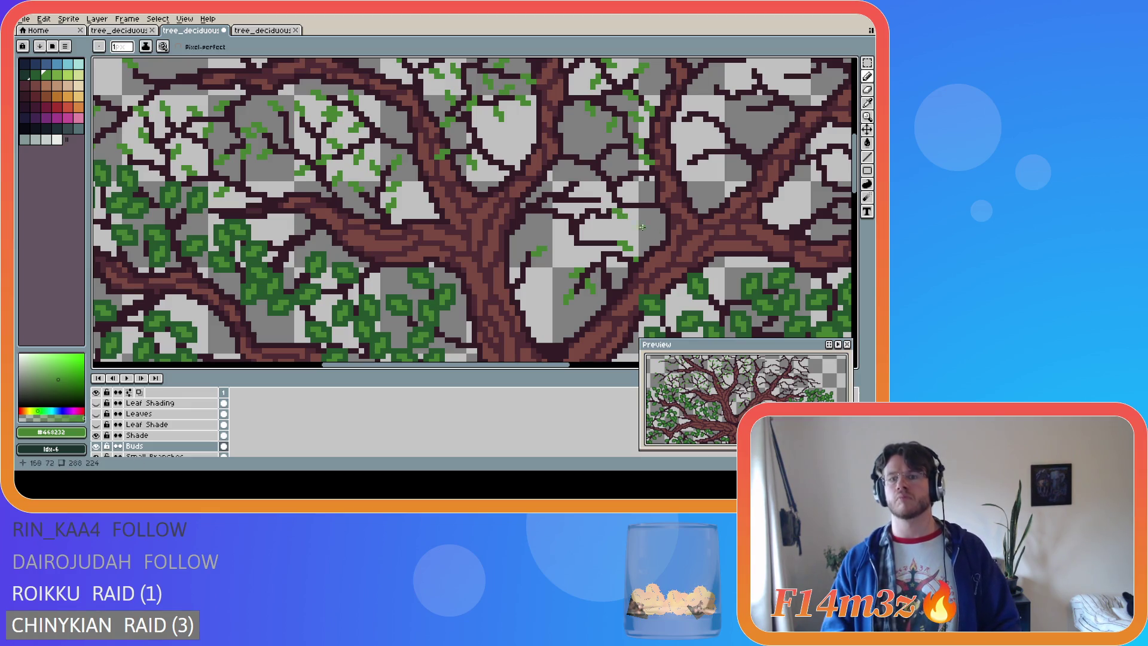
{"action": "key", "text": "v"}
{"action": "key", "text": "b"}
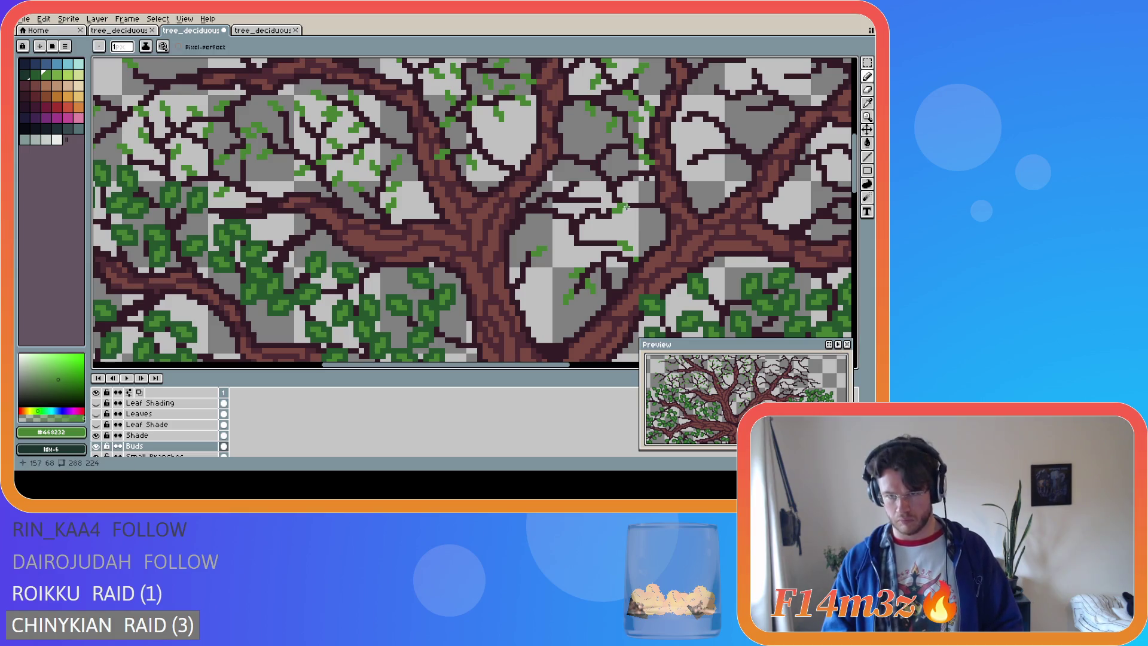
{"action": "key", "text": "v"}
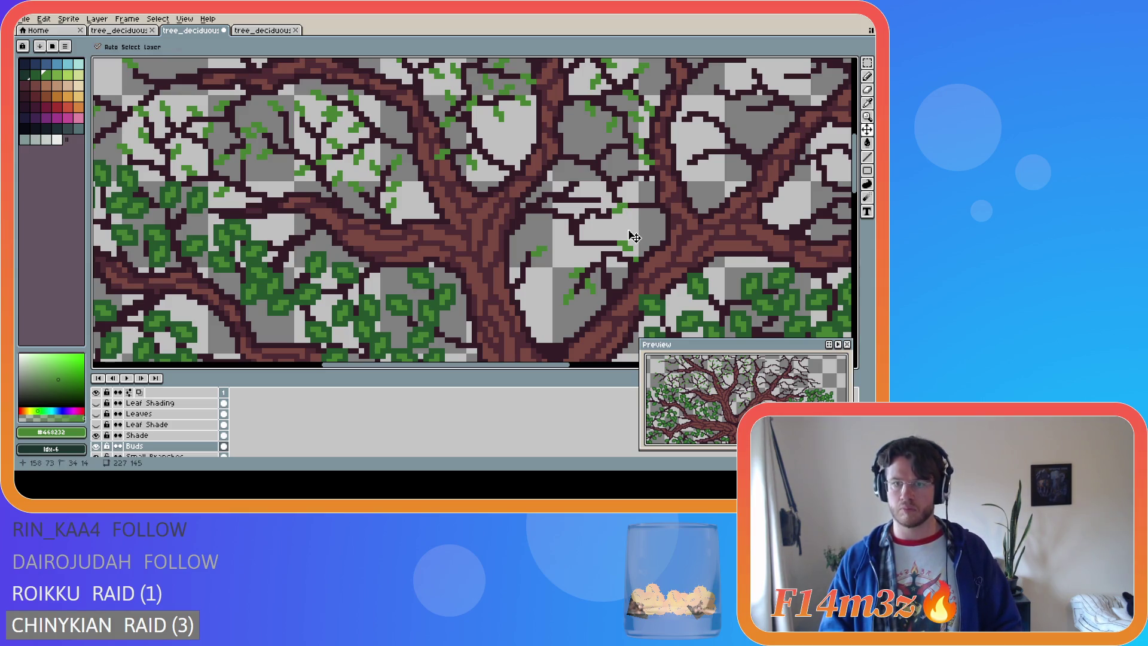
{"action": "key", "text": "b"}
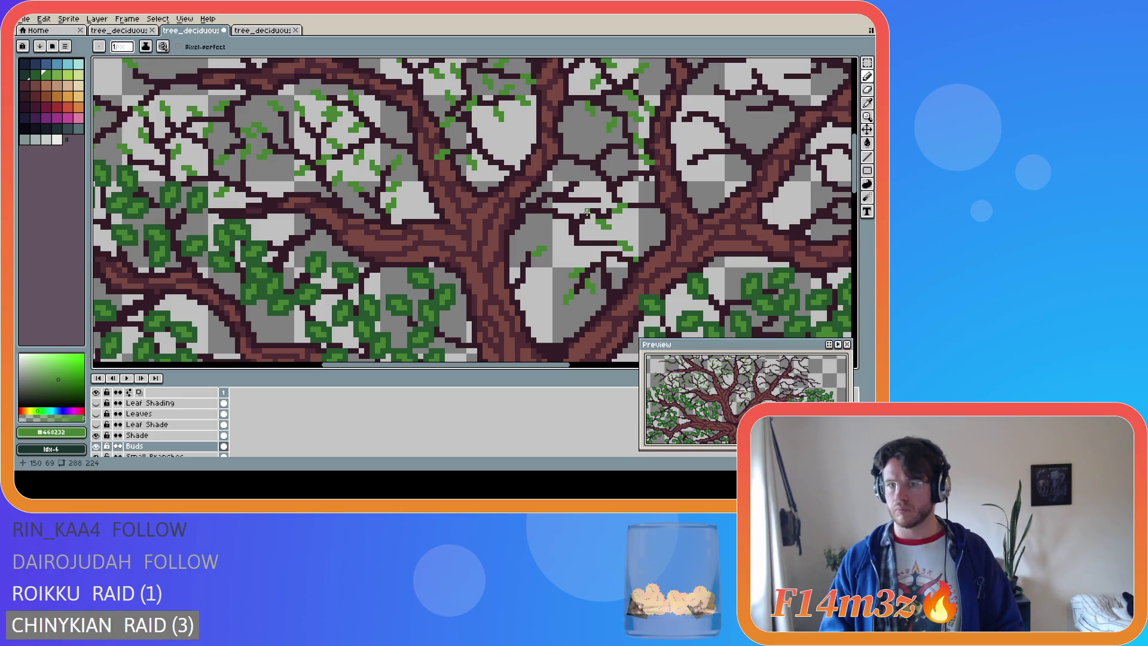
{"action": "left_click", "coordinate": [592, 202]}
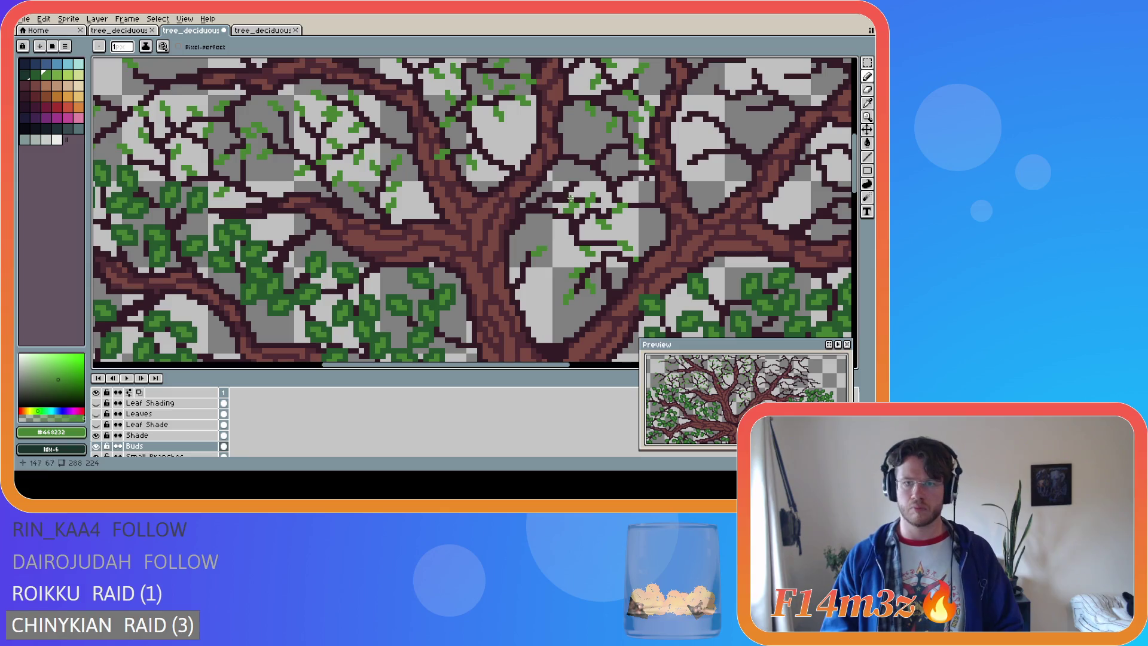
{"action": "left_click", "coordinate": [581, 173]}
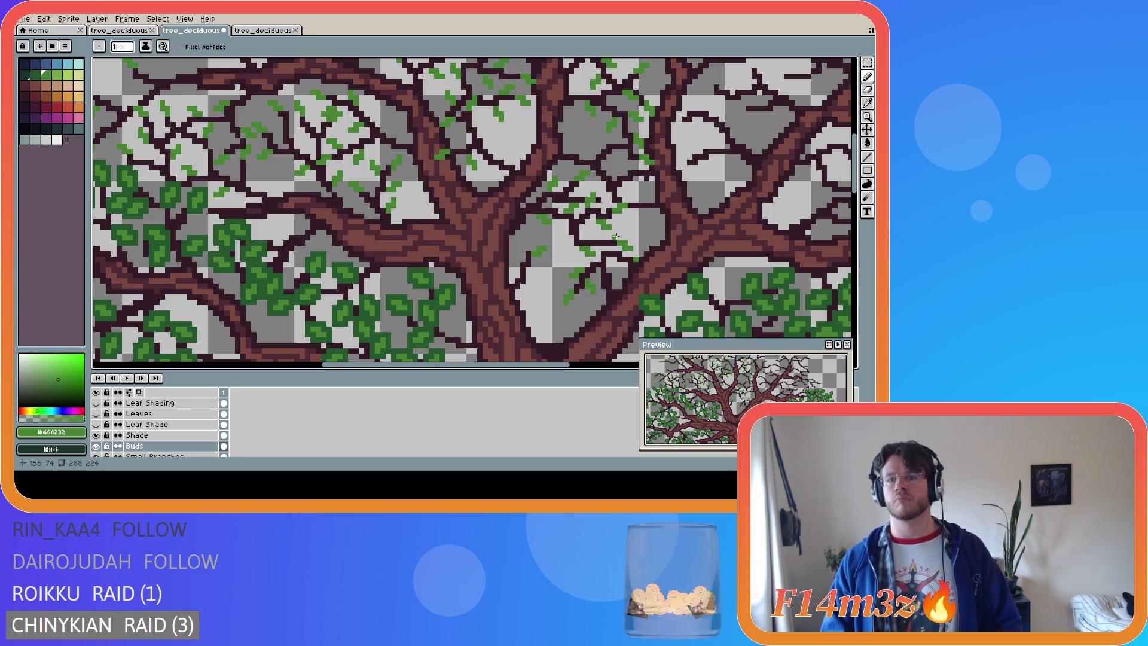
{"action": "left_click", "coordinate": [609, 196]}
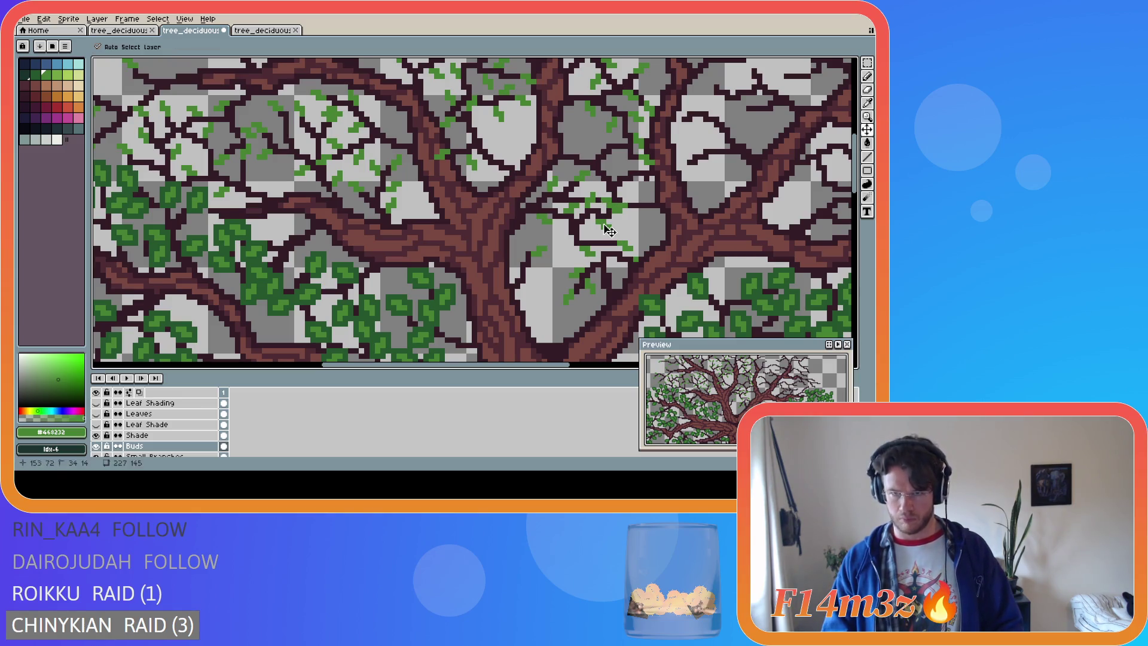
{"action": "left_click_drag", "start_coordinate": [607, 193], "coordinate": [613, 194]}
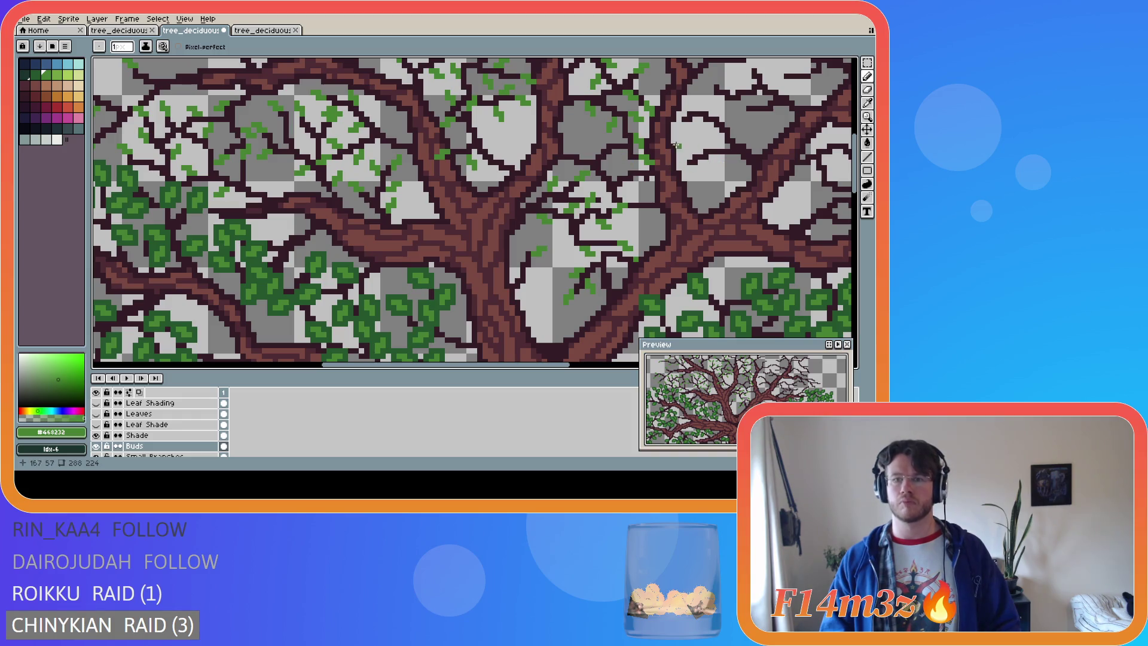
Toggle the Buds layer's visibility to compare, leaving it hidden to show bare branches
{"action": "scroll", "coordinate": [846, 178], "scroll_direction": "up", "scroll_amount": 3}
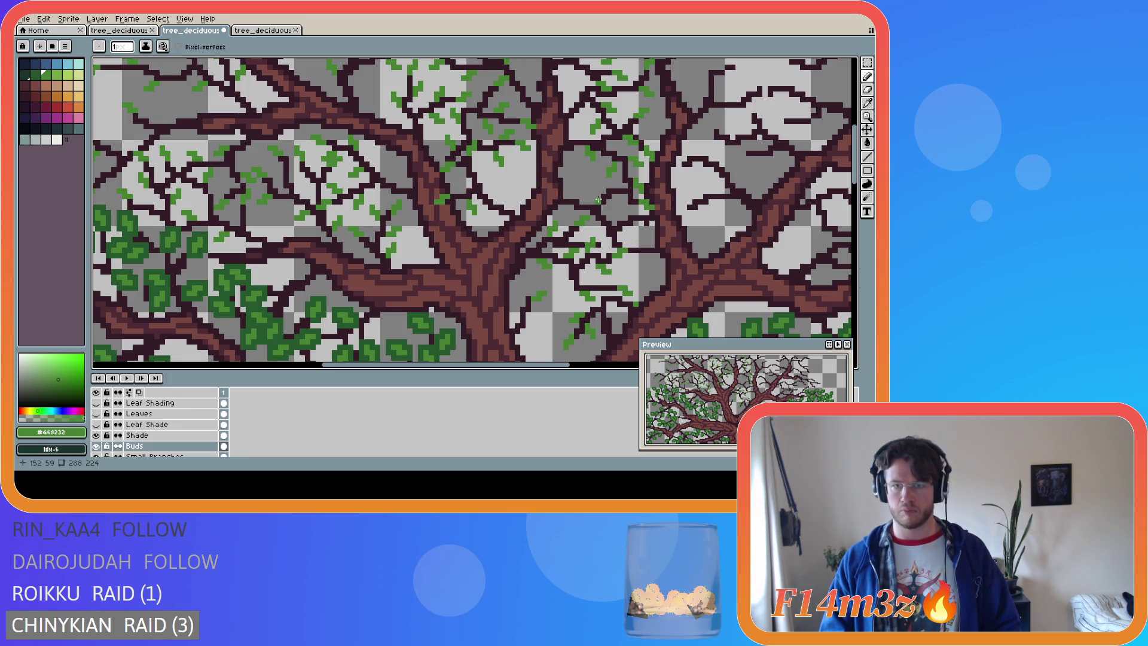
{"action": "left_click", "coordinate": [97, 446]}
{"action": "scroll", "coordinate": [99, 447], "scroll_direction": "down", "scroll_amount": 3}
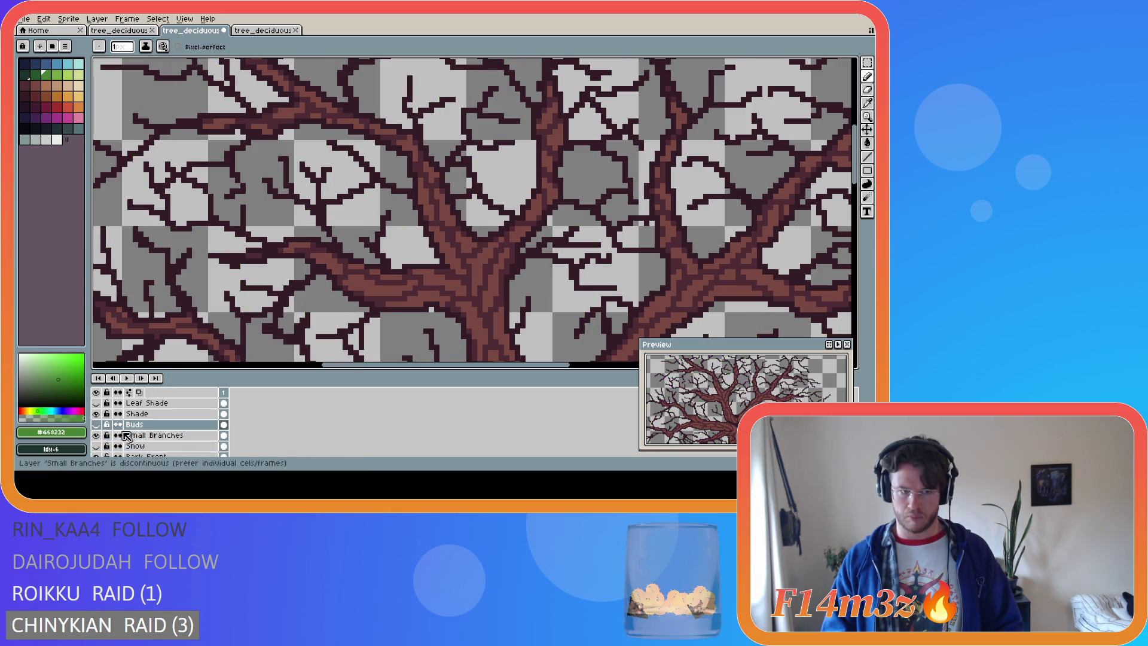
{"action": "left_click", "coordinate": [97, 414]}
{"action": "left_click", "coordinate": [97, 414]}
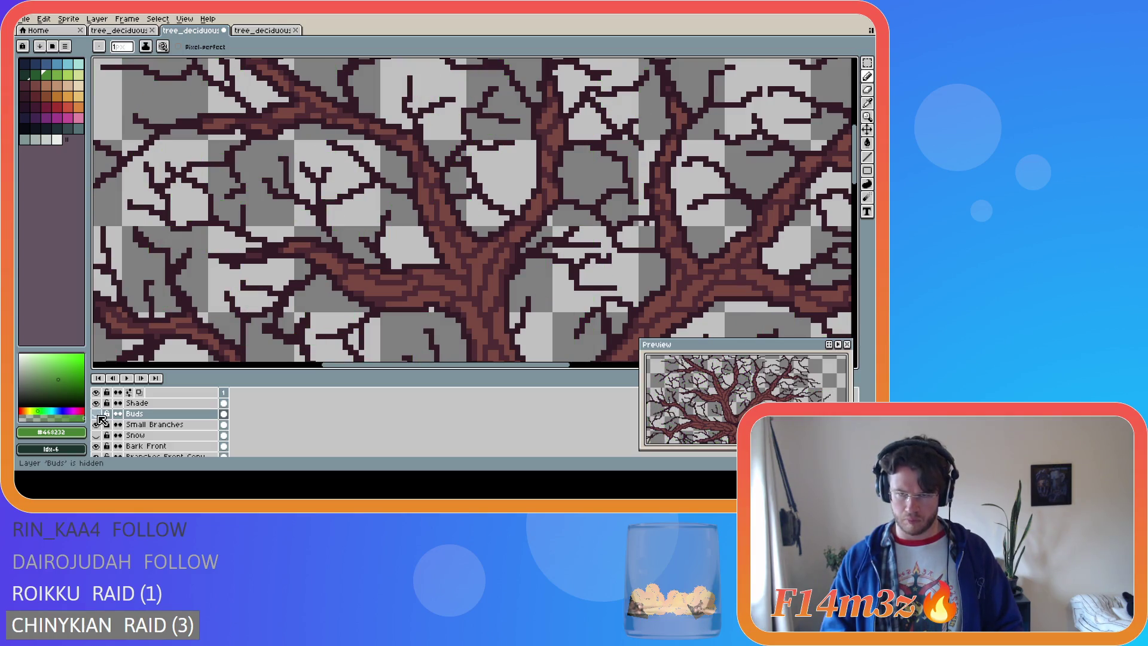
{"action": "left_click", "coordinate": [96, 414]}
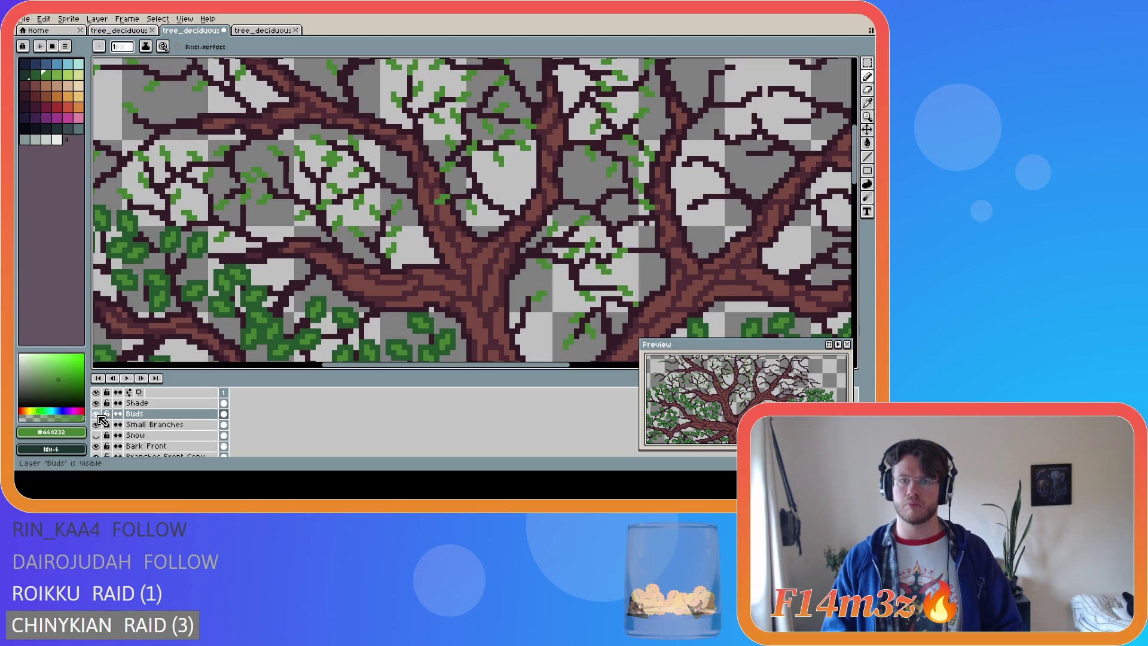
{"action": "left_click", "coordinate": [97, 414]}
{"action": "left_click", "coordinate": [97, 414]}
{"action": "left_click", "coordinate": [96, 413]}
{"action": "left_click", "coordinate": [96, 413]}
{"action": "left_click", "coordinate": [96, 414]}
{"action": "left_click", "coordinate": [97, 414]}
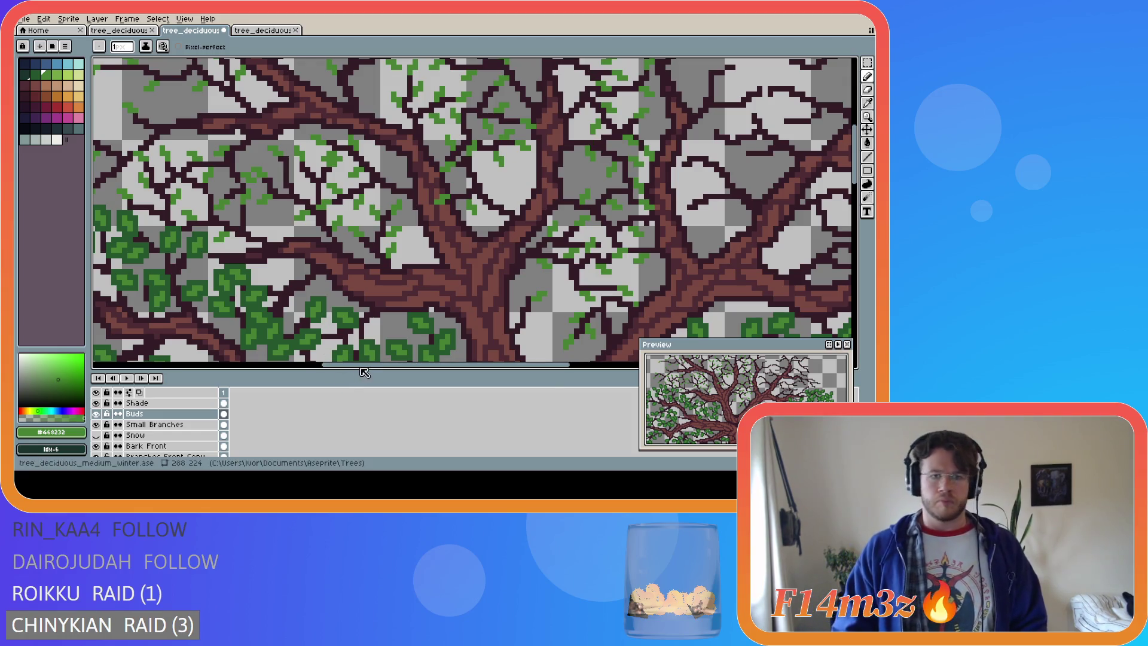
Finish buds on the upper-left twigs and eyedrop the dark leaf green #25562e
{"action": "left_click_drag", "start_coordinate": [353, 370], "coordinate": [321, 372]}
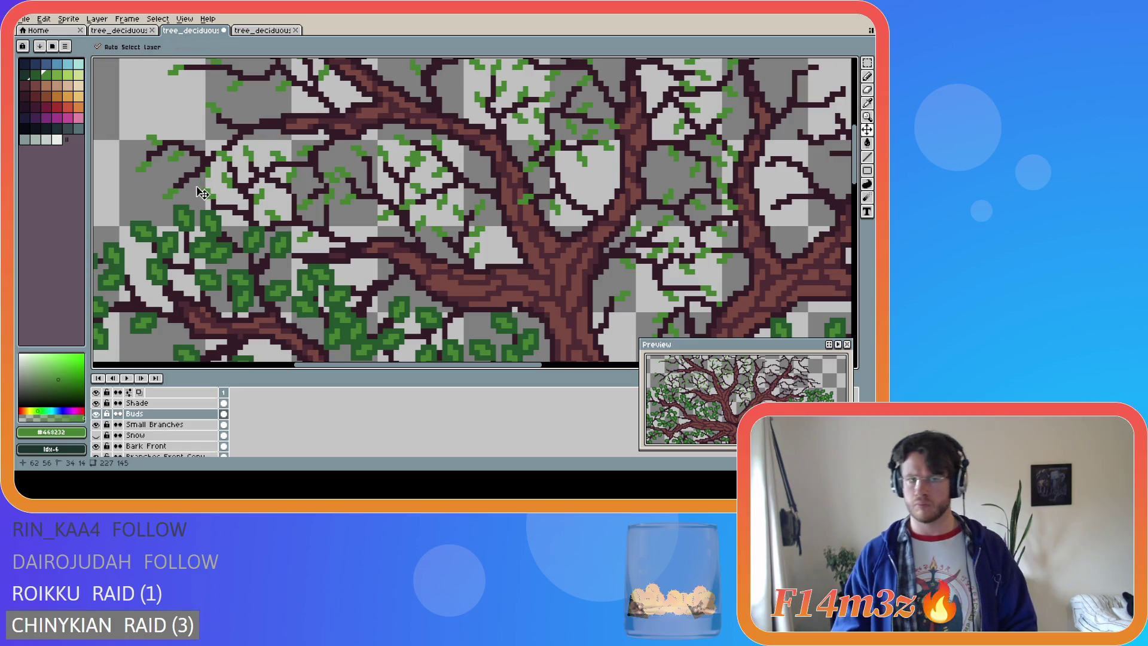
{"action": "left_click_drag", "start_coordinate": [203, 175], "coordinate": [201, 179]}
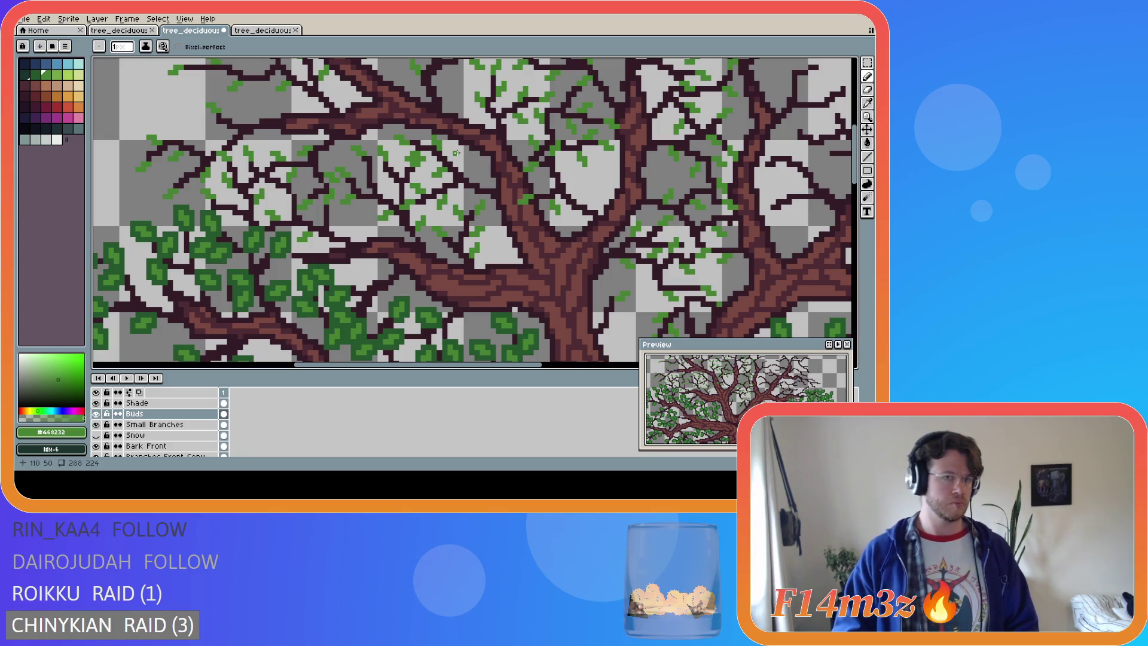
{"action": "scroll", "coordinate": [858, 178], "scroll_direction": "up", "scroll_amount": 3}
{"action": "left_click_drag", "start_coordinate": [859, 178], "coordinate": [857, 164]}
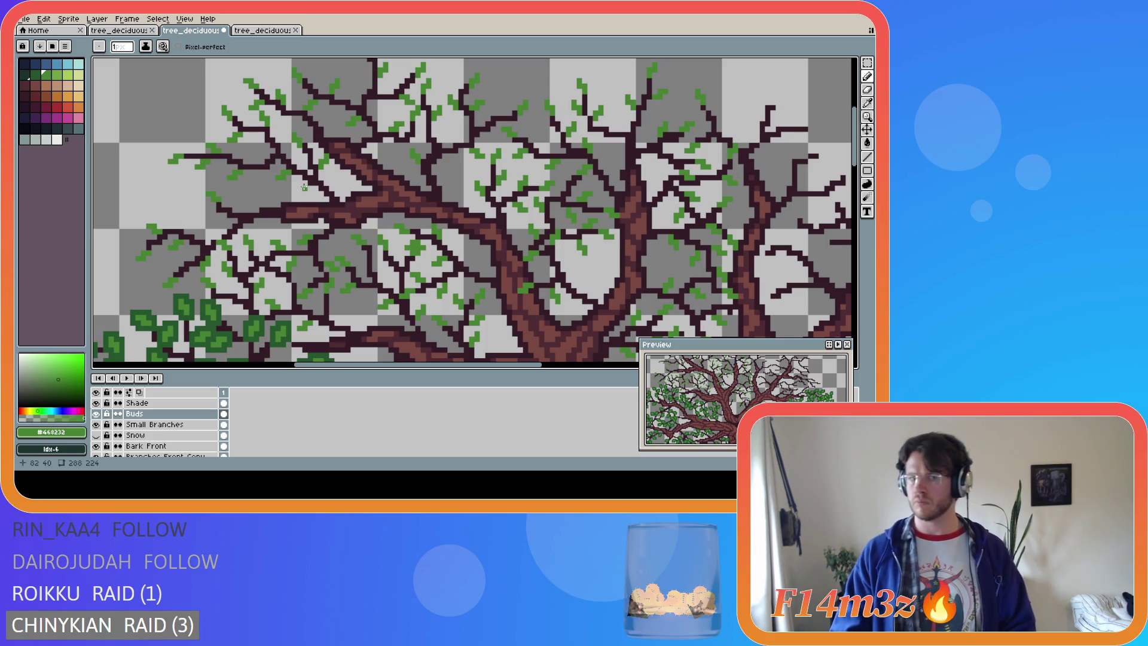
{"action": "left_click", "coordinate": [170, 289], "text": "alt"}
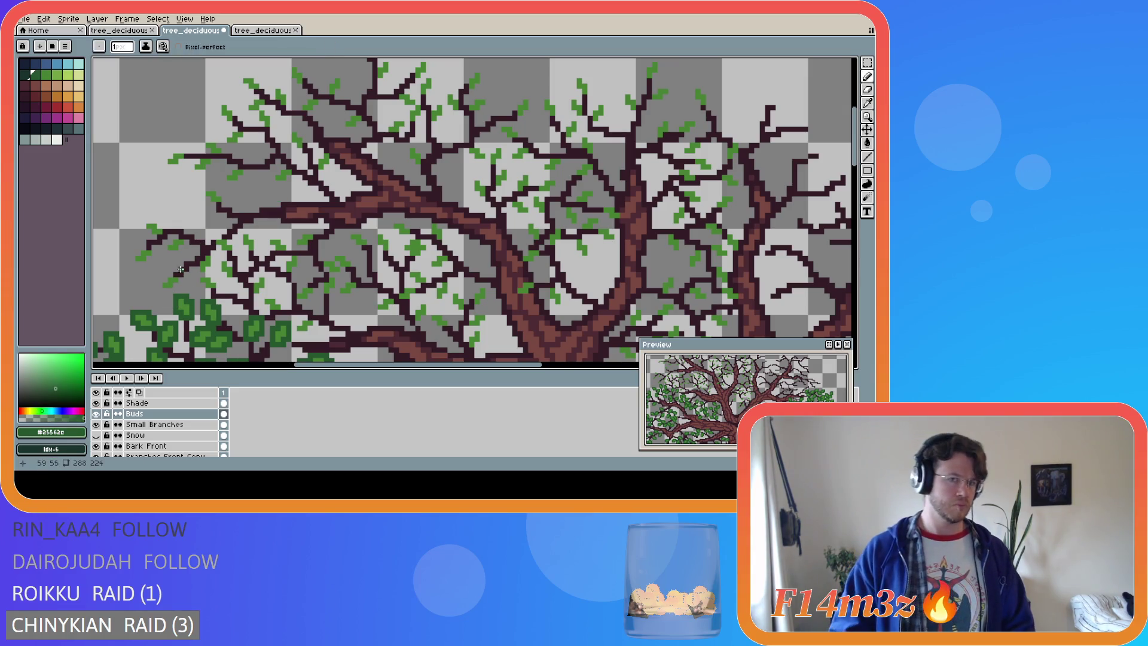
Paint a first dark green (#25562e) leaf stroke on the left branch and save the file
{"action": "scroll", "coordinate": [651, 231], "scroll_direction": "down", "scroll_amount": 1}
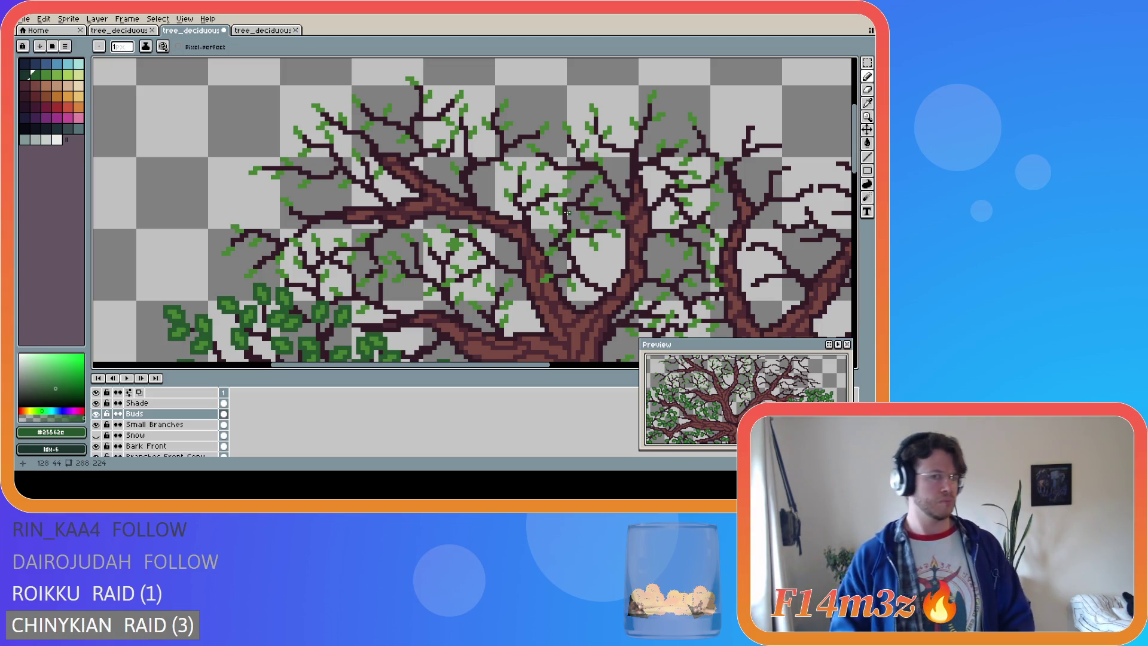
{"action": "scroll", "coordinate": [260, 243], "scroll_direction": "up", "scroll_amount": 2}
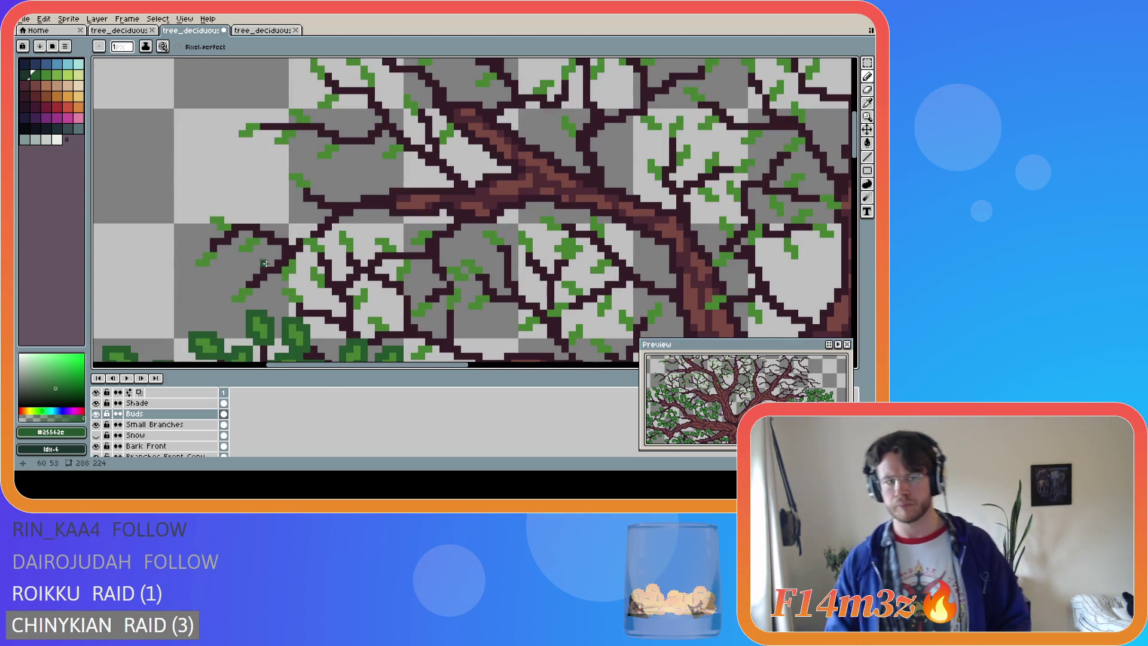
{"action": "left_click_drag", "start_coordinate": [246, 284], "coordinate": [232, 304]}
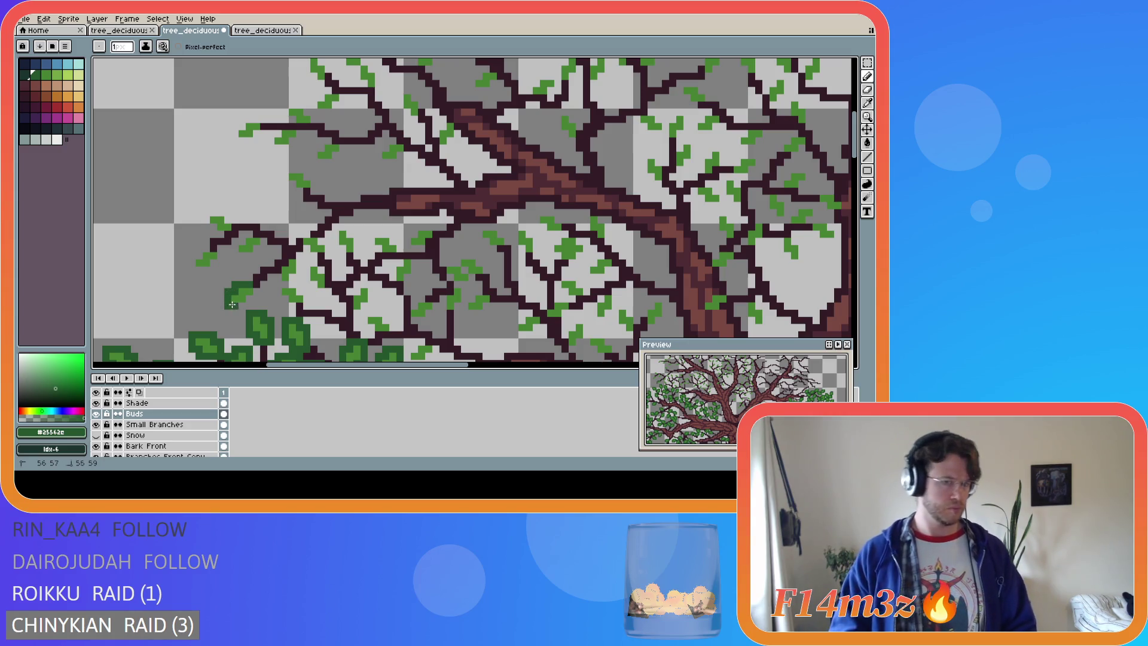
{"action": "key", "text": "ctrl+s"}
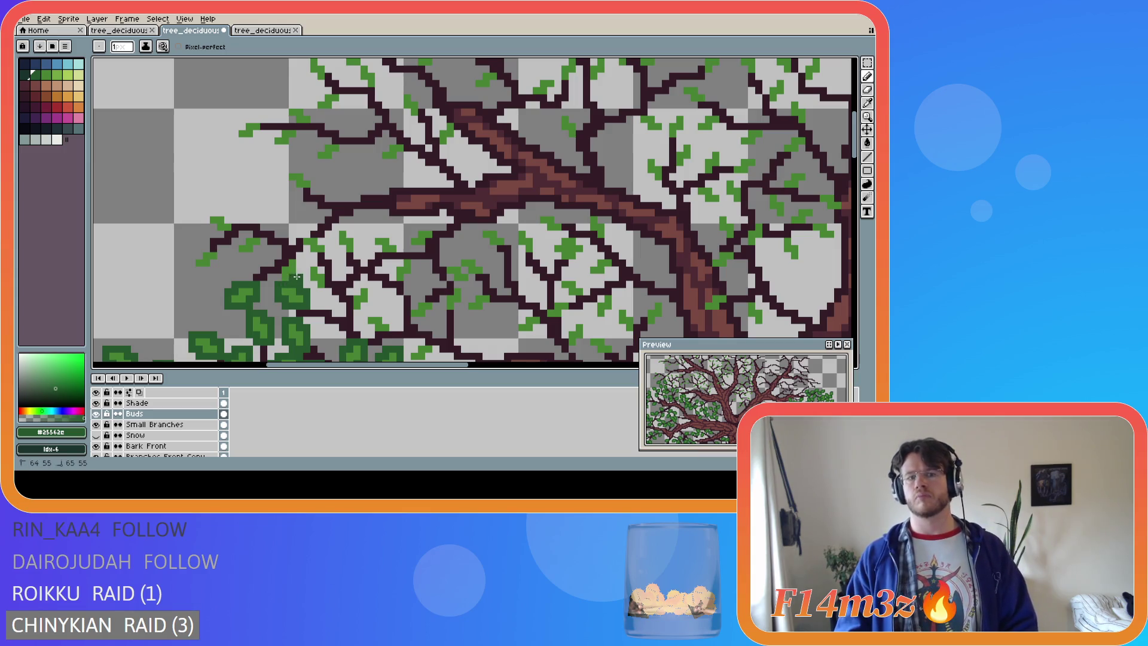
Add more dark green leaves around the left cluster, widening it left and upward, and save again
{"action": "left_click_drag", "start_coordinate": [294, 253], "coordinate": [279, 270]}
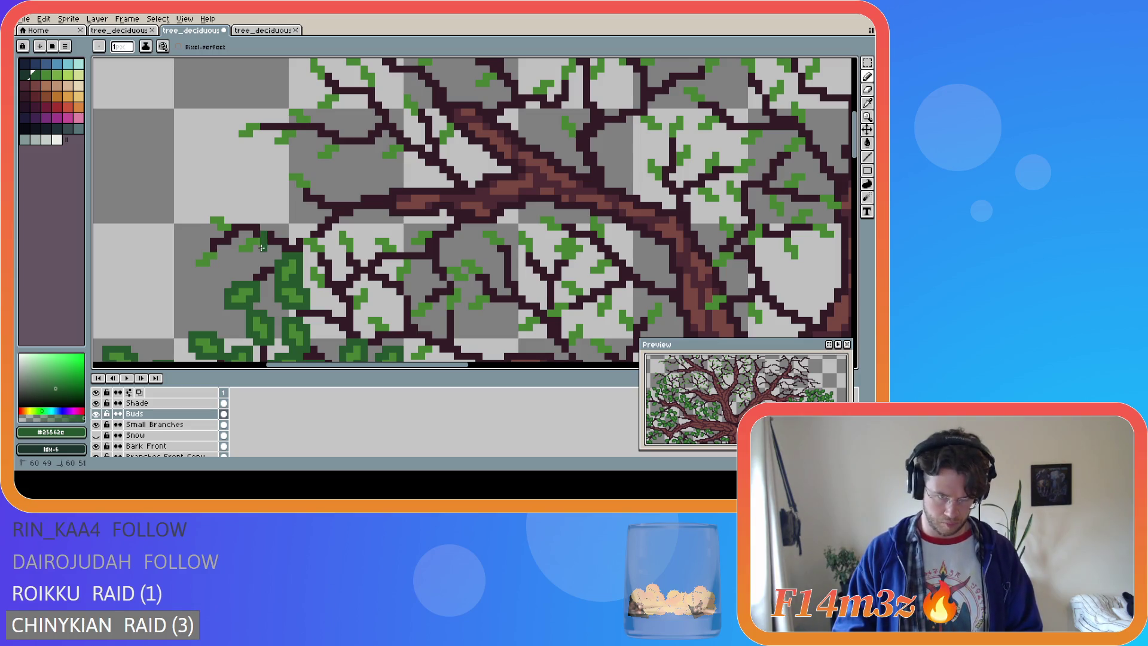
{"action": "left_click_drag", "start_coordinate": [240, 254], "coordinate": [233, 248]}
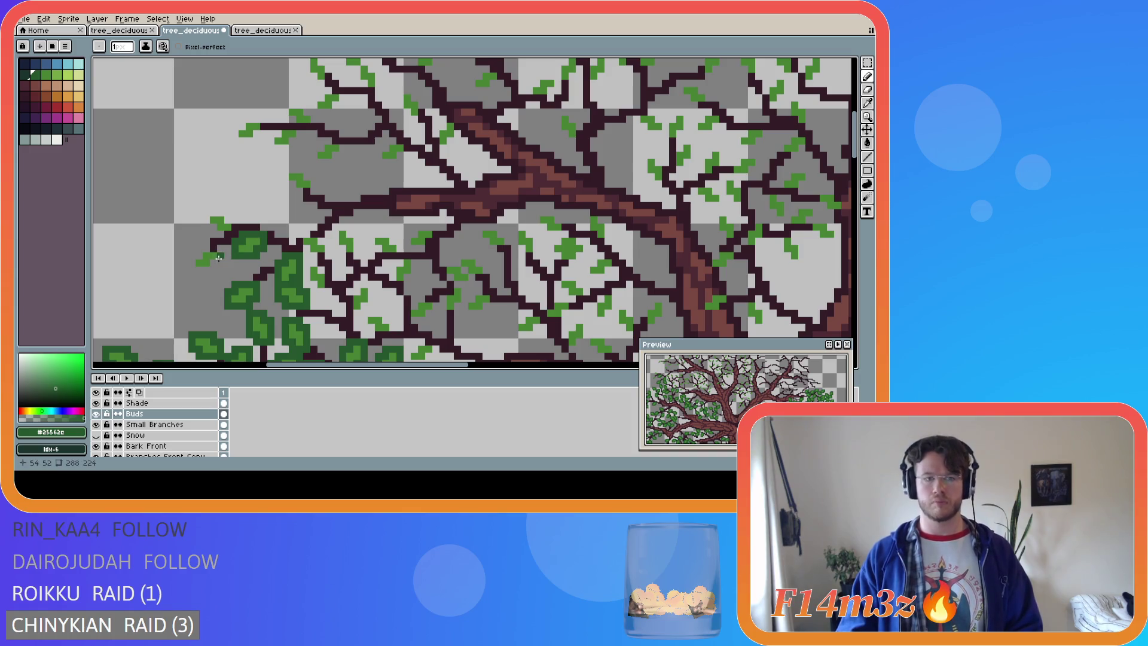
{"action": "mouse_move", "coordinate": [220, 260]}
{"action": "left_mouse_down"}
{"action": "mouse_move", "coordinate": [200, 270]}
{"action": "mouse_move", "coordinate": [190, 261]}
{"action": "left_mouse_up"}
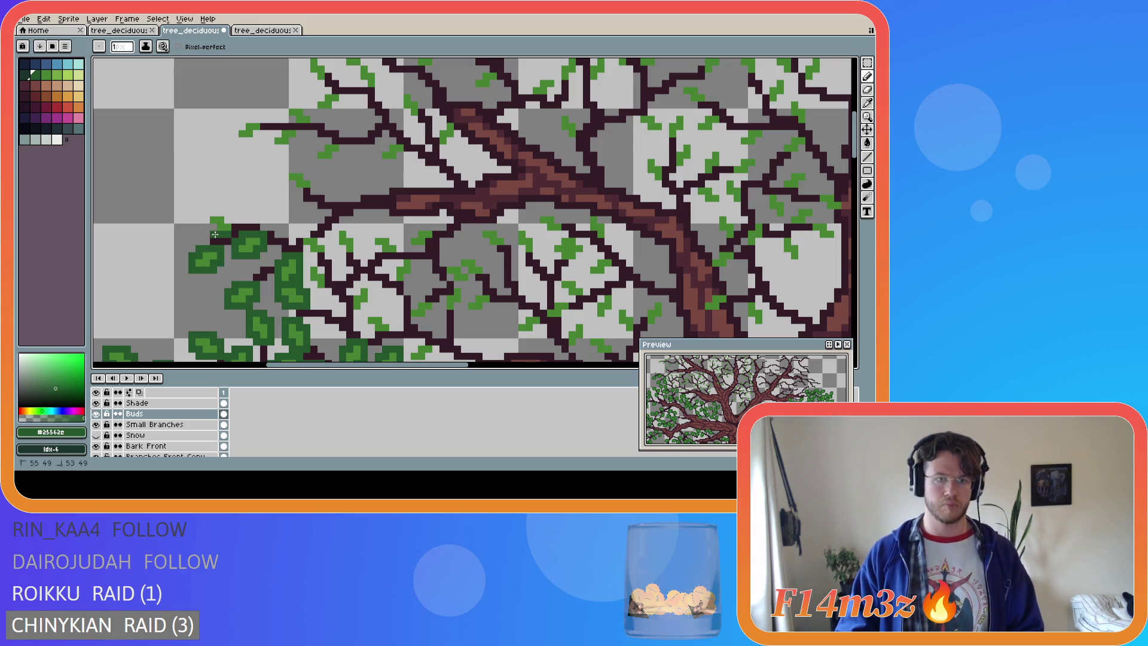
{"action": "mouse_move", "coordinate": [207, 228]}
{"action": "left_mouse_down"}
{"action": "mouse_move", "coordinate": [207, 212]}
{"action": "mouse_move", "coordinate": [235, 224]}
{"action": "left_mouse_up"}
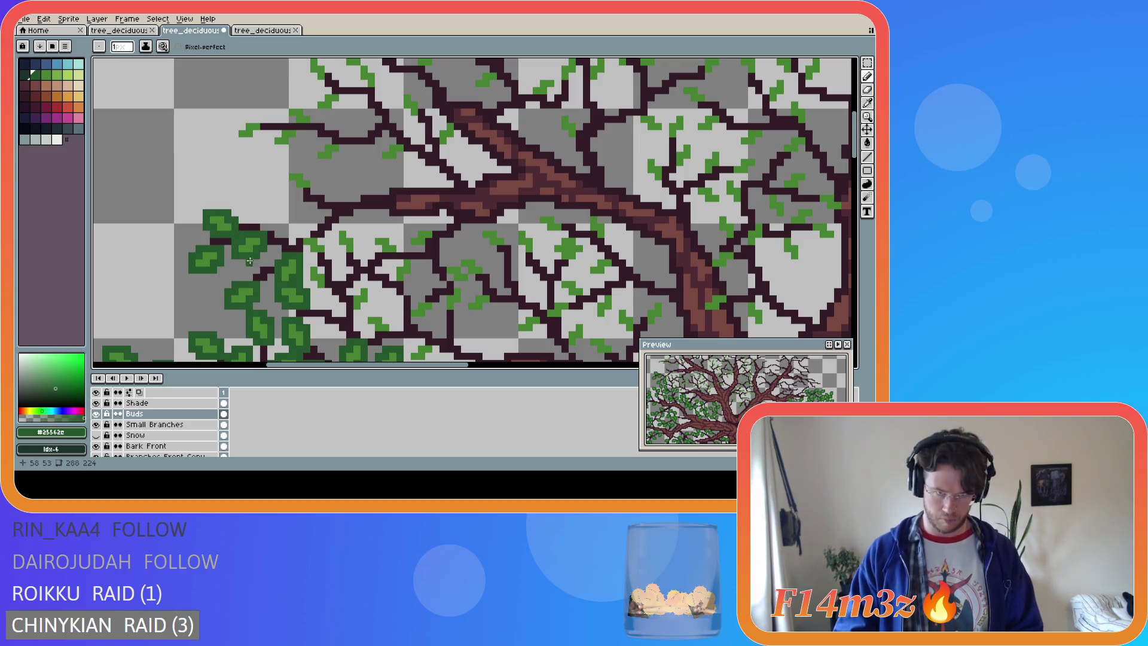
{"action": "mouse_move", "coordinate": [306, 247]}
{"action": "left_mouse_down"}
{"action": "mouse_move", "coordinate": [304, 233]}
{"action": "mouse_move", "coordinate": [328, 245]}
{"action": "mouse_move", "coordinate": [309, 256]}
{"action": "mouse_move", "coordinate": [327, 291]}
{"action": "mouse_move", "coordinate": [312, 290]}
{"action": "mouse_move", "coordinate": [307, 270]}
{"action": "left_mouse_up"}
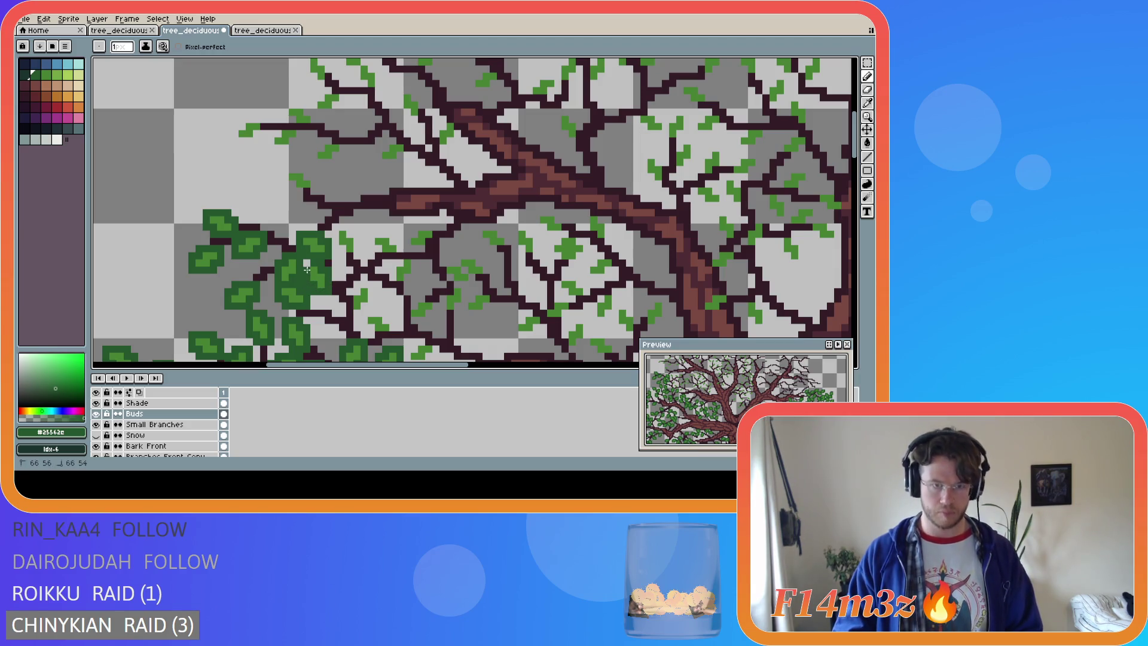
{"action": "key", "text": "ctrl+s"}
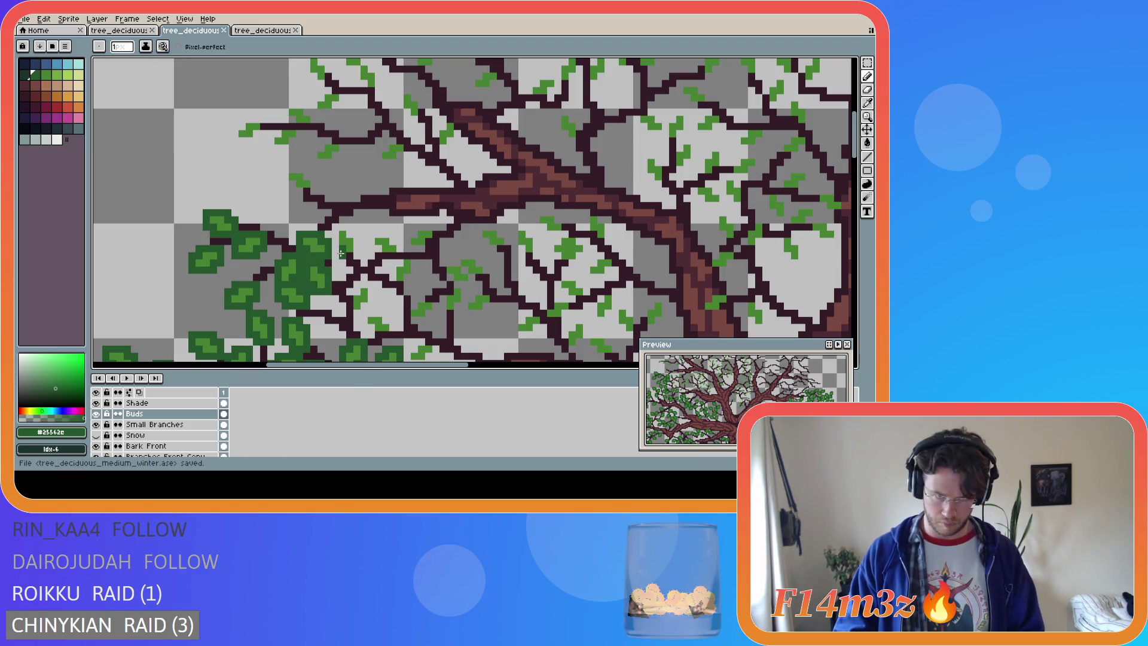
{"action": "mouse_move", "coordinate": [352, 255]}
{"action": "left_mouse_down"}
{"action": "mouse_move", "coordinate": [347, 227]}
{"action": "mouse_move", "coordinate": [336, 234]}
{"action": "mouse_move", "coordinate": [386, 234]}
{"action": "mouse_move", "coordinate": [399, 247]}
{"action": "left_mouse_up"}
Touch up pixels in the middle-left dark green cluster and save the file
{"action": "left_click", "coordinate": [371, 254]}
{"action": "left_click", "coordinate": [352, 292]}
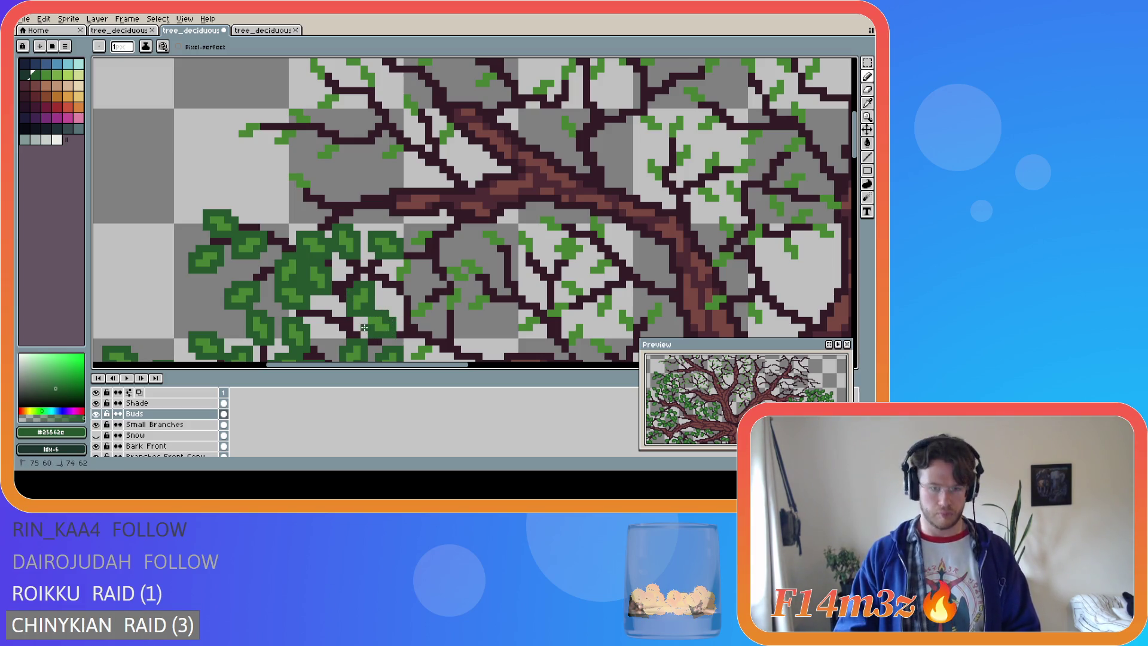
{"action": "key", "text": "ctrl+s"}
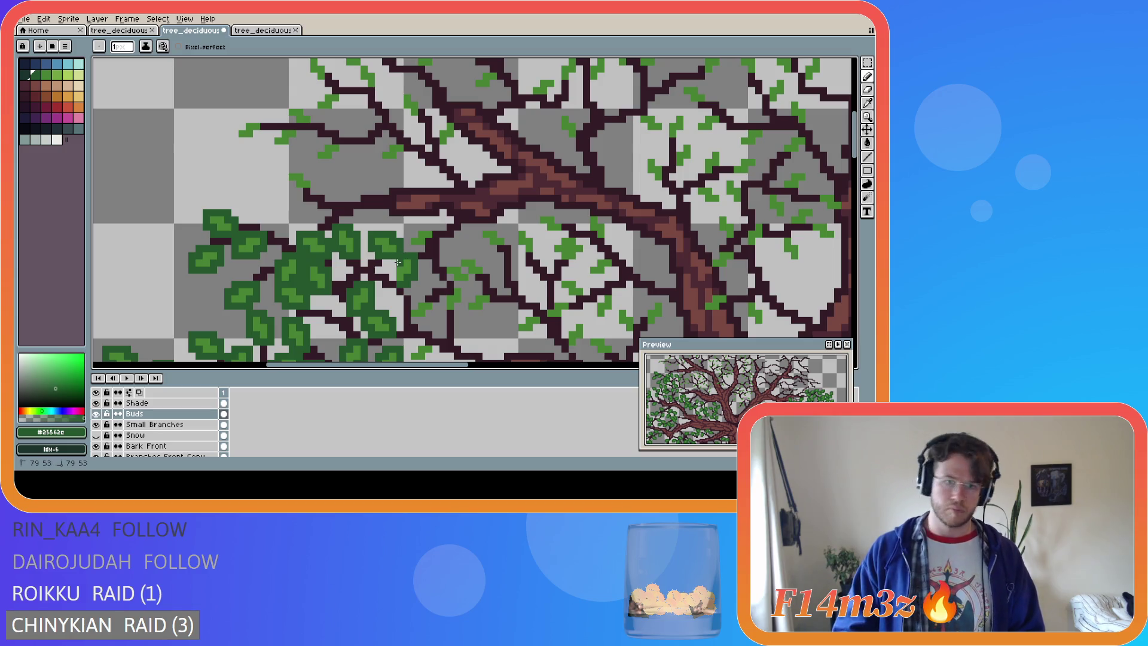
{"action": "key", "text": "ctrl+s"}
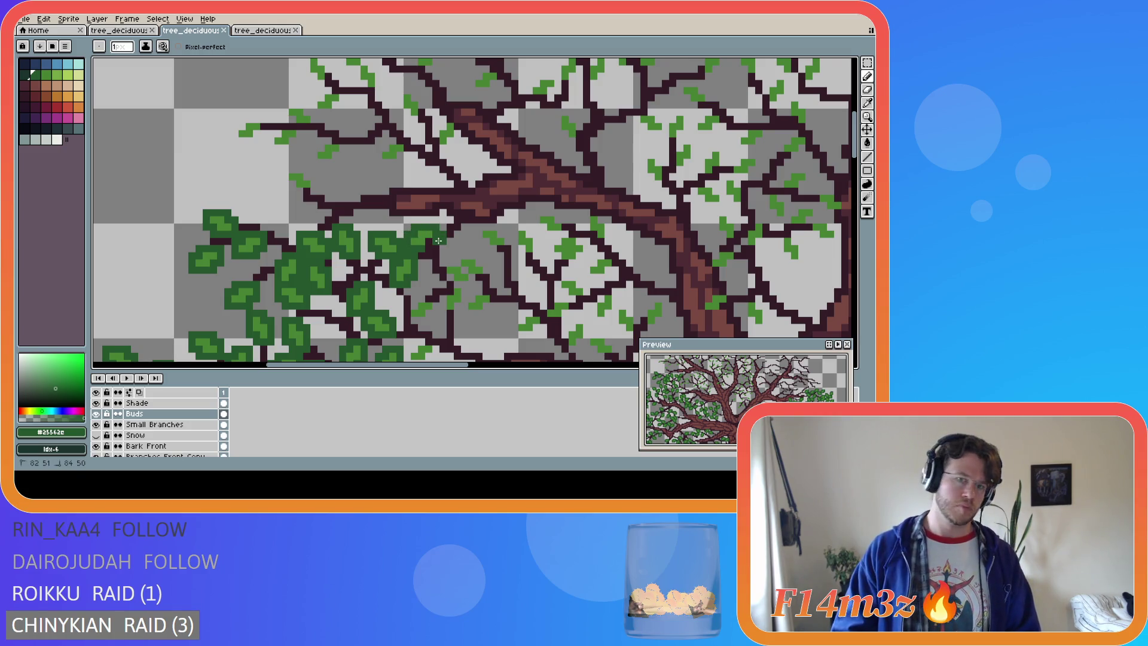
Paint a new dark green leaf toward the centre and on the lower branch, then save
{"action": "left_click", "coordinate": [430, 246]}
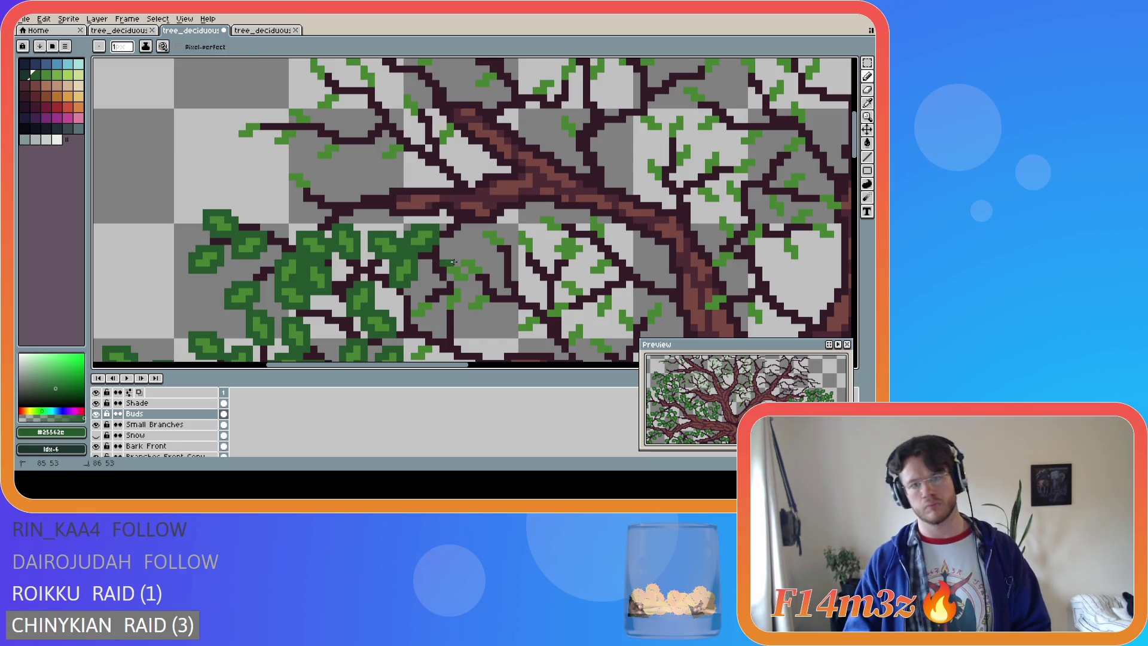
{"action": "mouse_move", "coordinate": [443, 267]}
{"action": "left_mouse_down"}
{"action": "mouse_move", "coordinate": [451, 279]}
{"action": "mouse_move", "coordinate": [494, 279]}
{"action": "mouse_move", "coordinate": [459, 259]}
{"action": "mouse_move", "coordinate": [443, 299]}
{"action": "mouse_move", "coordinate": [460, 314]}
{"action": "left_mouse_up"}
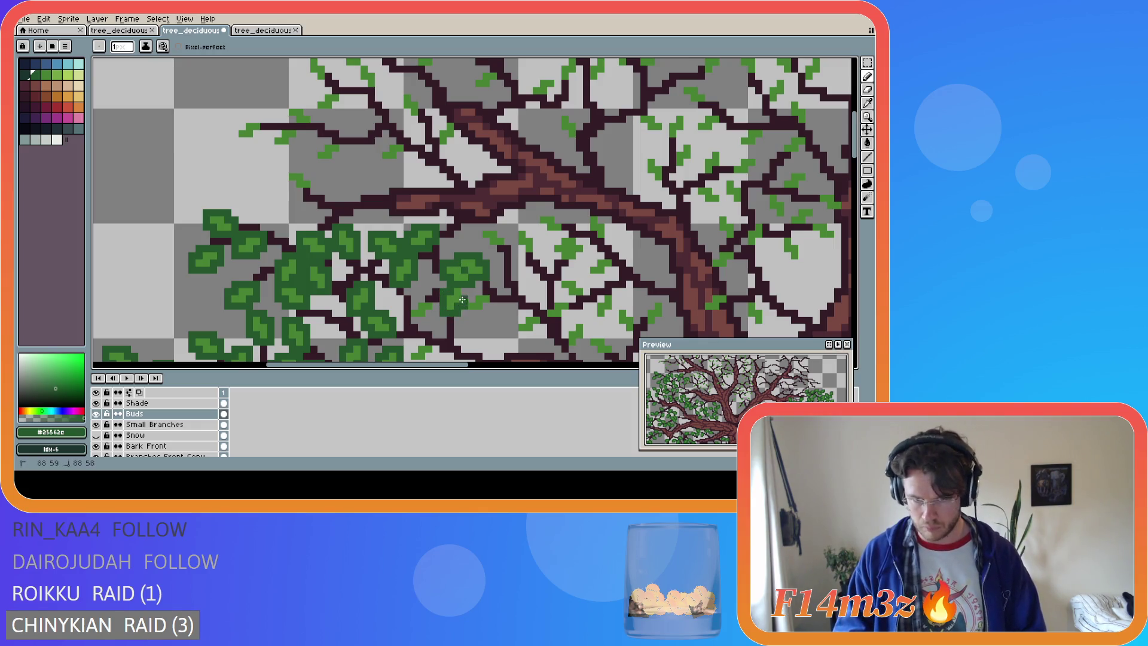
{"action": "left_click", "coordinate": [468, 299]}
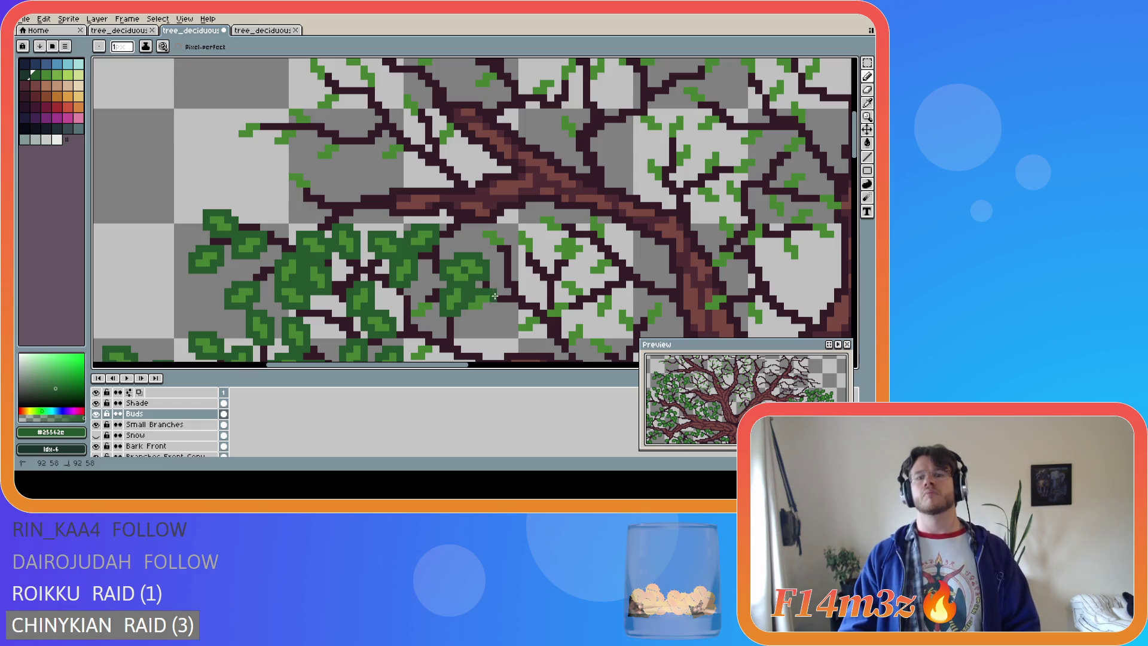
{"action": "left_click_drag", "start_coordinate": [495, 307], "coordinate": [466, 309]}
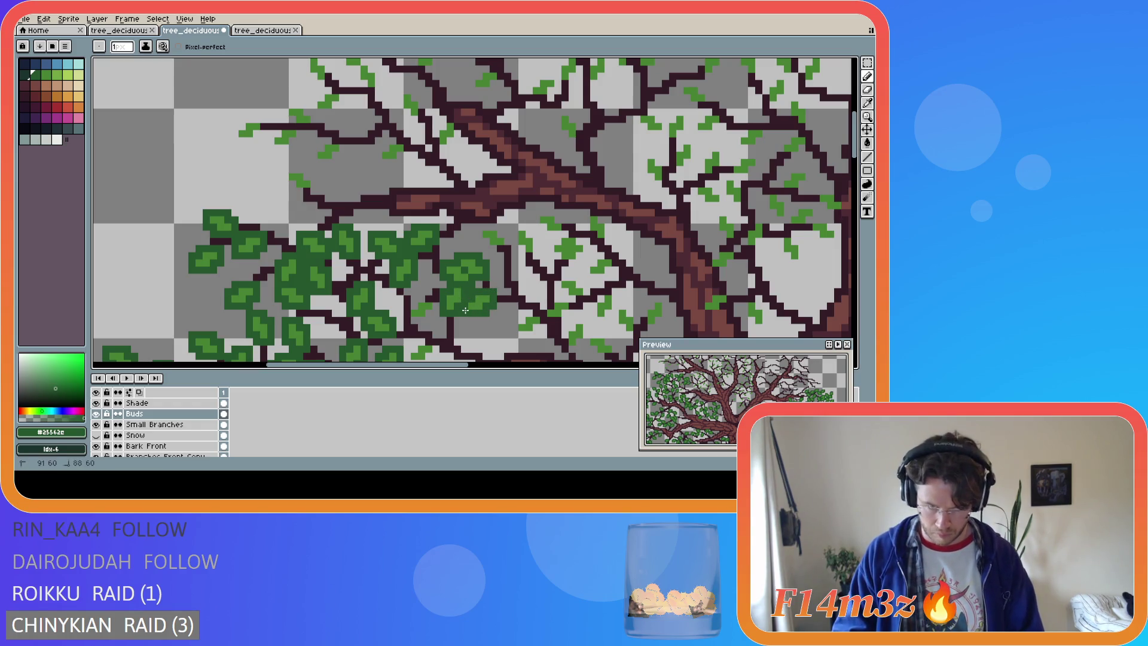
{"action": "left_click", "coordinate": [415, 320]}
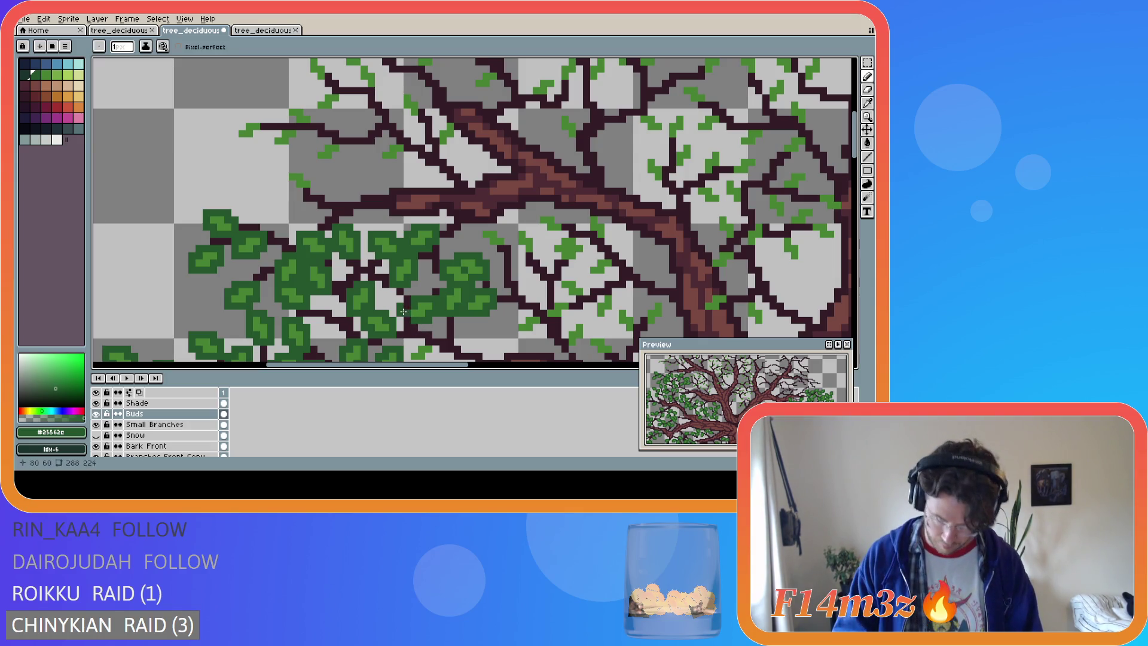
{"action": "left_click_drag", "start_coordinate": [405, 308], "coordinate": [406, 315]}
{"action": "key", "text": "ctrl+s"}
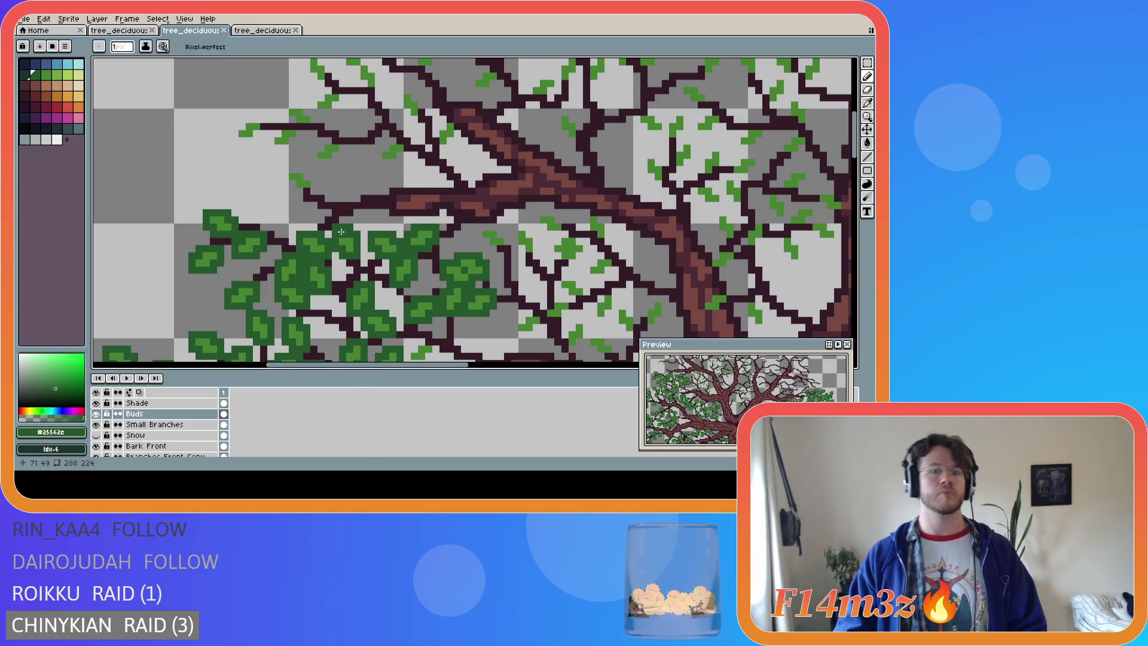
Sample the light bud green from the canvas and dot four bud pixels along the branches
{"action": "left_click", "coordinate": [307, 181], "text": "alt"}
{"action": "left_click", "coordinate": [306, 203]}
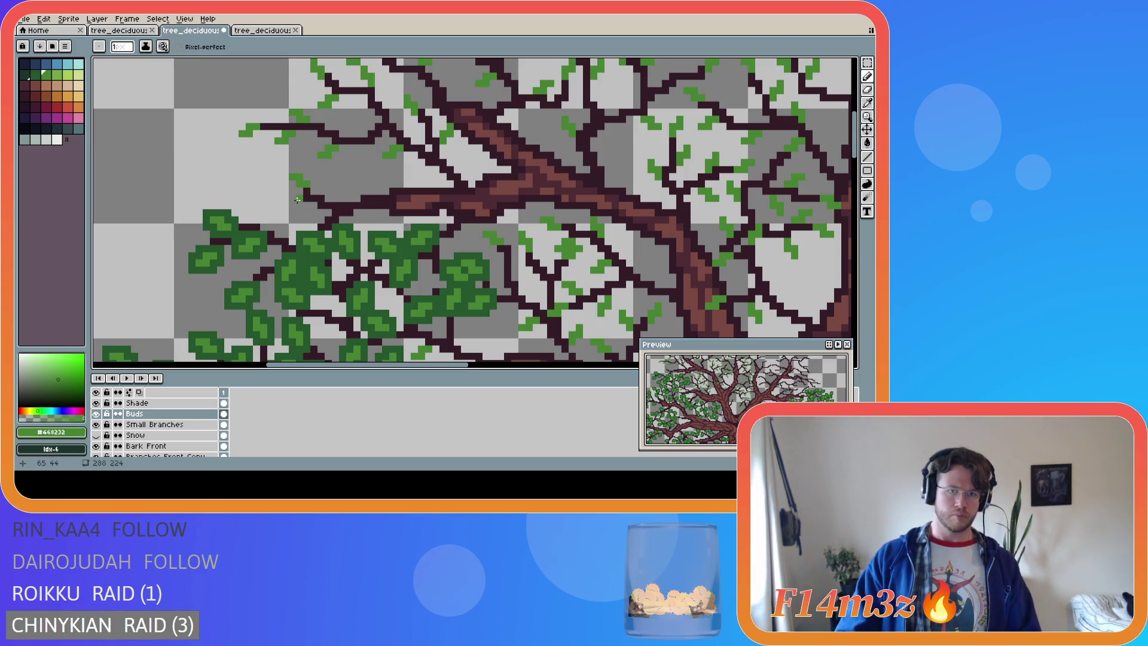
{"action": "left_click", "coordinate": [289, 204]}
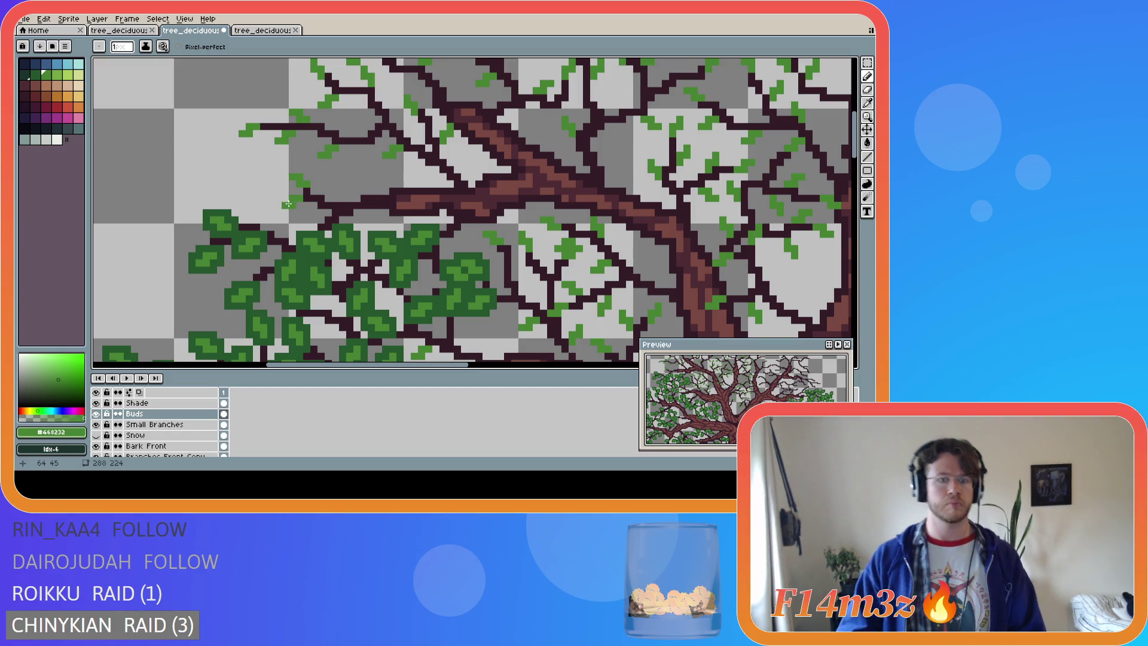
{"action": "left_click", "coordinate": [354, 186]}
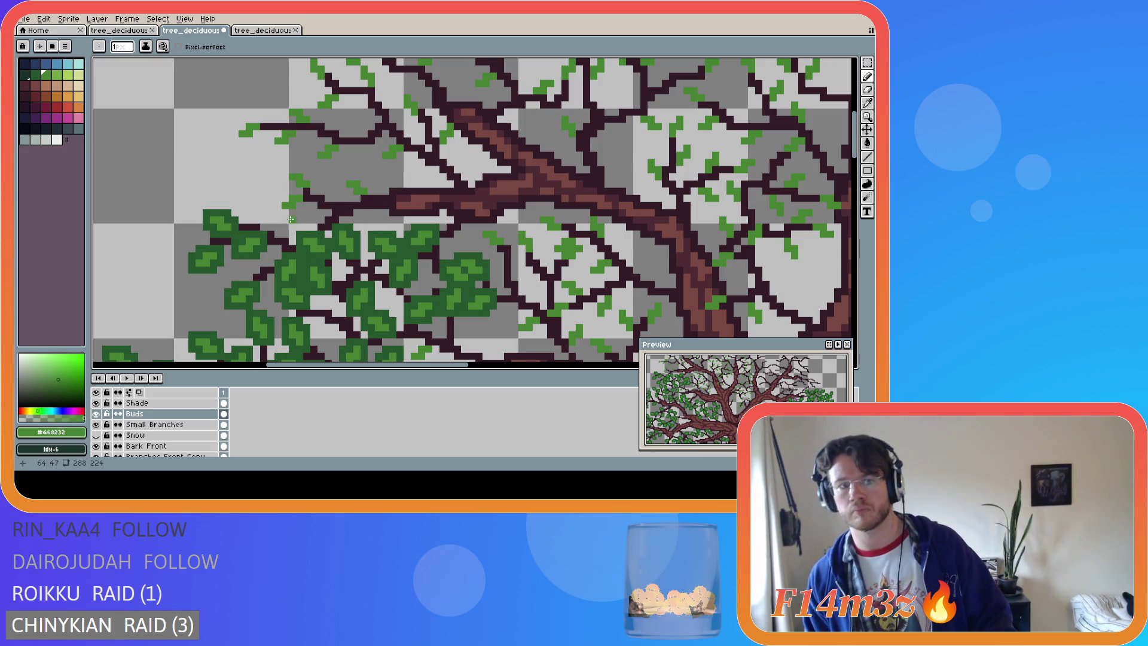
{"action": "left_click", "coordinate": [302, 178]}
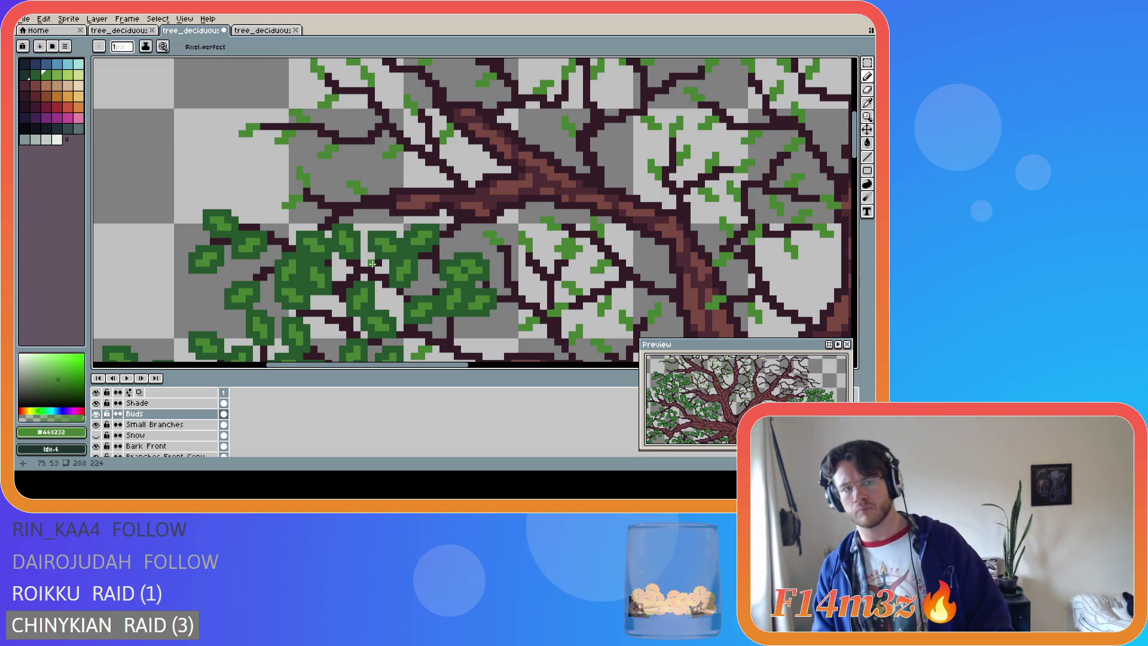
Add three more light green bud marks on the branch above the leaf clusters
{"action": "key", "text": "v"}
{"action": "key", "text": "b"}
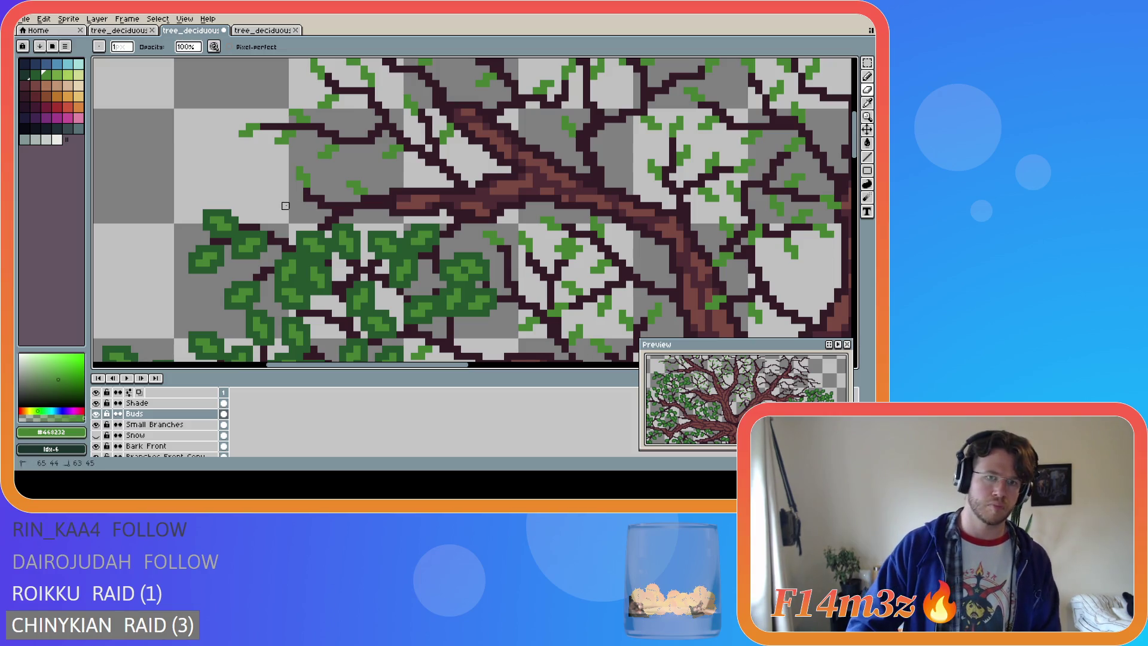
{"action": "left_click_drag", "start_coordinate": [297, 209], "coordinate": [292, 210]}
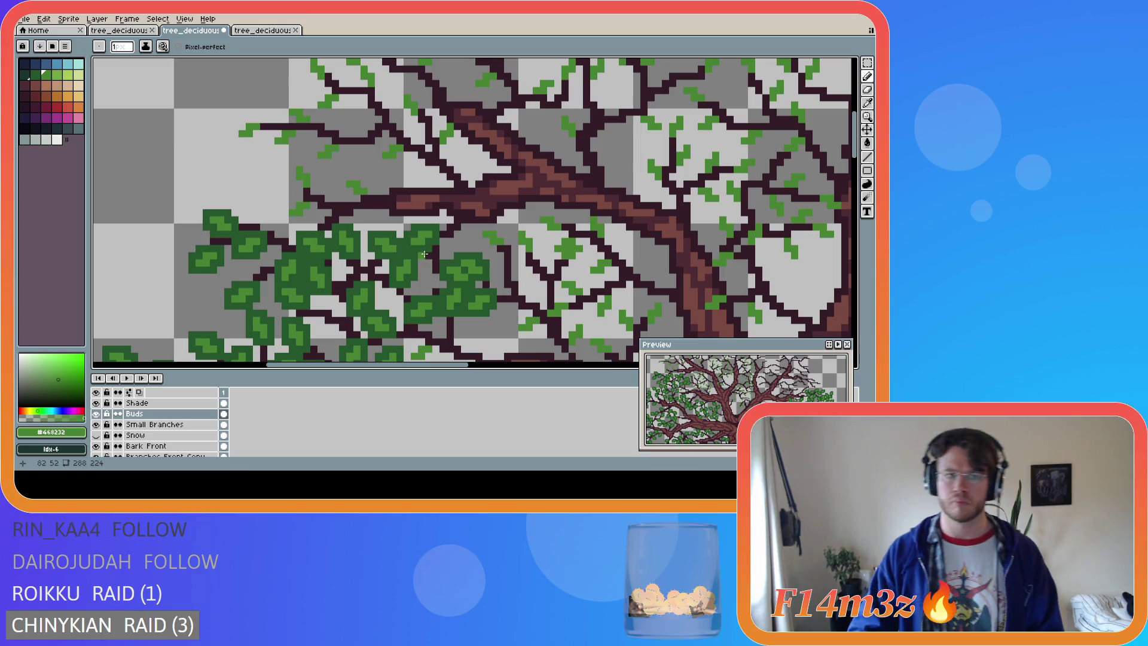
{"action": "key", "text": "v"}
{"action": "key", "text": "b"}
{"action": "left_click", "coordinate": [299, 200]}
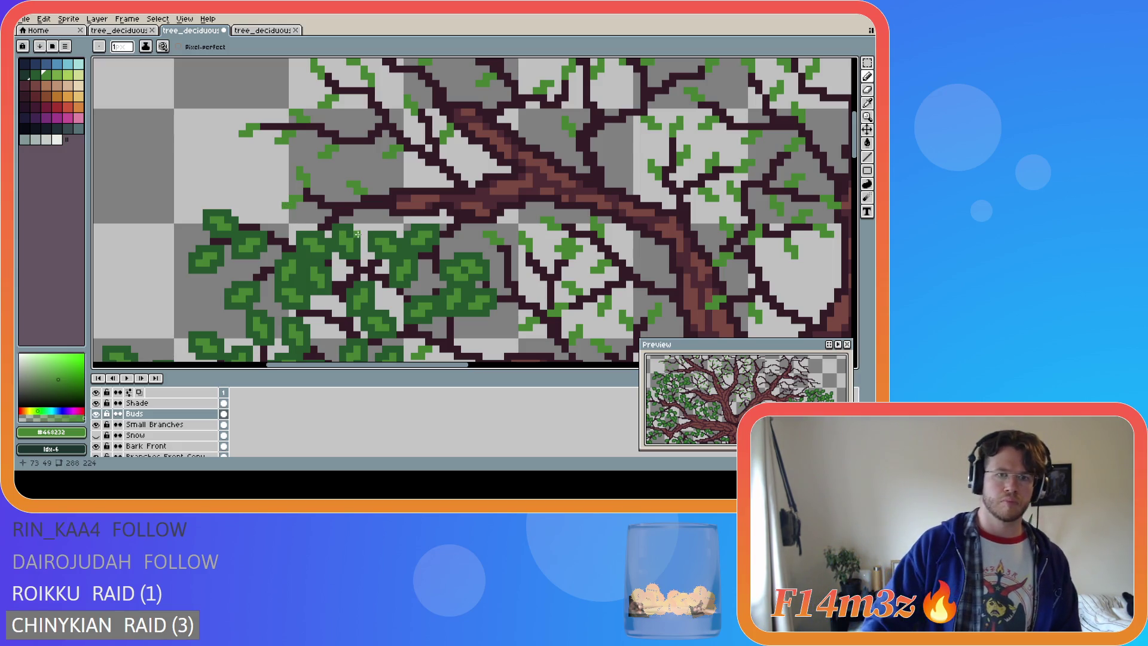
{"action": "key", "text": "b"}
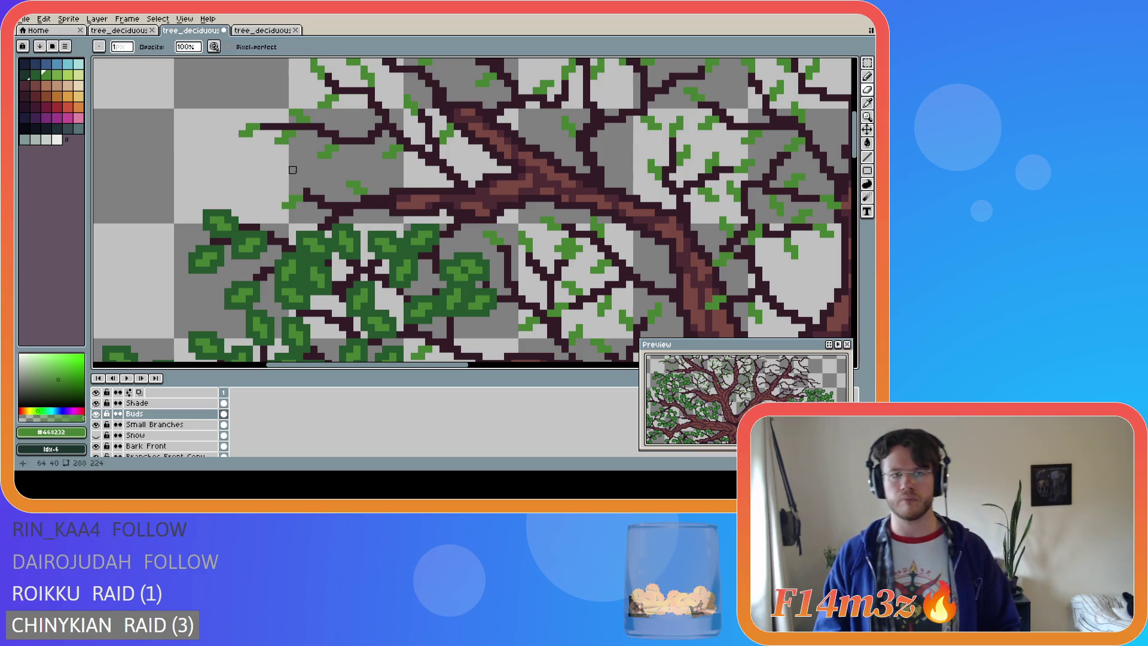
{"action": "left_click", "coordinate": [305, 183]}
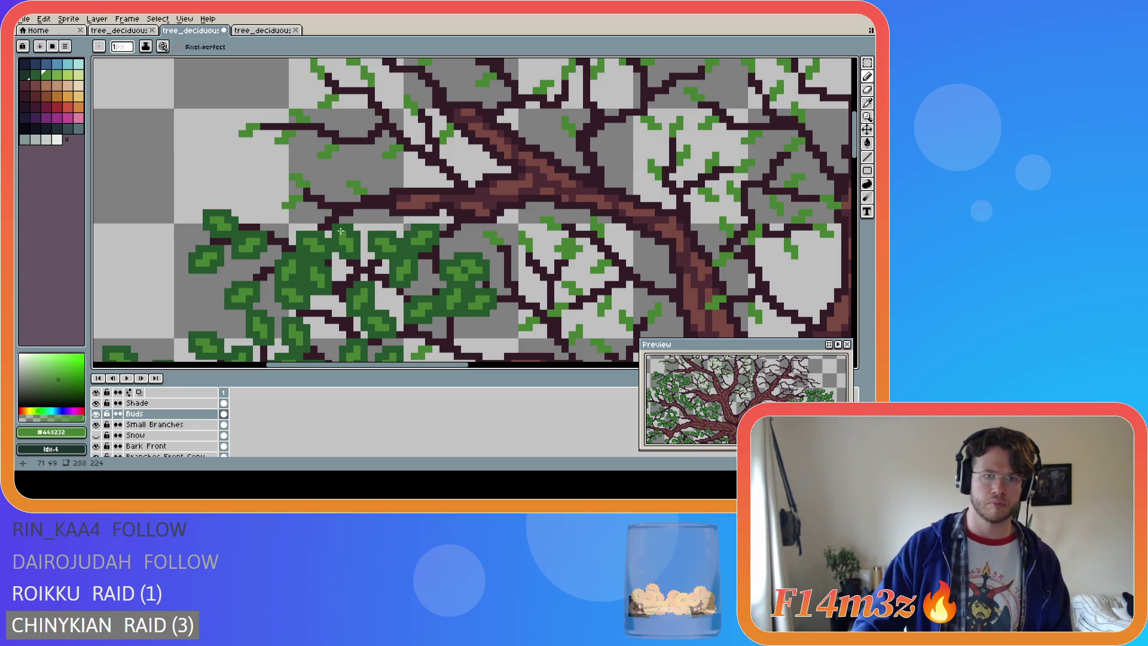
Eyedrop the dark leaf green and cover the upper-left bud with dark green pixels, then save
{"action": "key", "text": "i"}
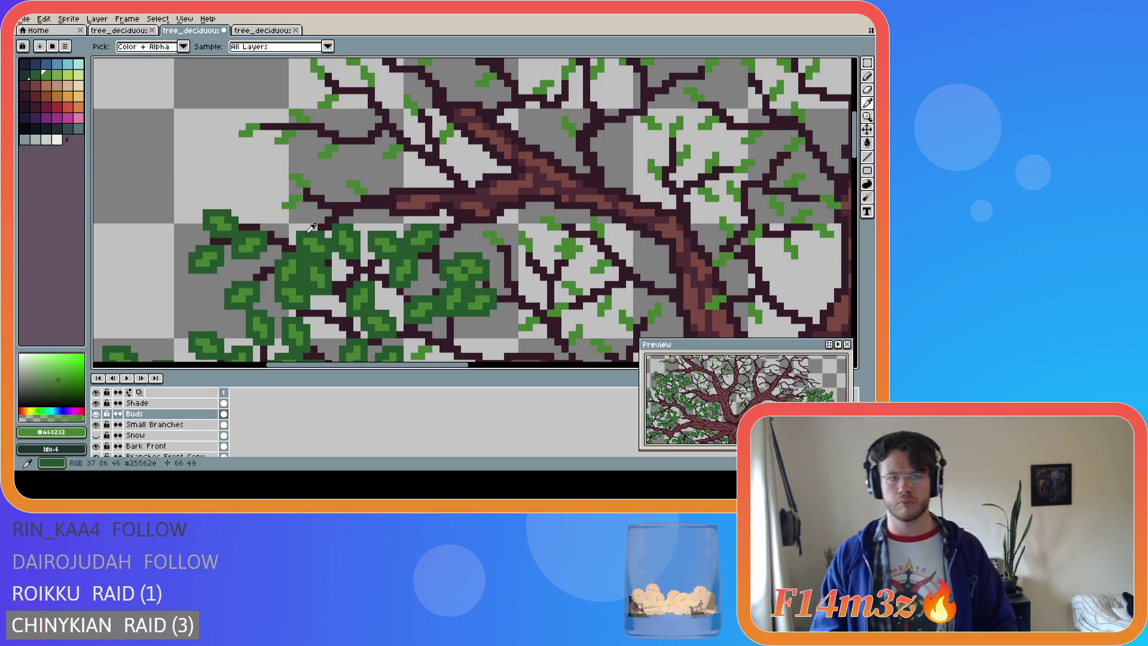
{"action": "left_click", "coordinate": [311, 228]}
{"action": "key", "text": "b"}
{"action": "left_click", "coordinate": [291, 188]}
{"action": "mouse_move", "coordinate": [291, 187]}
{"action": "left_mouse_down"}
{"action": "mouse_move", "coordinate": [285, 179]}
{"action": "mouse_move", "coordinate": [278, 200]}
{"action": "left_mouse_up"}
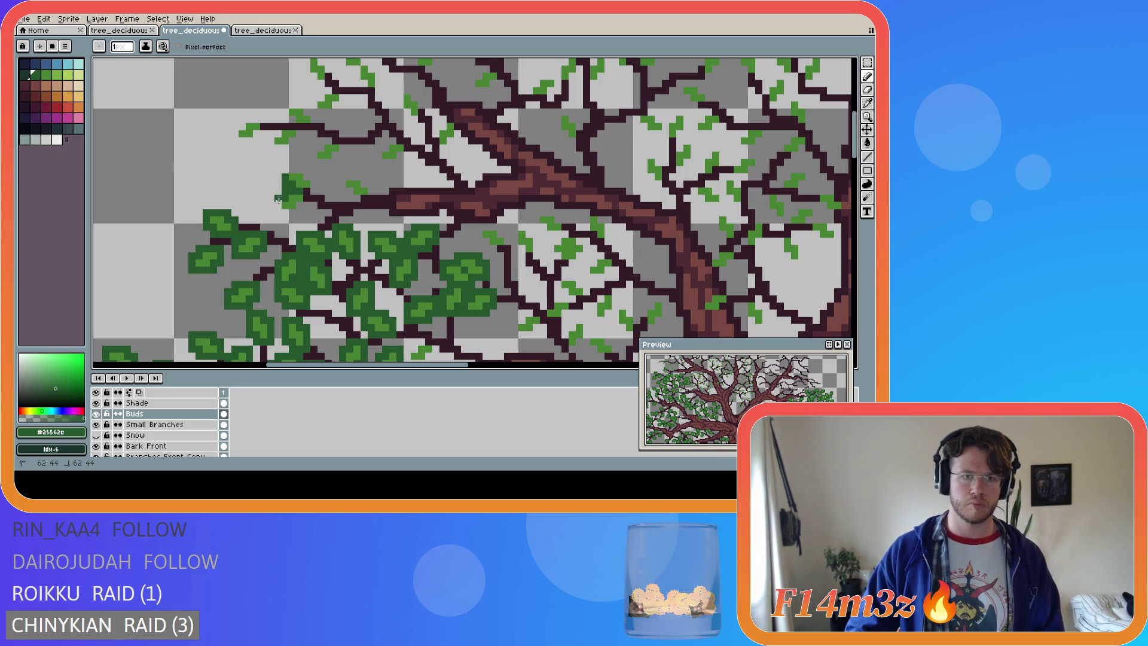
{"action": "left_click", "coordinate": [311, 192]}
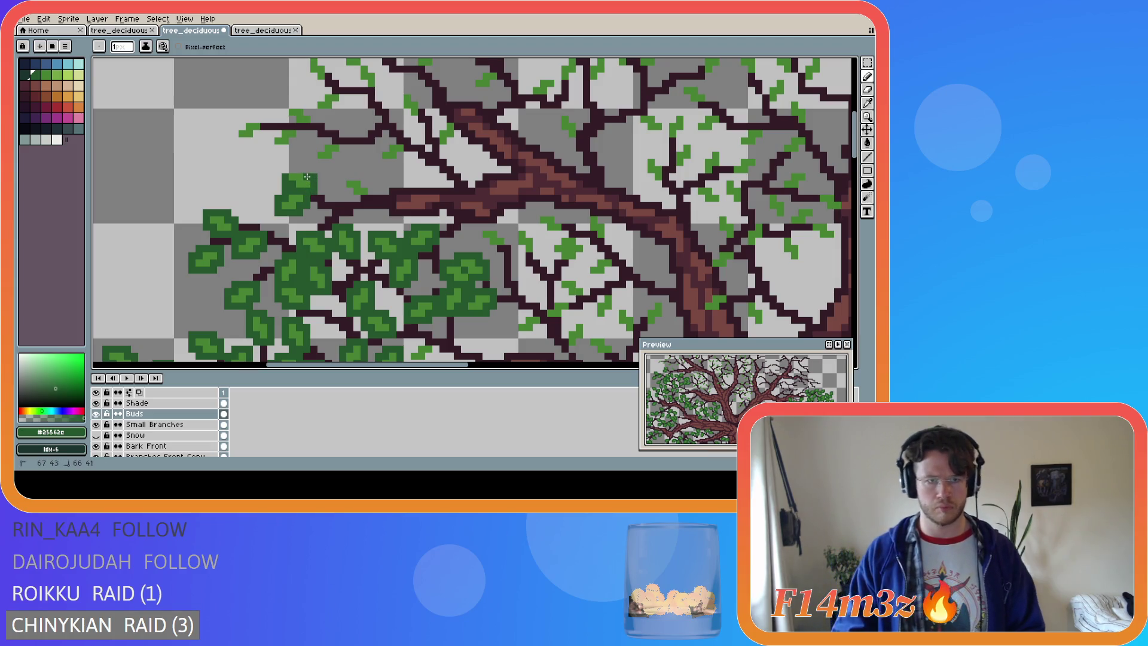
{"action": "key", "text": "ctrl+z"}
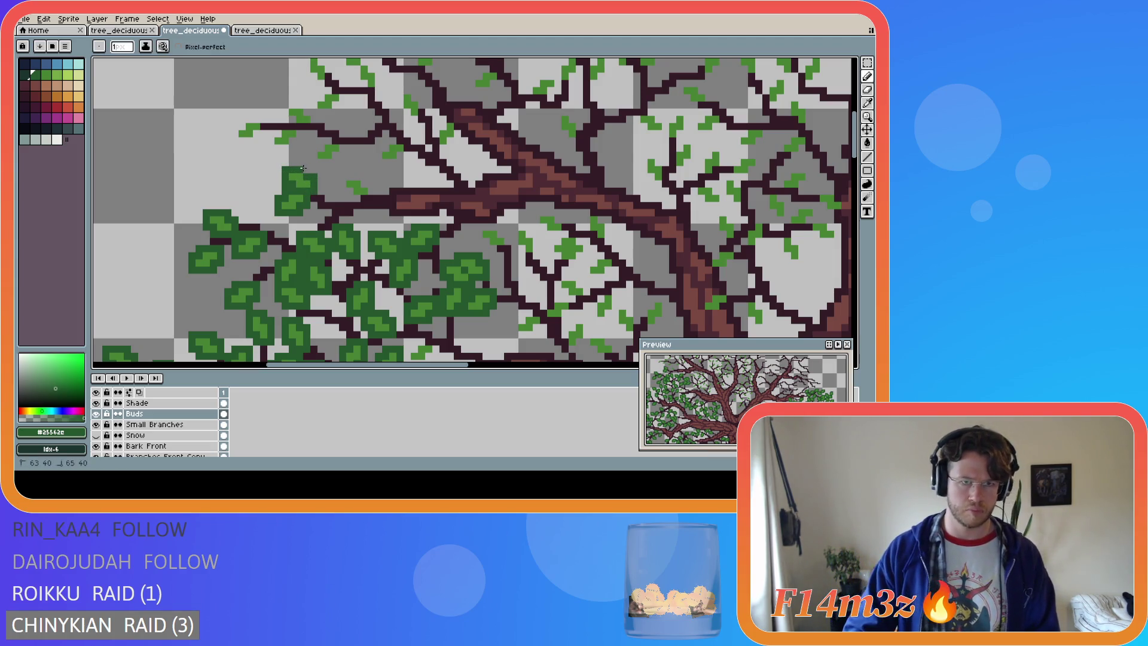
{"action": "key", "text": "ctrl+s"}
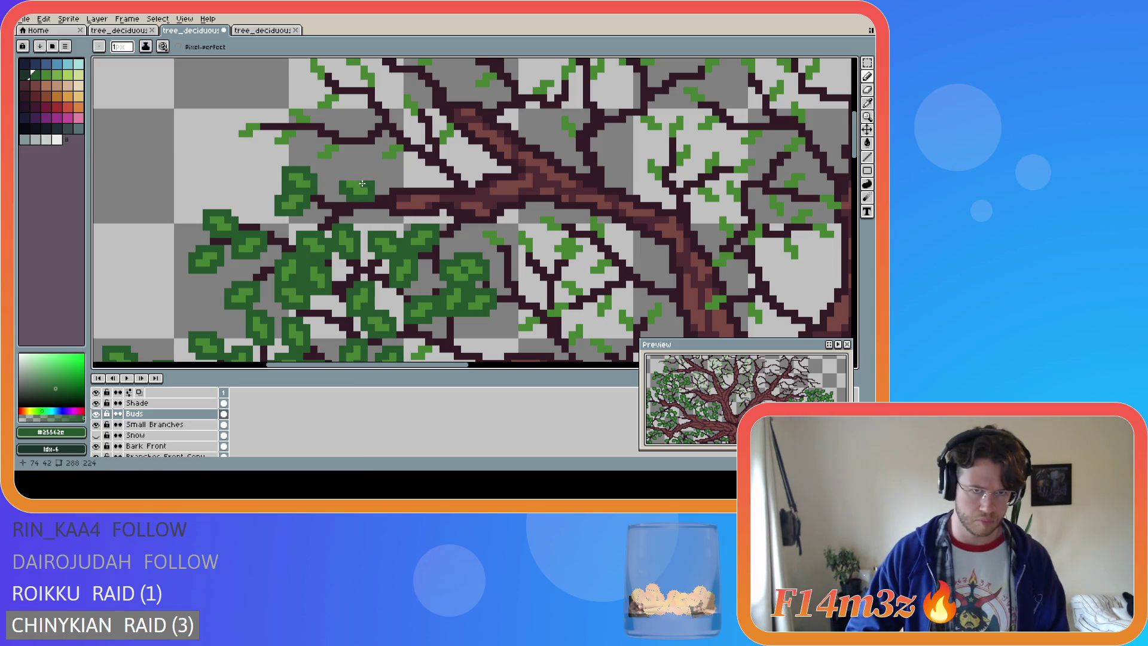
{"action": "key", "text": "ctrl+s"}
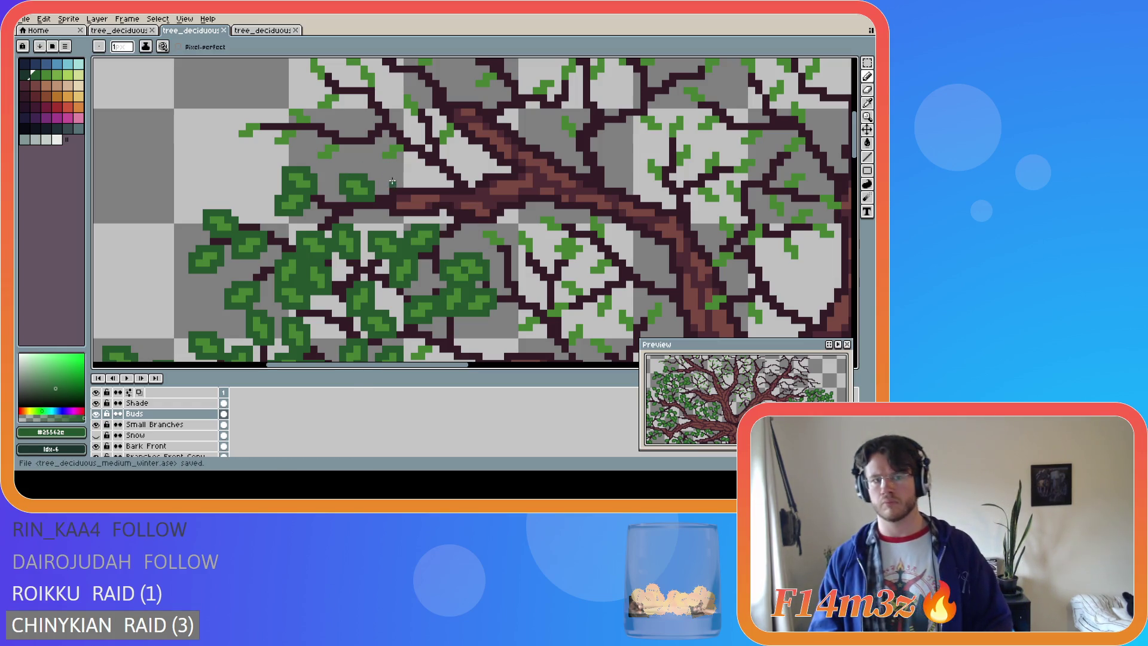
Paint two new dark green leaves on the upper-left branch, filling out the left edge
{"action": "mouse_move", "coordinate": [401, 159]}
{"action": "left_mouse_down"}
{"action": "mouse_move", "coordinate": [378, 159]}
{"action": "mouse_move", "coordinate": [386, 147]}
{"action": "left_mouse_up"}
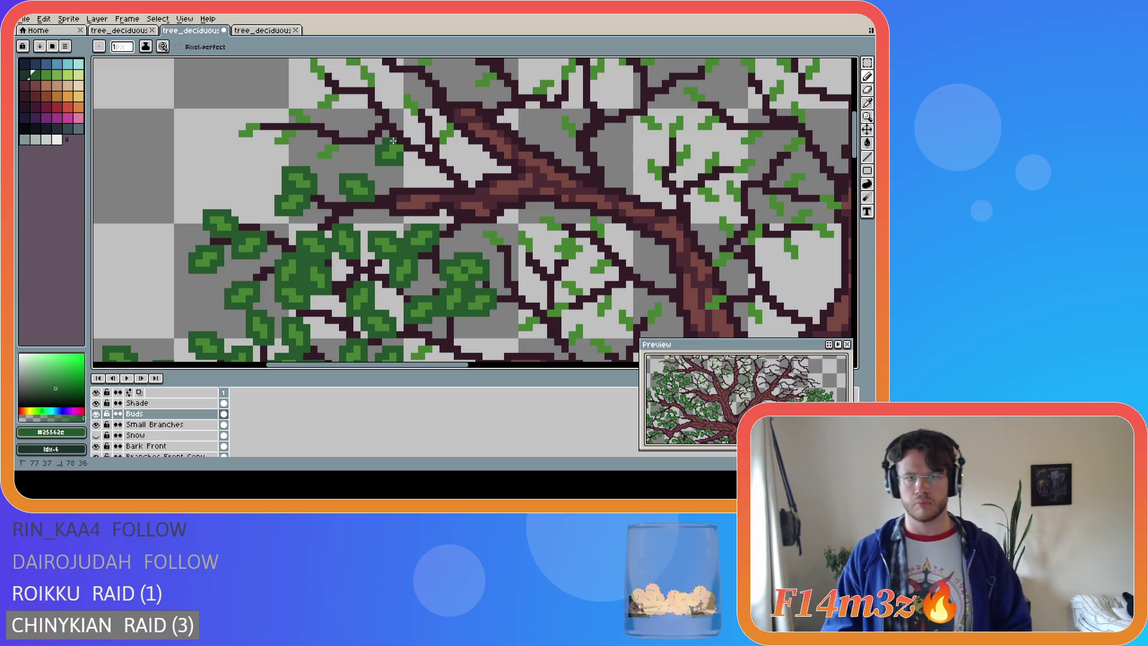
{"action": "left_click", "coordinate": [407, 149]}
{"action": "mouse_move", "coordinate": [350, 145]}
{"action": "left_mouse_down"}
{"action": "mouse_move", "coordinate": [315, 162]}
{"action": "mouse_move", "coordinate": [337, 141]}
{"action": "mouse_move", "coordinate": [302, 137]}
{"action": "left_mouse_up"}
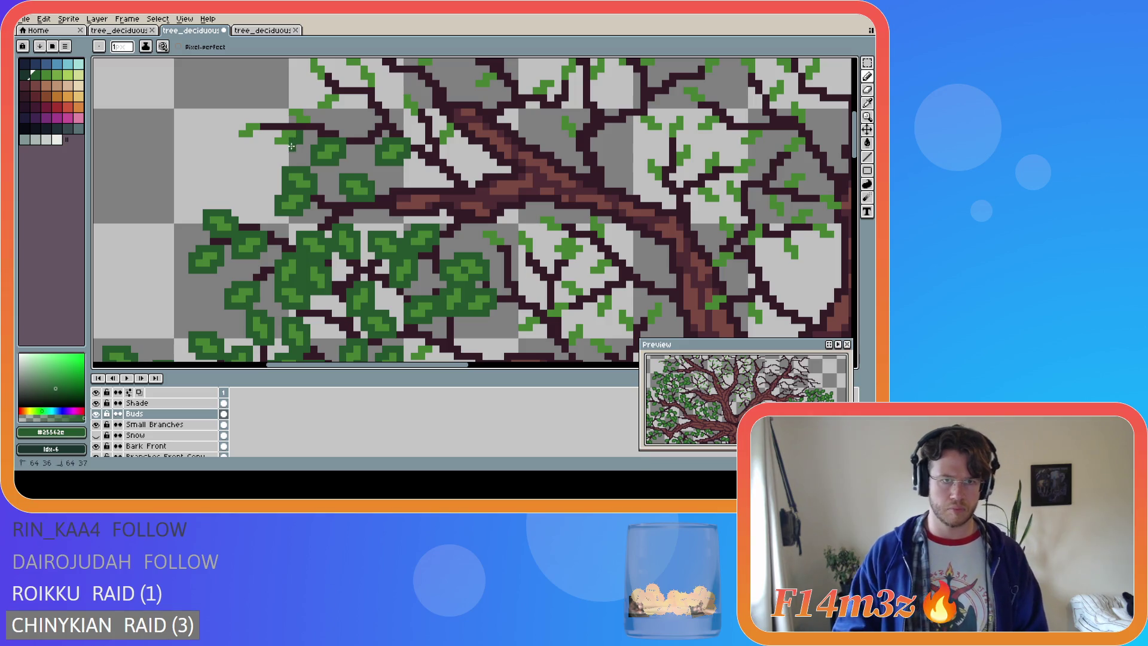
{"action": "key", "text": "e"}
{"action": "key", "text": "b"}
{"action": "left_click_drag", "start_coordinate": [268, 143], "coordinate": [276, 133]}
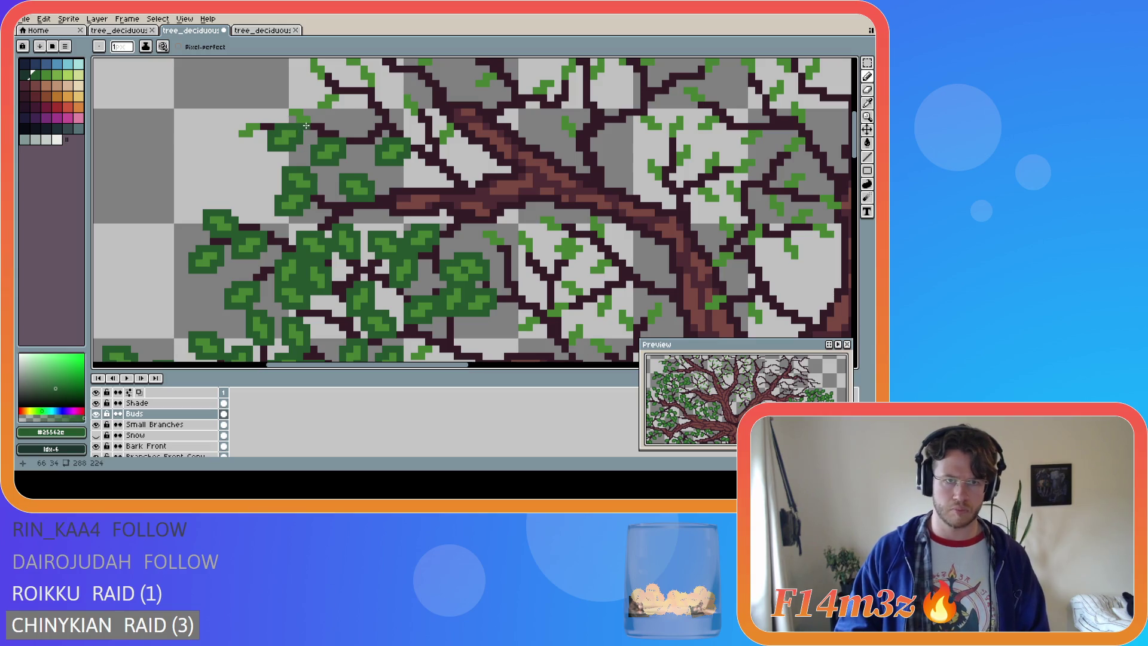
Grow the bud into a larger leaf and draw another dark green leaf over the light buds
{"action": "mouse_move", "coordinate": [307, 105]}
{"action": "left_mouse_down"}
{"action": "mouse_move", "coordinate": [286, 108]}
{"action": "mouse_move", "coordinate": [292, 120]}
{"action": "mouse_move", "coordinate": [252, 119]}
{"action": "mouse_move", "coordinate": [234, 139]}
{"action": "mouse_move", "coordinate": [260, 134]}
{"action": "left_mouse_up"}
{"action": "key", "text": "v"}
{"action": "key", "text": "b"}
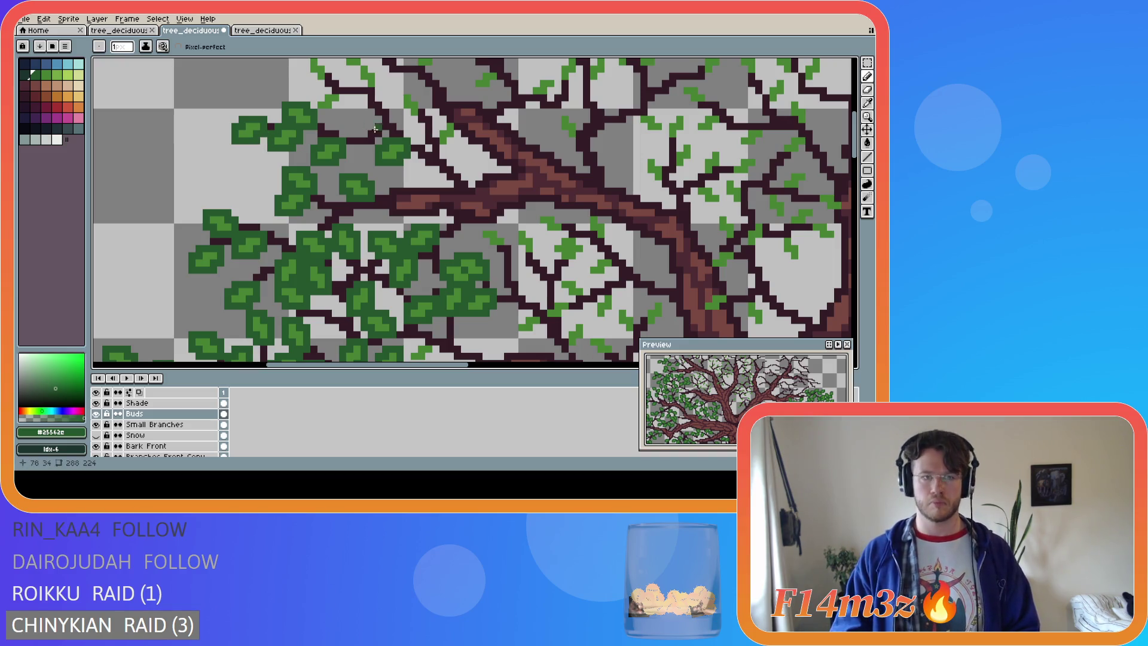
{"action": "left_click_drag", "start_coordinate": [859, 159], "coordinate": [859, 135]}
{"action": "mouse_move", "coordinate": [335, 223]}
{"action": "left_mouse_down"}
{"action": "mouse_move", "coordinate": [342, 200]}
{"action": "mouse_move", "coordinate": [324, 201]}
{"action": "mouse_move", "coordinate": [313, 221]}
{"action": "mouse_move", "coordinate": [307, 180]}
{"action": "left_mouse_up"}
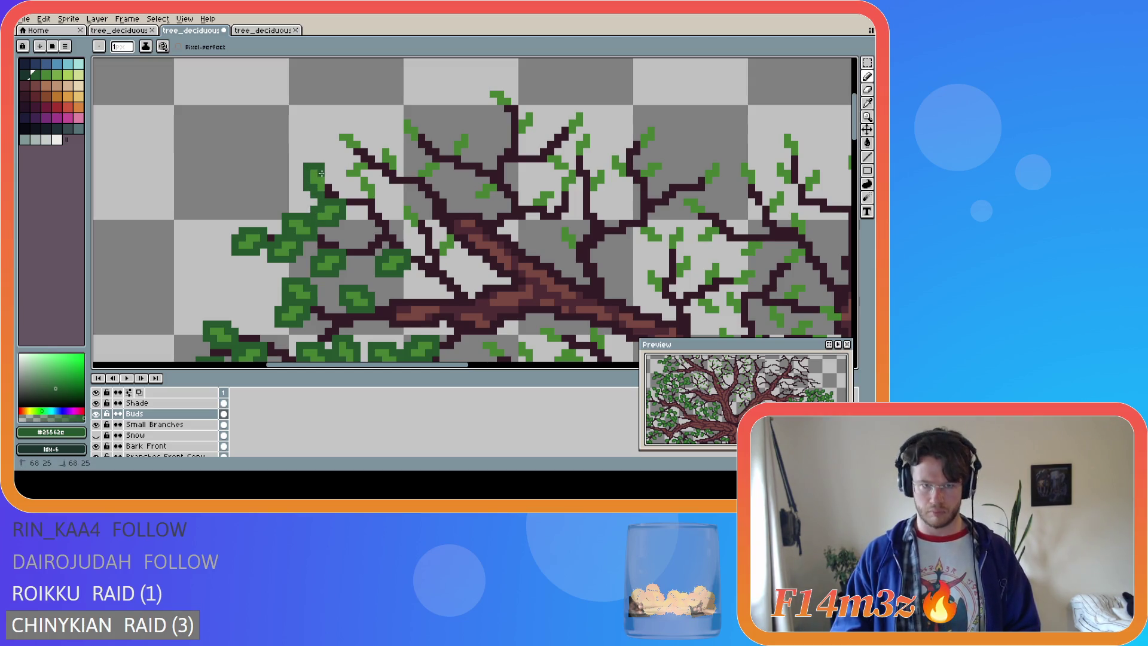
Paint dark green leaves over the buds along the upper branch and above the upper-left branches
{"action": "mouse_move", "coordinate": [346, 166]}
{"action": "left_mouse_down"}
{"action": "mouse_move", "coordinate": [343, 181]}
{"action": "mouse_move", "coordinate": [365, 174]}
{"action": "mouse_move", "coordinate": [352, 158]}
{"action": "mouse_move", "coordinate": [356, 191]}
{"action": "mouse_move", "coordinate": [377, 203]}
{"action": "mouse_move", "coordinate": [371, 178]}
{"action": "left_mouse_up"}
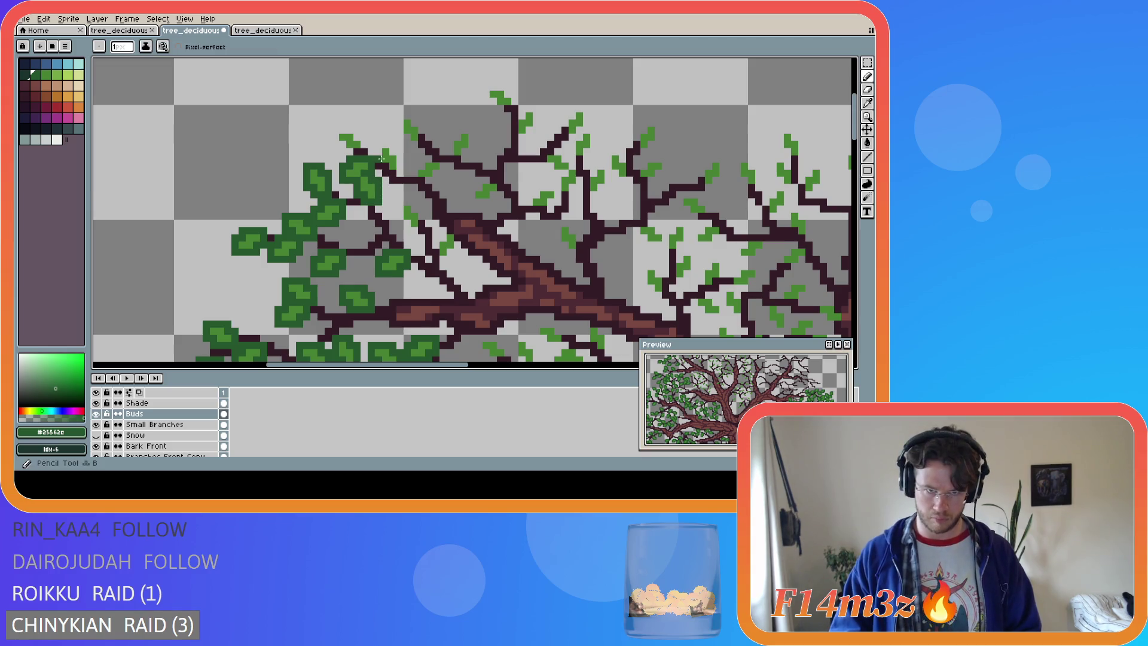
{"action": "key", "text": "e"}
{"action": "key", "text": "b"}
{"action": "mouse_move", "coordinate": [341, 148]}
{"action": "left_mouse_down"}
{"action": "mouse_move", "coordinate": [333, 131]}
{"action": "mouse_move", "coordinate": [352, 129]}
{"action": "mouse_move", "coordinate": [399, 164]}
{"action": "left_mouse_up"}
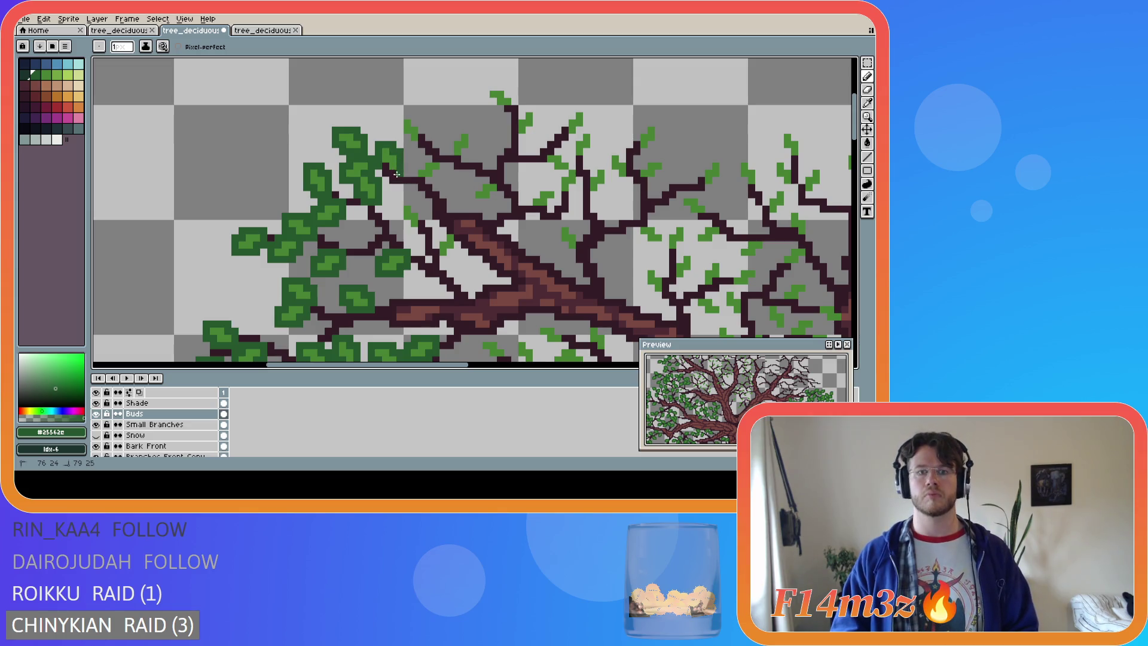
{"action": "mouse_move", "coordinate": [411, 177]}
{"action": "left_mouse_down"}
{"action": "mouse_move", "coordinate": [433, 175]}
{"action": "mouse_move", "coordinate": [442, 158]}
{"action": "mouse_move", "coordinate": [429, 159]}
{"action": "left_mouse_up"}
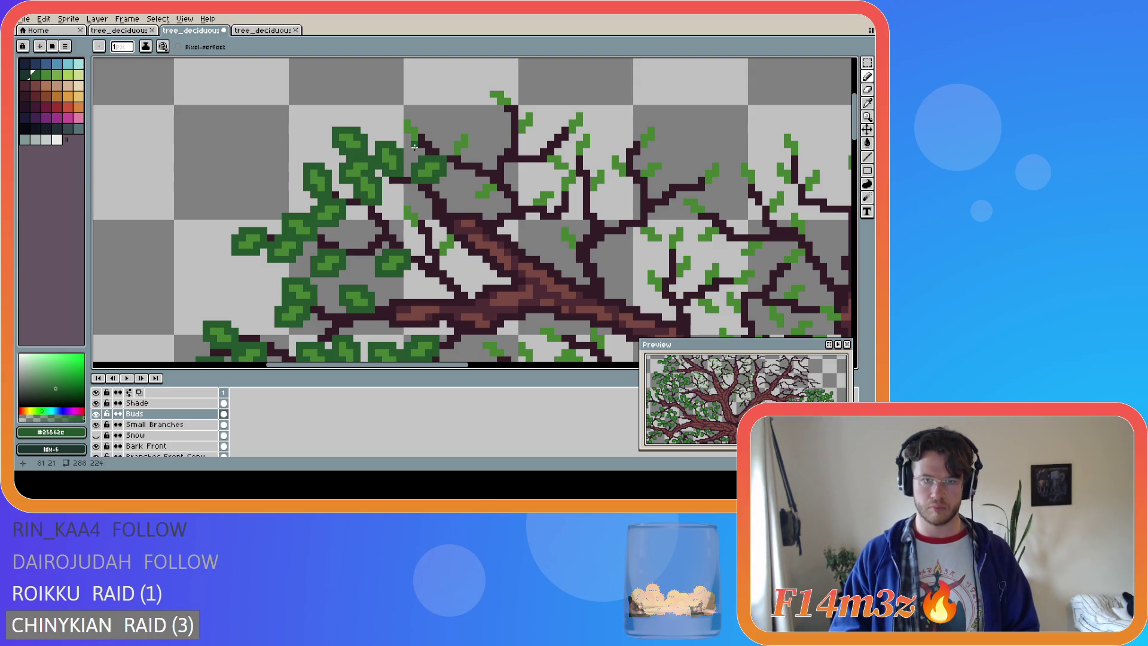
{"action": "mouse_move", "coordinate": [404, 139]}
{"action": "left_mouse_down"}
{"action": "mouse_move", "coordinate": [399, 122]}
{"action": "mouse_move", "coordinate": [417, 120]}
{"action": "mouse_move", "coordinate": [422, 145]}
{"action": "mouse_move", "coordinate": [442, 150]}
{"action": "mouse_move", "coordinate": [458, 131]}
{"action": "mouse_move", "coordinate": [469, 137]}
{"action": "mouse_move", "coordinate": [463, 129]}
{"action": "mouse_move", "coordinate": [470, 145]}
{"action": "mouse_move", "coordinate": [449, 140]}
{"action": "left_mouse_up"}
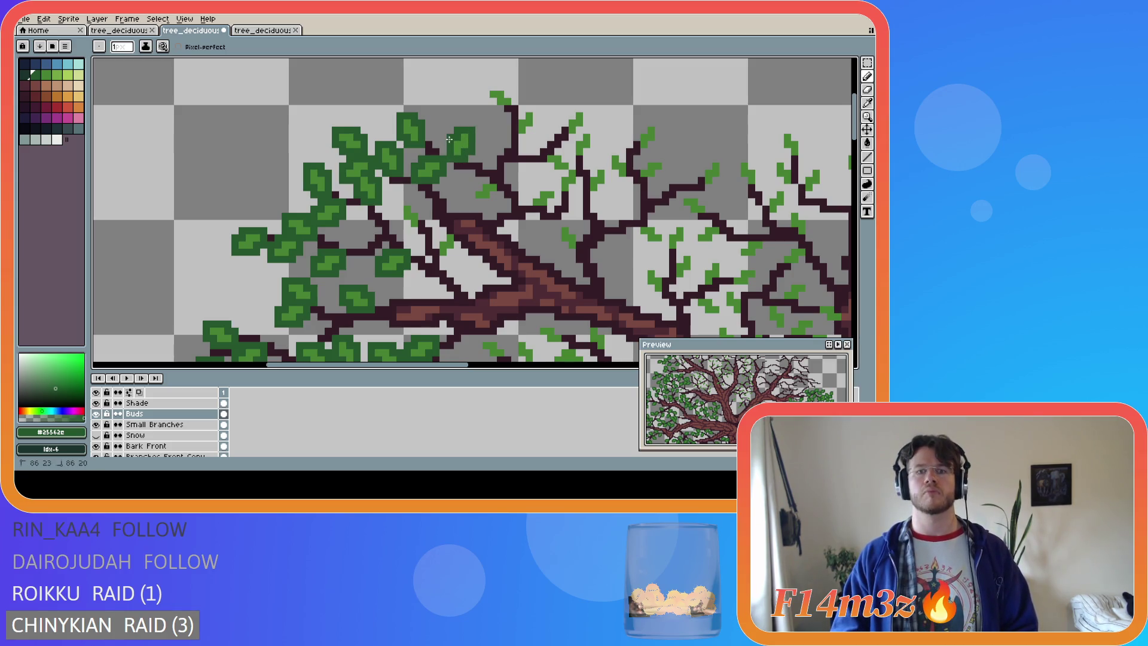
Add three small dark green leaves on the central upper twigs further right
{"action": "left_click_drag", "start_coordinate": [483, 179], "coordinate": [492, 199]}
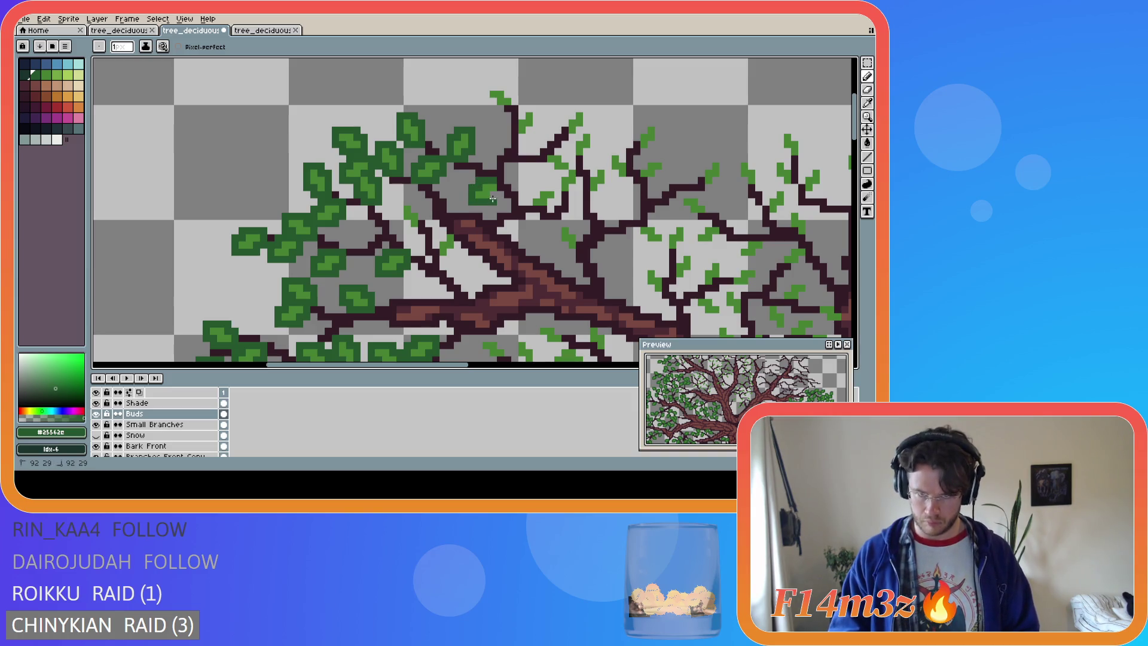
{"action": "left_click", "coordinate": [498, 181]}
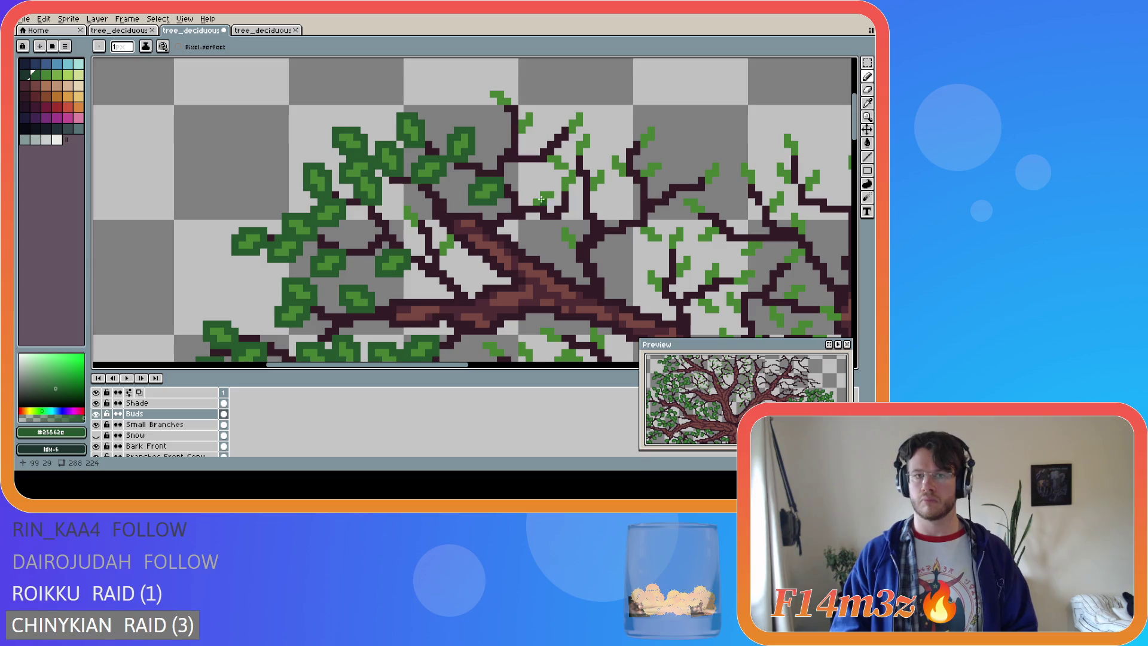
{"action": "mouse_move", "coordinate": [526, 205]}
{"action": "left_mouse_down"}
{"action": "mouse_move", "coordinate": [553, 187]}
{"action": "mouse_move", "coordinate": [541, 209]}
{"action": "left_mouse_up"}
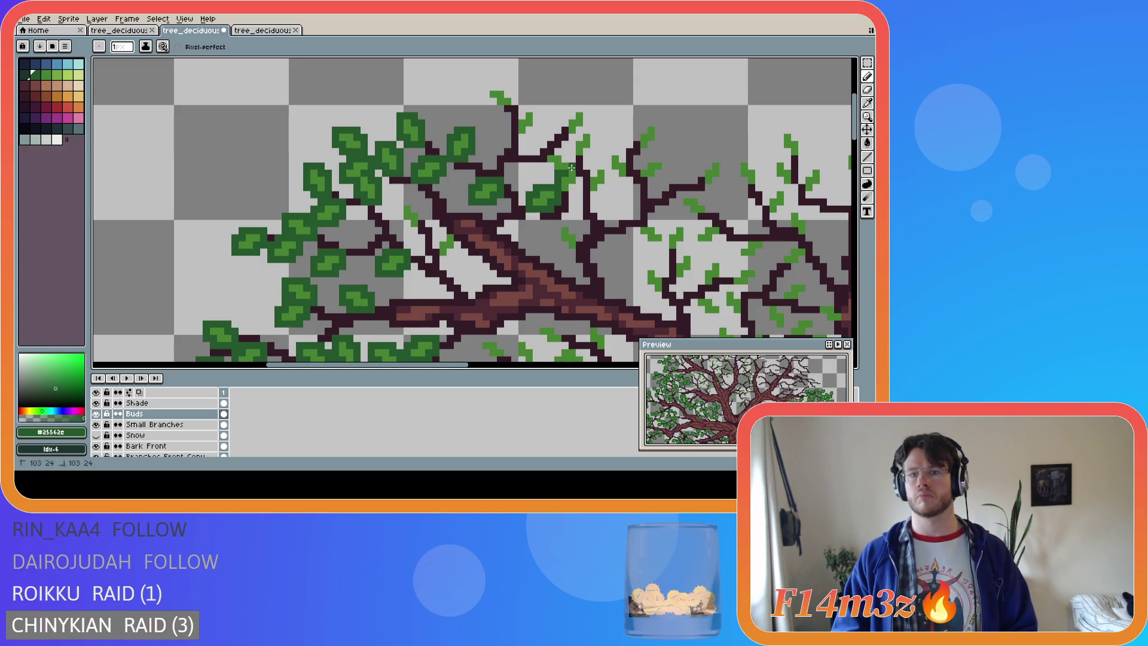
{"action": "mouse_move", "coordinate": [581, 175]}
{"action": "left_mouse_down"}
{"action": "mouse_move", "coordinate": [572, 189]}
{"action": "mouse_move", "coordinate": [543, 155]}
{"action": "mouse_move", "coordinate": [565, 159]}
{"action": "mouse_move", "coordinate": [579, 128]}
{"action": "mouse_move", "coordinate": [595, 129]}
{"action": "mouse_move", "coordinate": [582, 163]}
{"action": "left_mouse_up"}
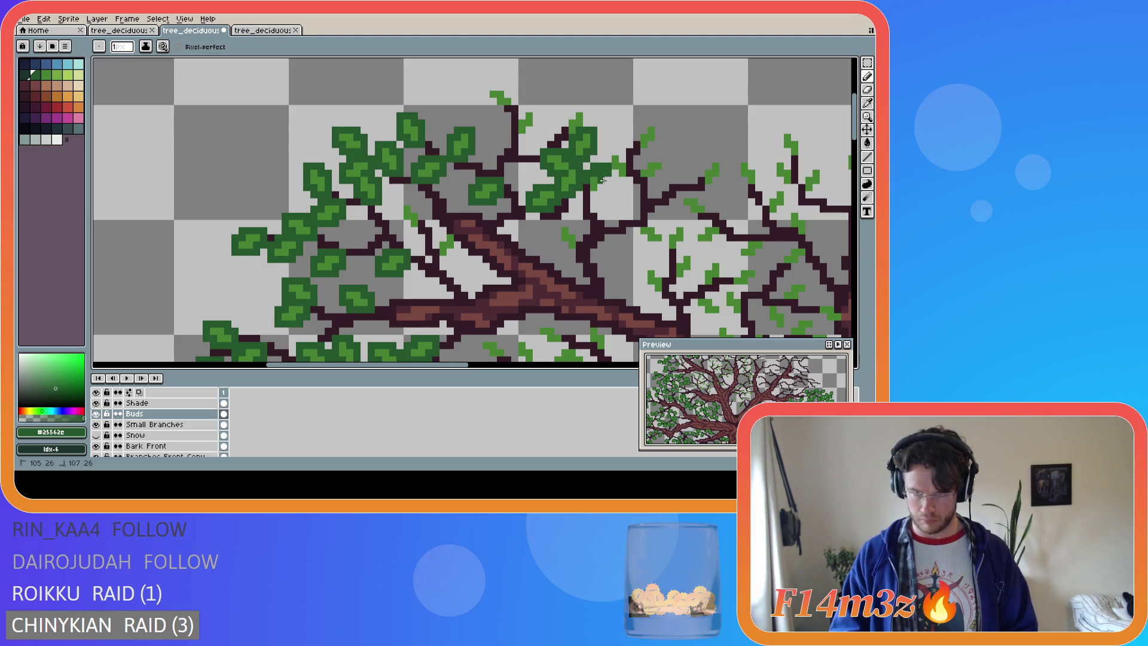
Paint dark green leaves on the top-centre and upper-right branches and save the file
{"action": "mouse_move", "coordinate": [601, 166]}
{"action": "left_mouse_down"}
{"action": "mouse_move", "coordinate": [603, 190]}
{"action": "mouse_move", "coordinate": [589, 185]}
{"action": "mouse_move", "coordinate": [561, 122]}
{"action": "mouse_move", "coordinate": [586, 123]}
{"action": "mouse_move", "coordinate": [607, 153]}
{"action": "mouse_move", "coordinate": [622, 151]}
{"action": "mouse_move", "coordinate": [605, 164]}
{"action": "mouse_move", "coordinate": [629, 180]}
{"action": "left_mouse_up"}
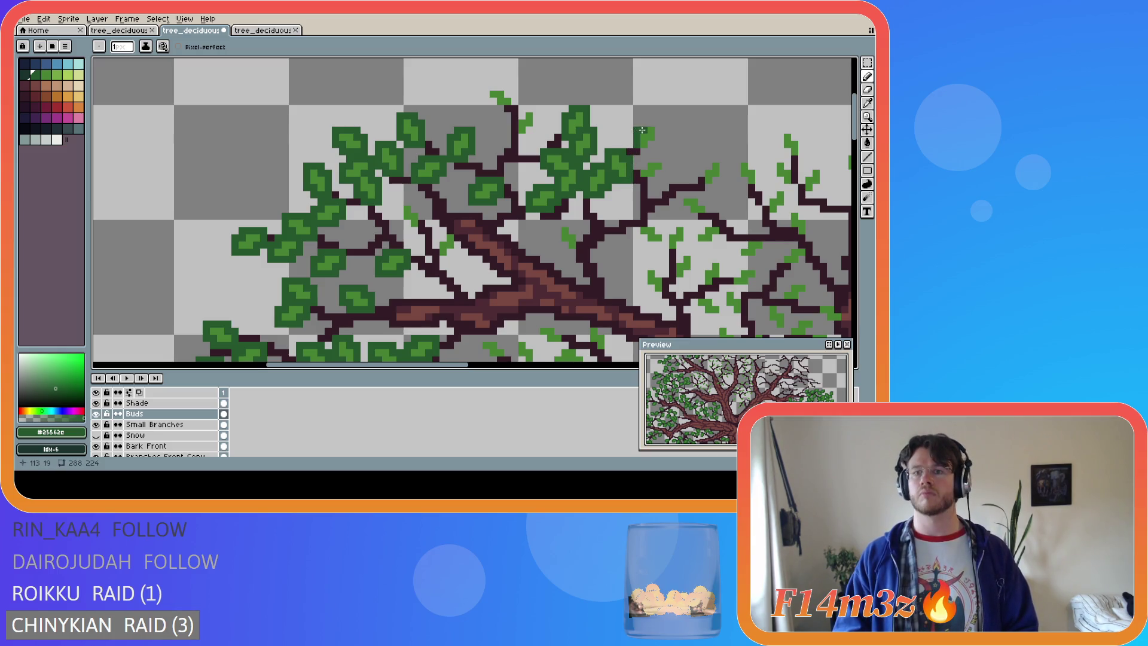
{"action": "mouse_move", "coordinate": [655, 123]}
{"action": "left_mouse_down"}
{"action": "mouse_move", "coordinate": [637, 162]}
{"action": "mouse_move", "coordinate": [664, 166]}
{"action": "left_mouse_up"}
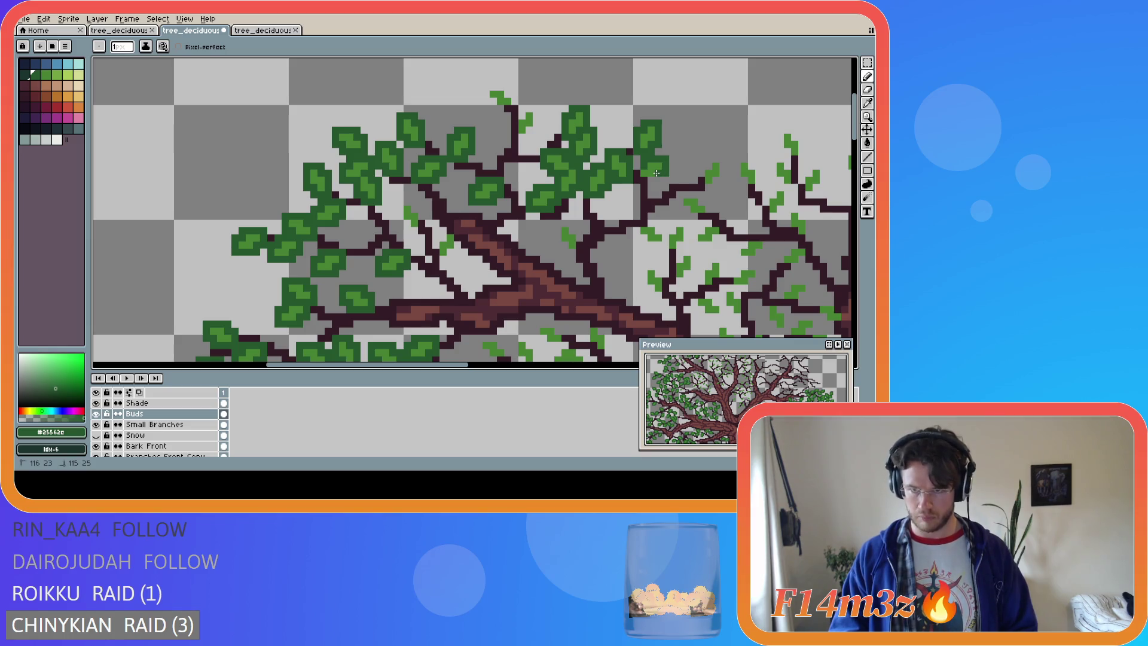
{"action": "key", "text": "ctrl+s"}
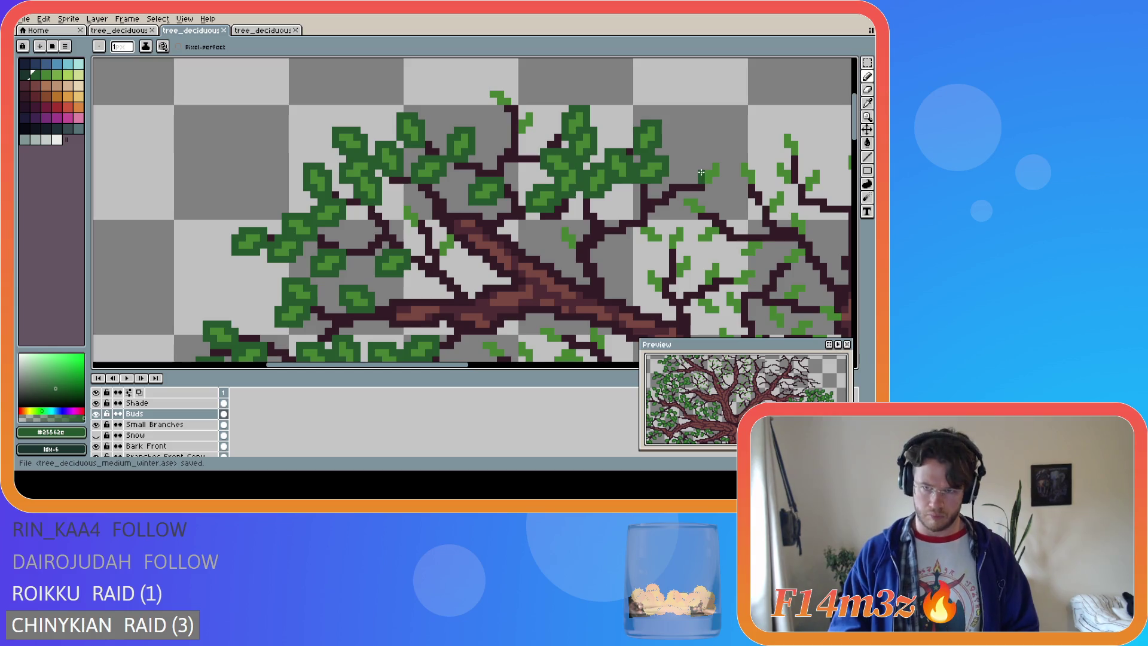
{"action": "left_click", "coordinate": [706, 165]}
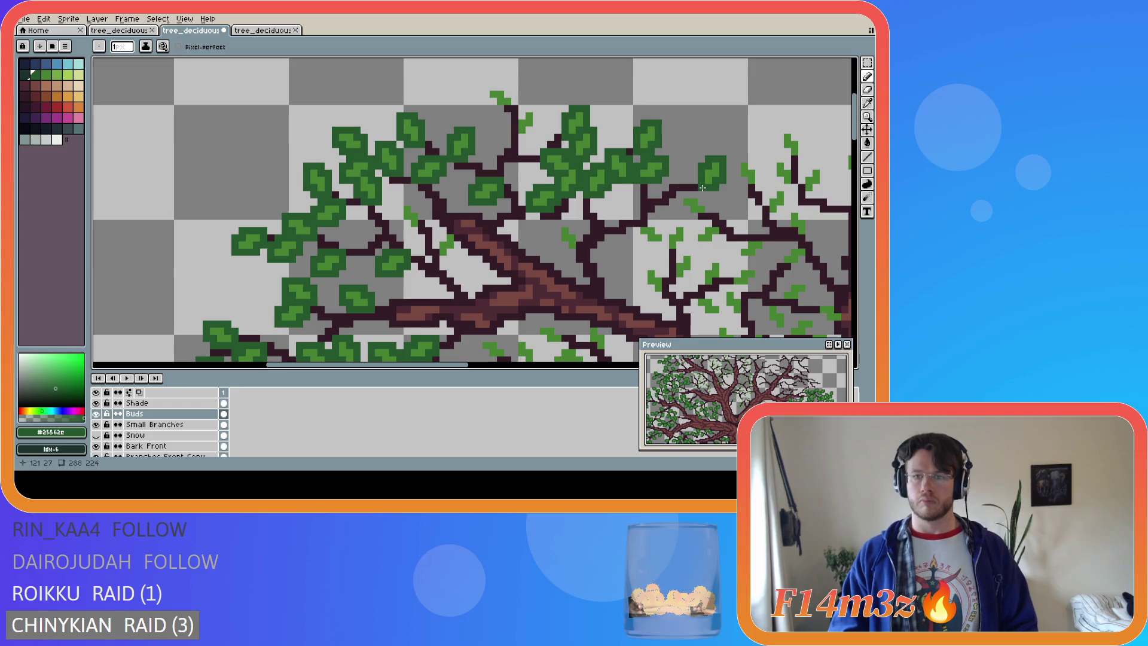
{"action": "key", "text": "ctrl+s"}
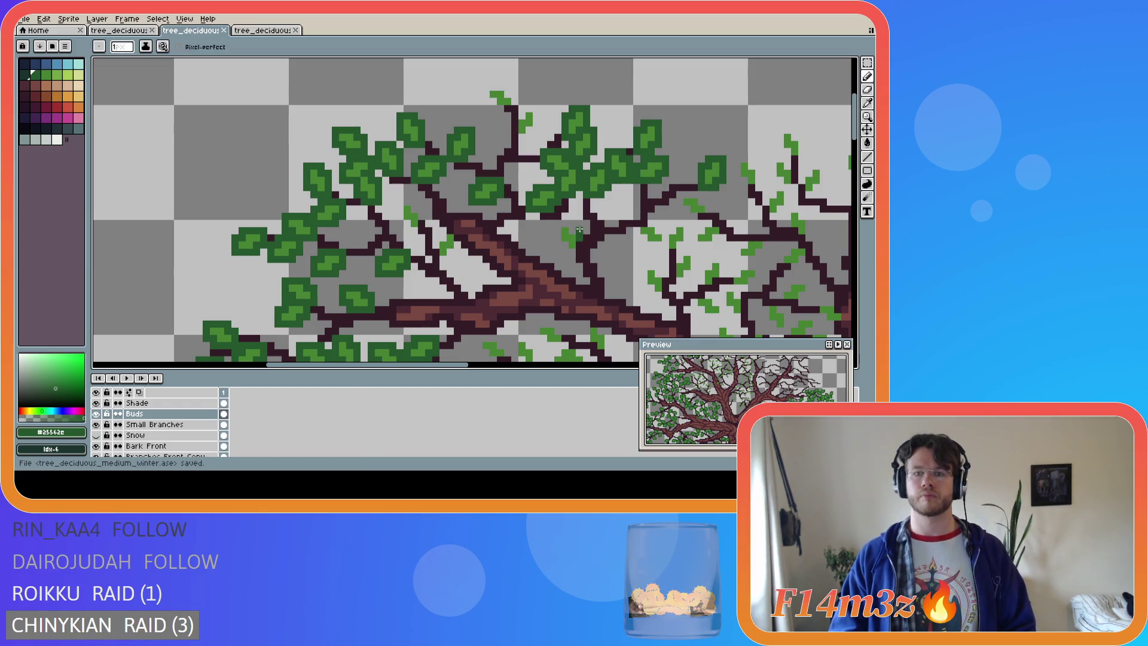
Add dark green leaves below the central branch and along the right-hand branch
{"action": "mouse_move", "coordinate": [570, 222]}
{"action": "left_mouse_down"}
{"action": "mouse_move", "coordinate": [558, 223]}
{"action": "mouse_move", "coordinate": [559, 239]}
{"action": "left_mouse_up"}
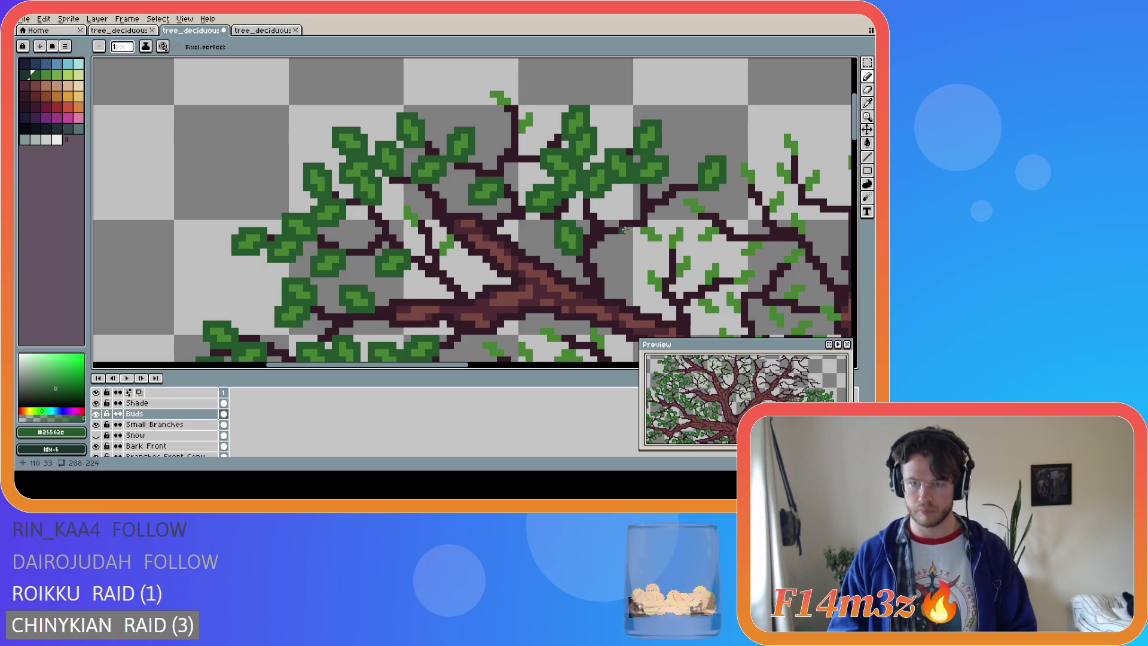
{"action": "mouse_move", "coordinate": [640, 238]}
{"action": "left_mouse_down"}
{"action": "mouse_move", "coordinate": [665, 244]}
{"action": "mouse_move", "coordinate": [661, 228]}
{"action": "mouse_move", "coordinate": [676, 221]}
{"action": "left_mouse_up"}
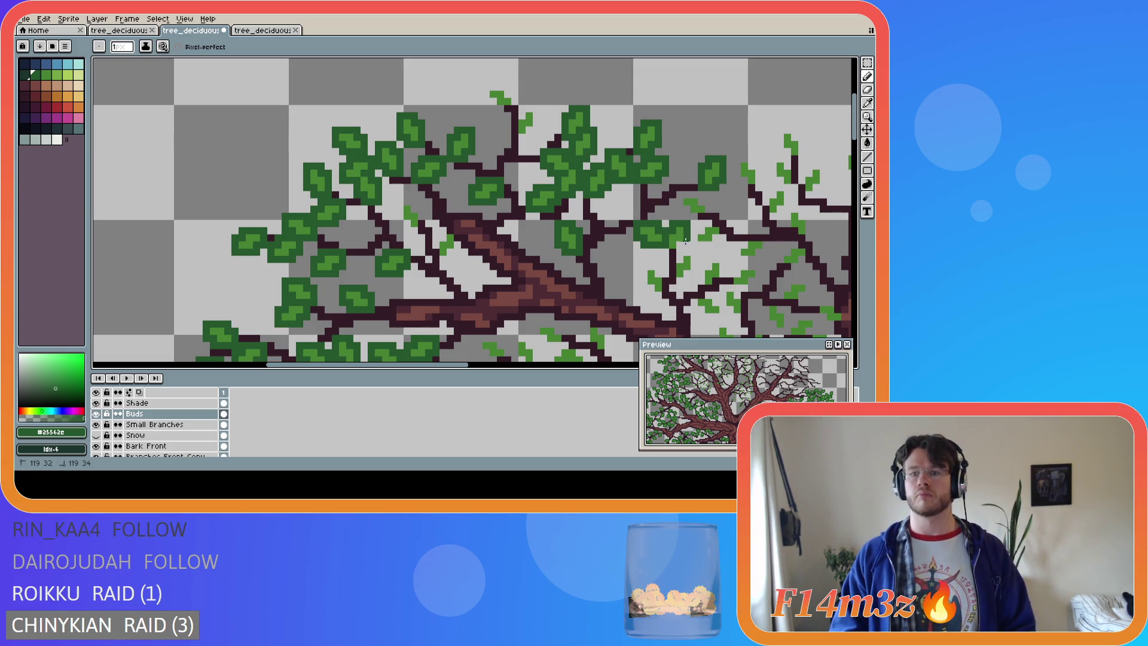
{"action": "left_click", "coordinate": [675, 249]}
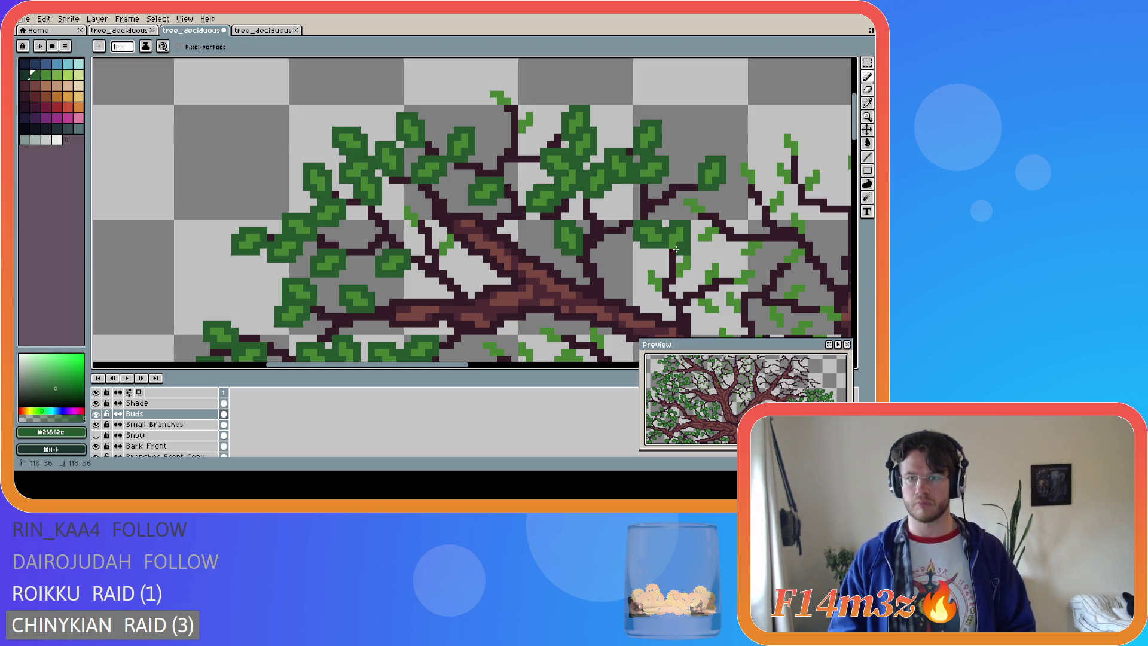
{"action": "left_click_drag", "start_coordinate": [684, 251], "coordinate": [692, 257]}
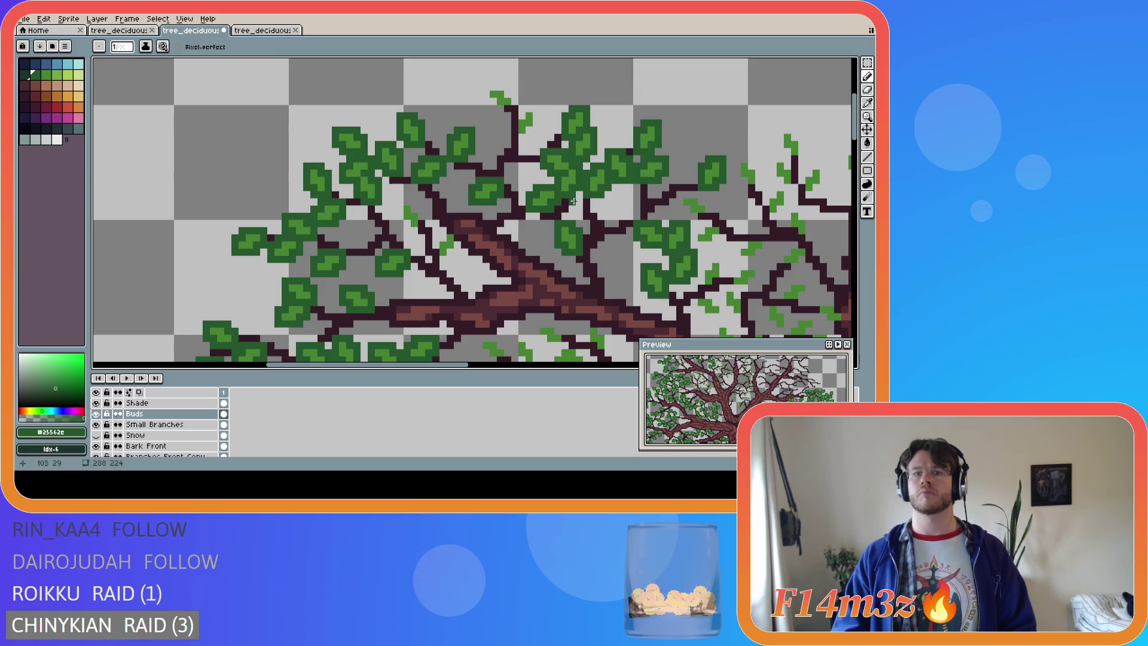
Extend the top leaf upward, shaping the highest leaf's top edge, and save
{"action": "left_click", "coordinate": [532, 132]}
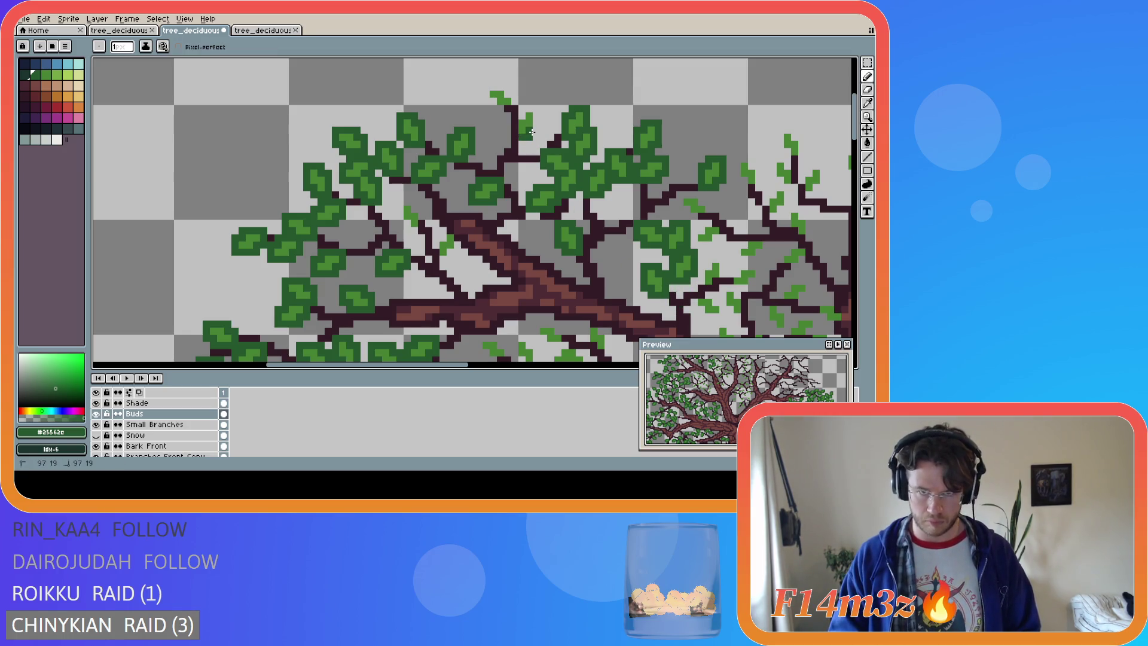
{"action": "left_click_drag", "start_coordinate": [534, 122], "coordinate": [533, 108]}
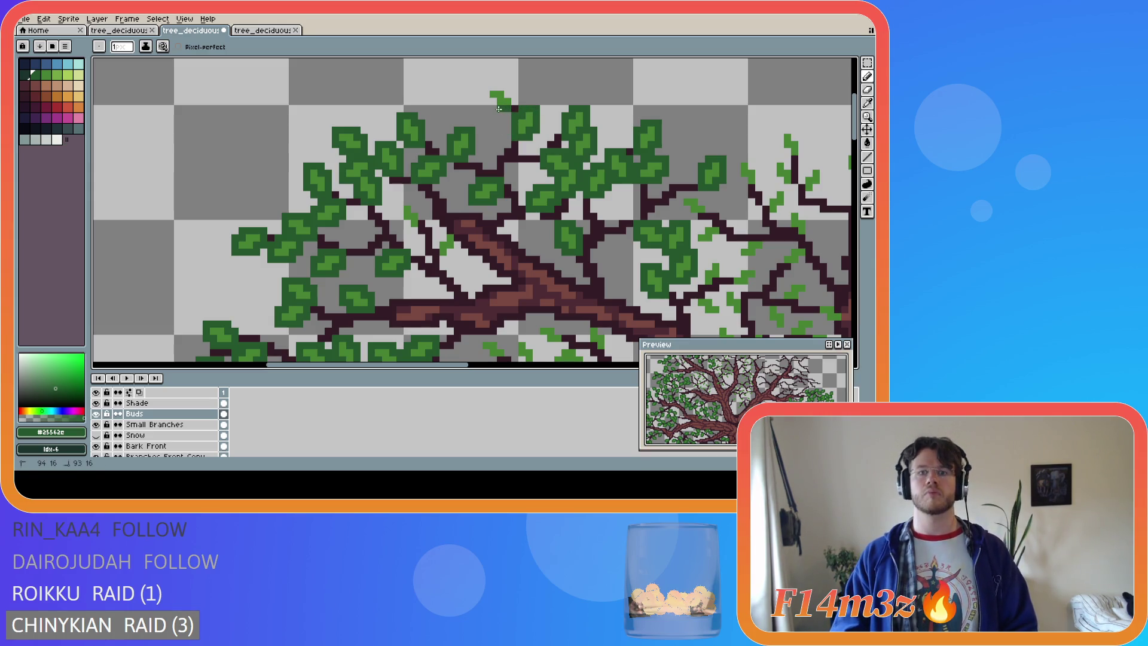
{"action": "mouse_move", "coordinate": [486, 101]}
{"action": "left_mouse_down"}
{"action": "mouse_move", "coordinate": [487, 86]}
{"action": "mouse_move", "coordinate": [505, 87]}
{"action": "left_mouse_up"}
{"action": "key", "text": "ctrl+s"}
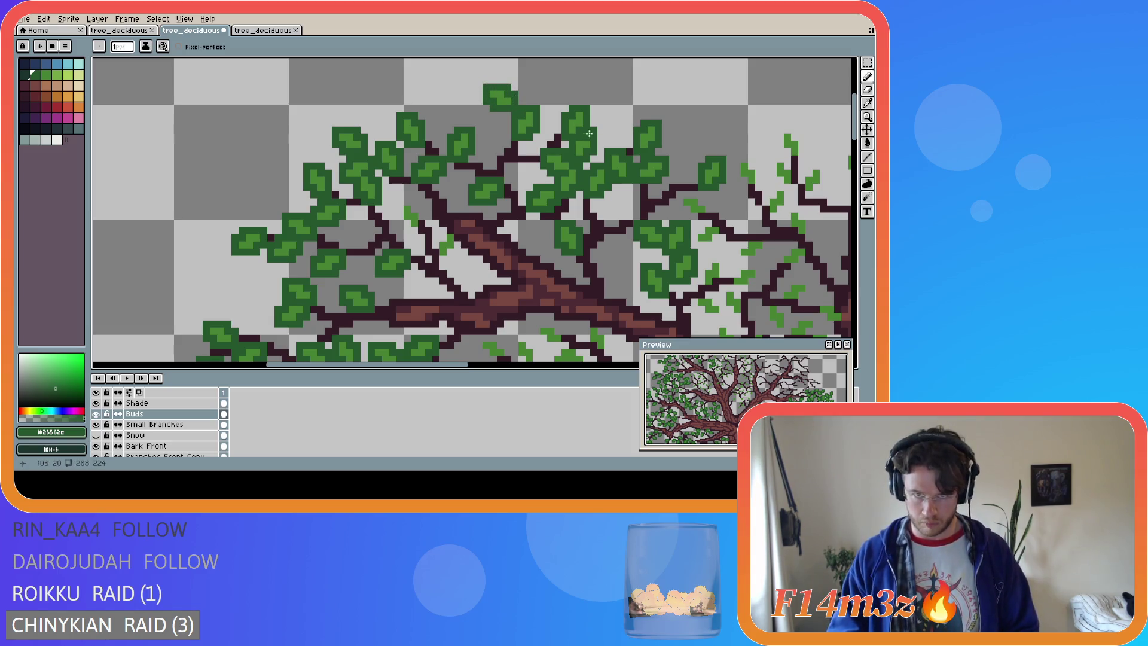
Paint a dark green leaf along the left-centre branch near the fork and save again
{"action": "mouse_move", "coordinate": [437, 258]}
{"action": "left_mouse_down"}
{"action": "mouse_move", "coordinate": [451, 257]}
{"action": "mouse_move", "coordinate": [456, 231]}
{"action": "left_mouse_up"}
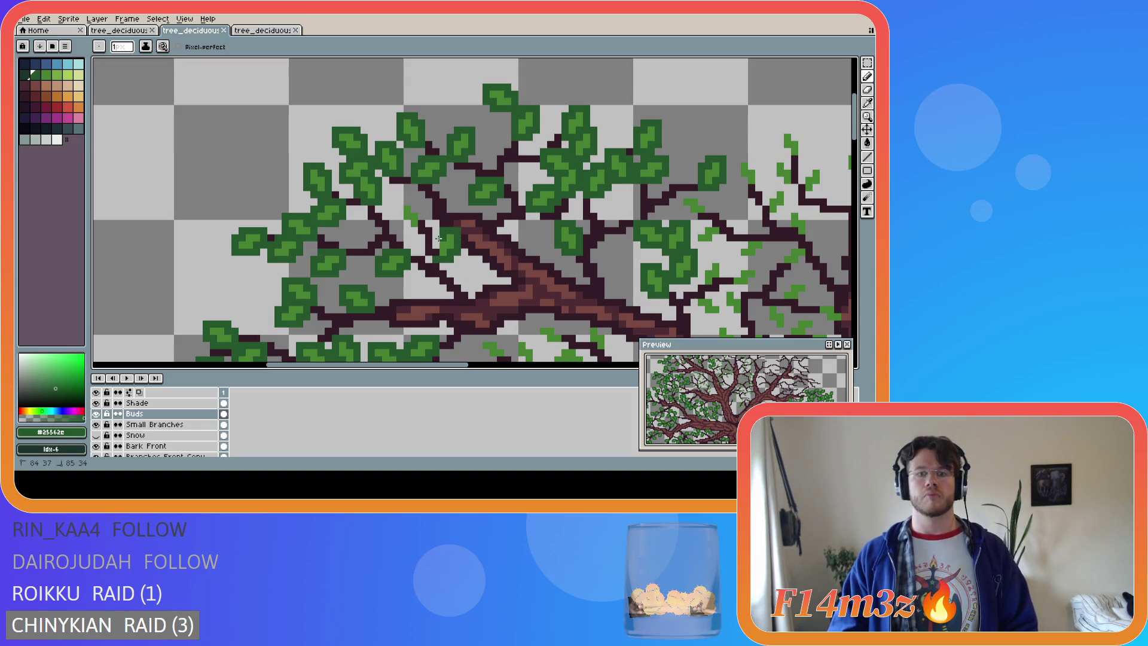
{"action": "mouse_move", "coordinate": [414, 231]}
{"action": "left_mouse_down"}
{"action": "mouse_move", "coordinate": [398, 205]}
{"action": "mouse_move", "coordinate": [414, 206]}
{"action": "left_mouse_up"}
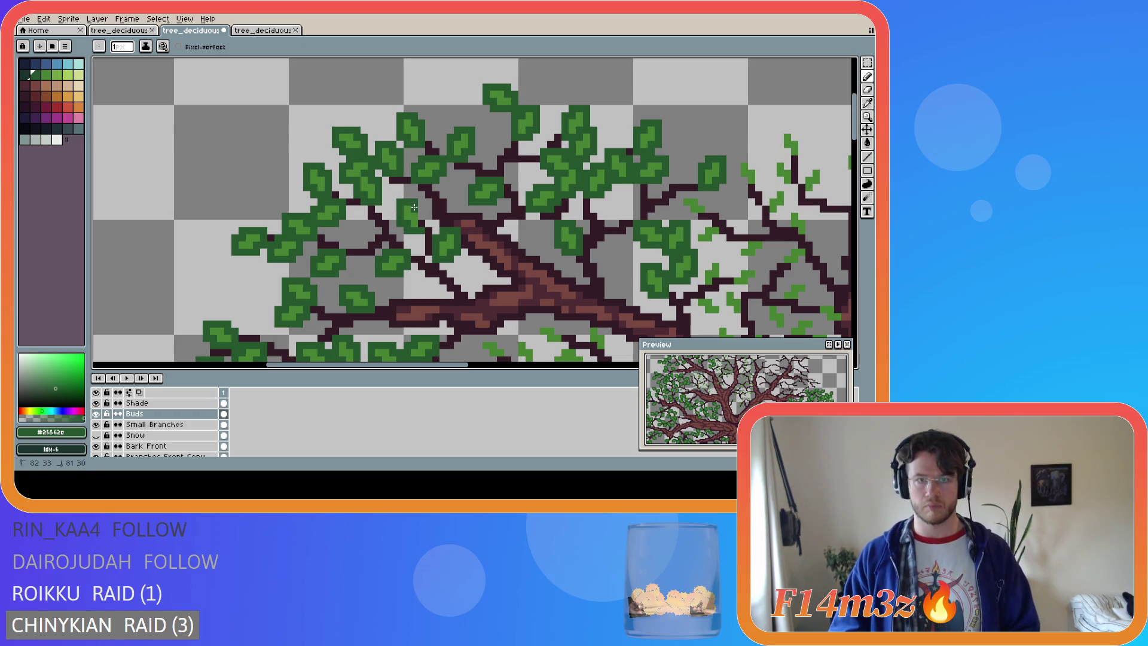
{"action": "key", "text": "ctrl+s"}
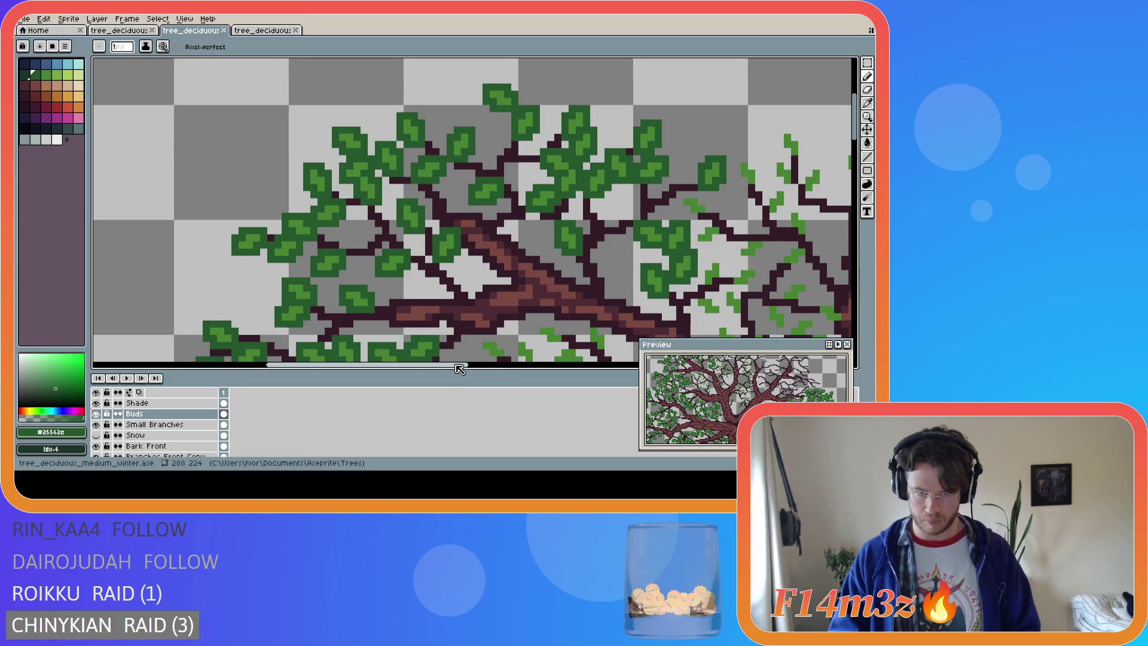
{"action": "left_click_drag", "start_coordinate": [461, 366], "coordinate": [499, 349]}
{"action": "scroll", "coordinate": [499, 349], "scroll_direction": "down", "scroll_amount": 3}
Zoom in and build a dark green leaf over the middle twigs, plus another across the branch to its left
{"action": "left_click_drag", "start_coordinate": [854, 125], "coordinate": [864, 227]}
{"action": "scroll", "coordinate": [523, 295], "scroll_direction": "up", "scroll_amount": 1}
{"action": "scroll", "coordinate": [524, 295], "scroll_direction": "up", "scroll_amount": 1}
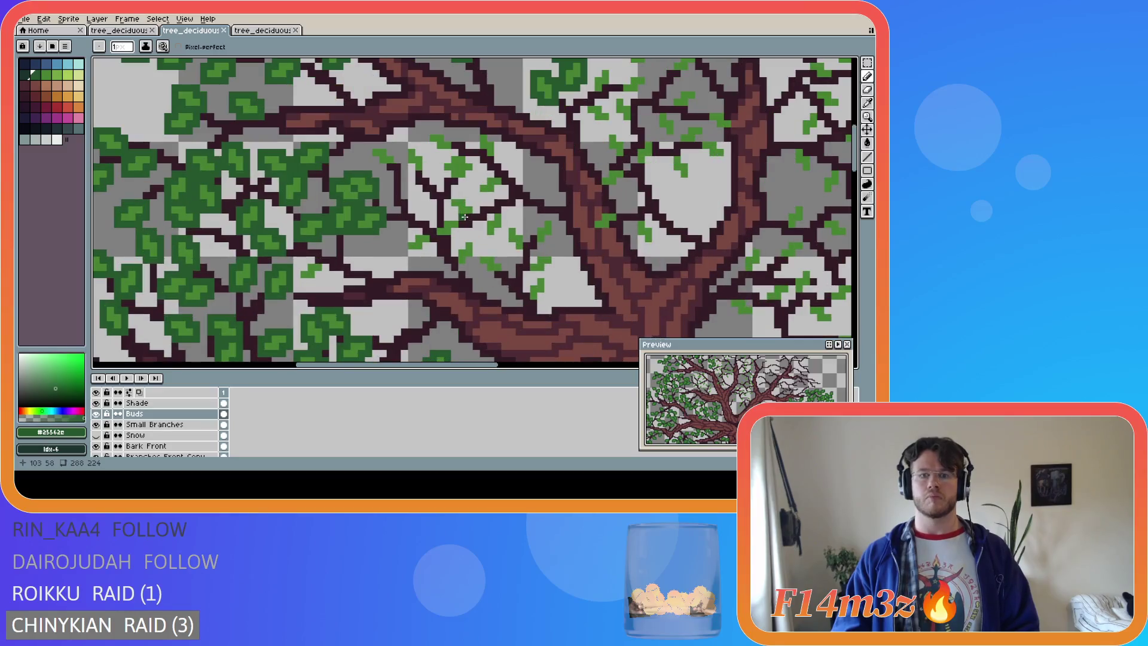
{"action": "mouse_move", "coordinate": [523, 296]}
{"action": "left_mouse_down"}
{"action": "mouse_move", "coordinate": [533, 281]}
{"action": "mouse_move", "coordinate": [546, 300]}
{"action": "mouse_move", "coordinate": [527, 272]}
{"action": "left_mouse_up"}
{"action": "left_click", "coordinate": [547, 270]}
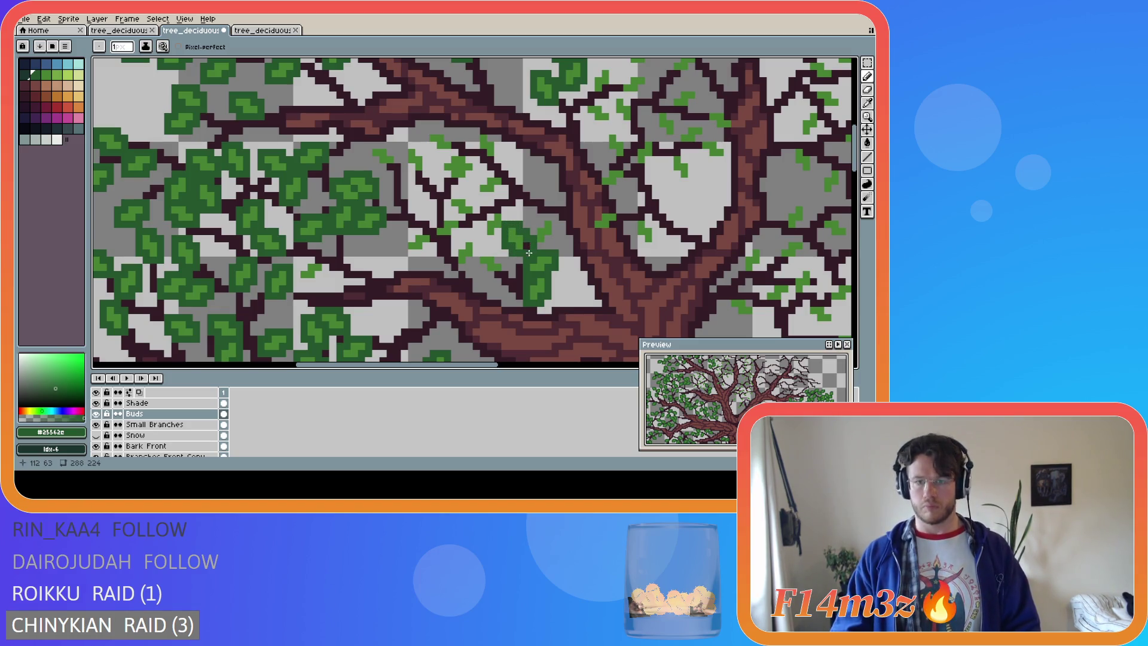
{"action": "mouse_move", "coordinate": [535, 247]}
{"action": "left_mouse_down"}
{"action": "mouse_move", "coordinate": [549, 247]}
{"action": "mouse_move", "coordinate": [553, 227]}
{"action": "left_mouse_up"}
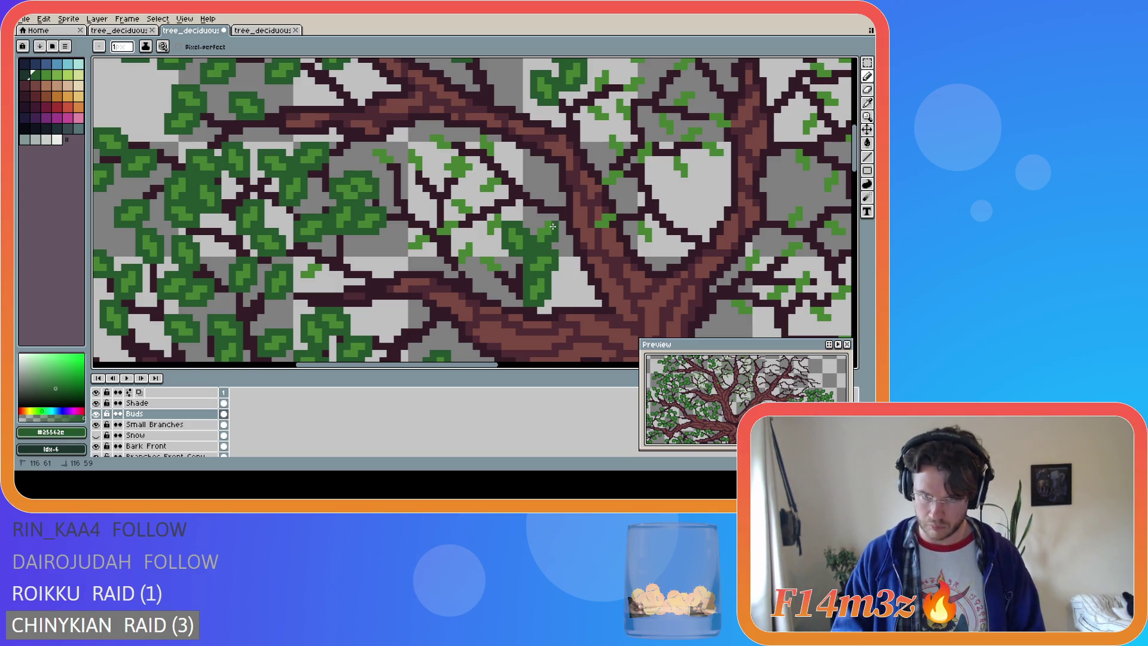
{"action": "left_click", "coordinate": [542, 217]}
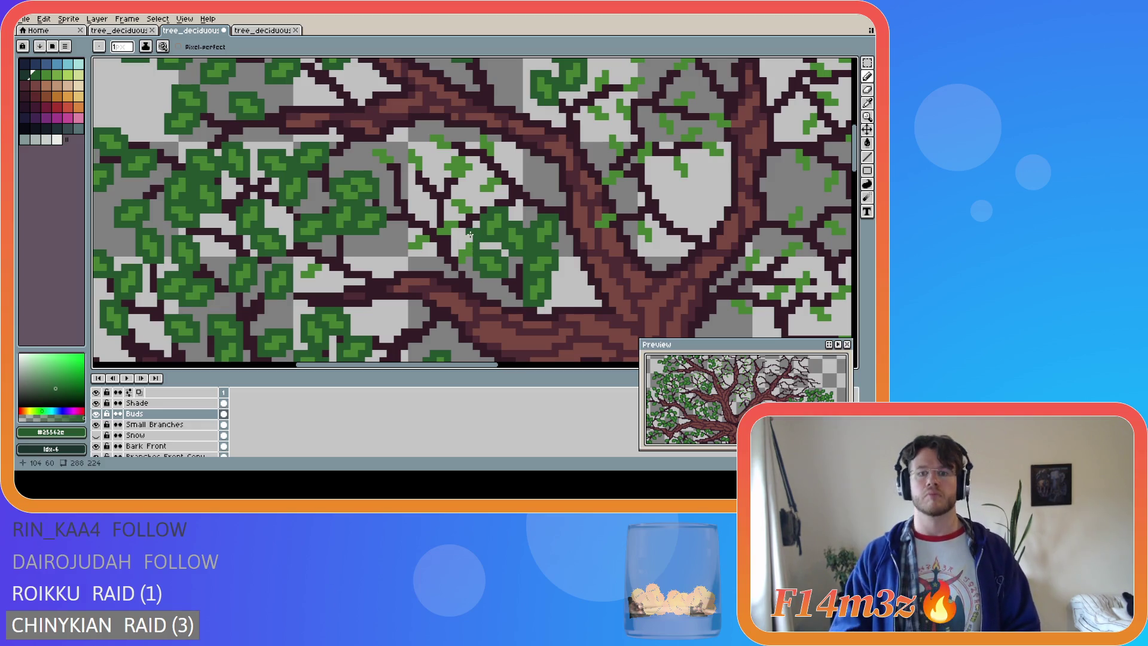
{"action": "key", "text": "b"}
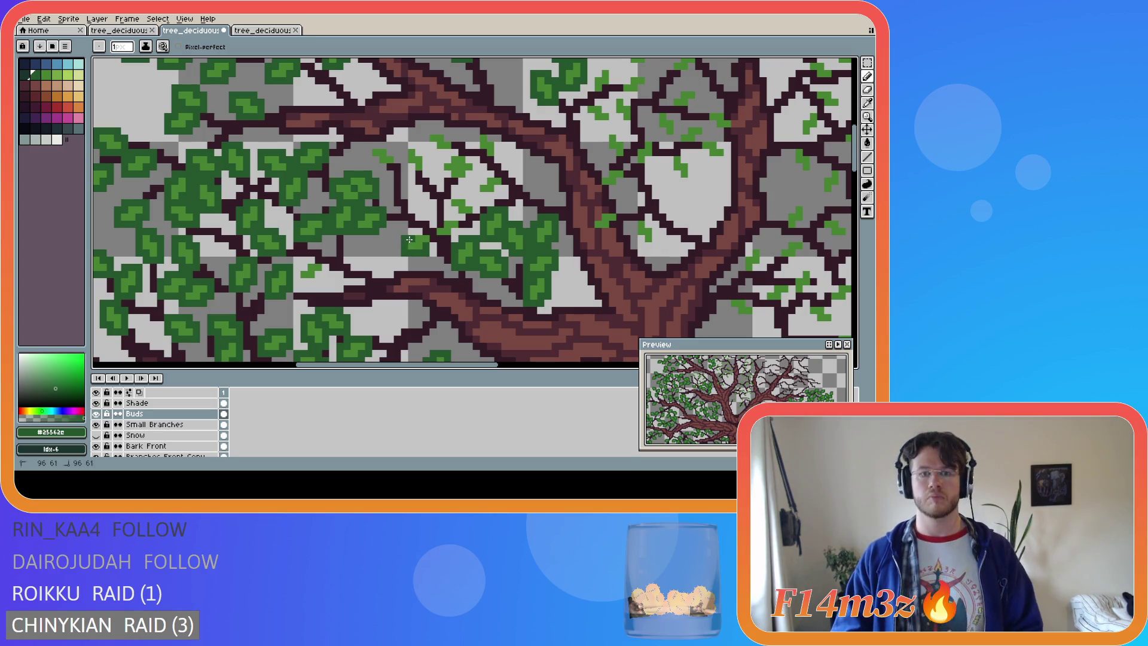
{"action": "mouse_move", "coordinate": [433, 235]}
{"action": "left_mouse_down"}
{"action": "mouse_move", "coordinate": [448, 216]}
{"action": "mouse_move", "coordinate": [461, 222]}
{"action": "mouse_move", "coordinate": [453, 236]}
{"action": "mouse_move", "coordinate": [437, 239]}
{"action": "mouse_move", "coordinate": [448, 209]}
{"action": "left_mouse_up"}
Paint dark green leaves beside the cluster, stretching one up-left over the middle branches
{"action": "key", "text": "v"}
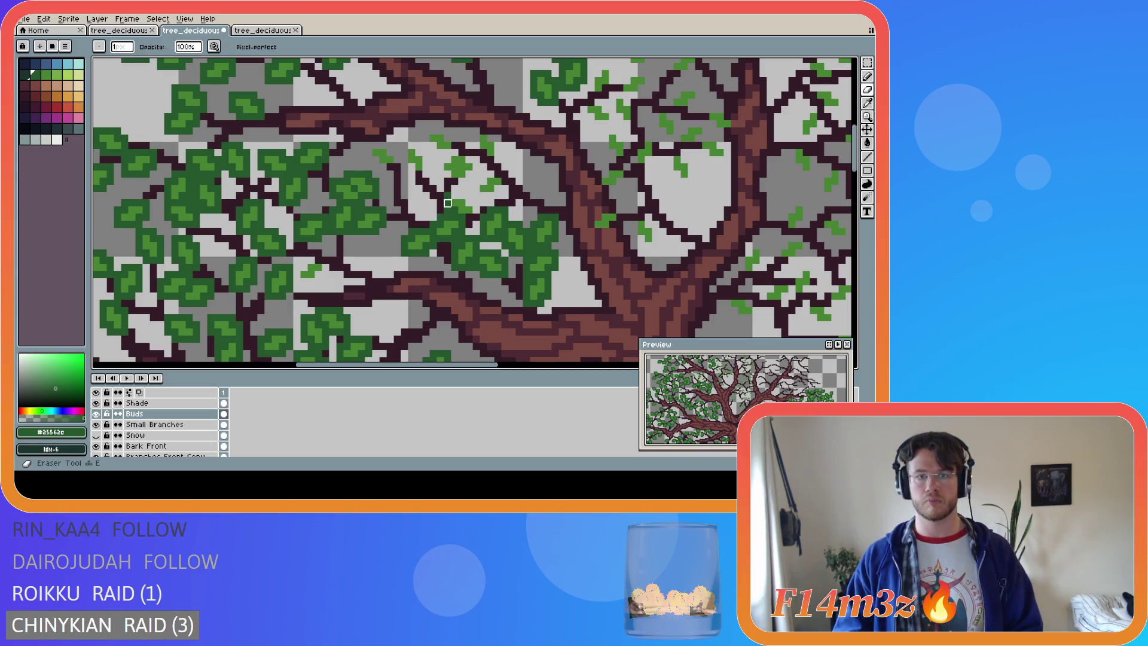
{"action": "key", "text": "b"}
{"action": "mouse_move", "coordinate": [460, 197]}
{"action": "left_mouse_down"}
{"action": "mouse_move", "coordinate": [475, 214]}
{"action": "mouse_move", "coordinate": [478, 194]}
{"action": "mouse_move", "coordinate": [495, 191]}
{"action": "left_mouse_up"}
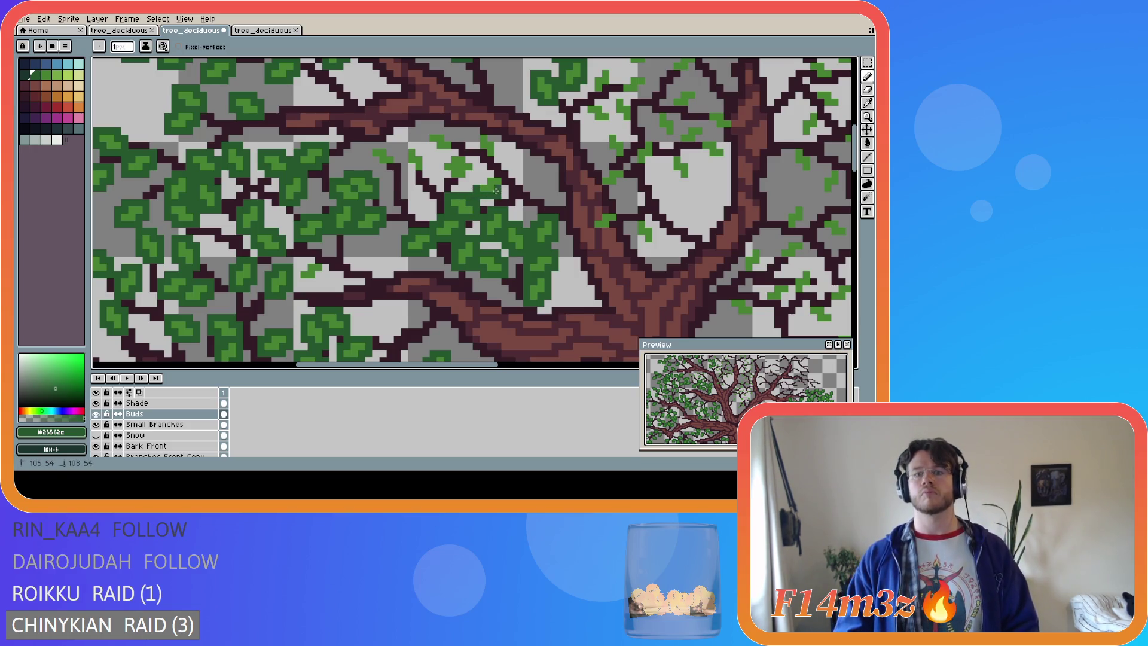
{"action": "left_click", "coordinate": [483, 174]}
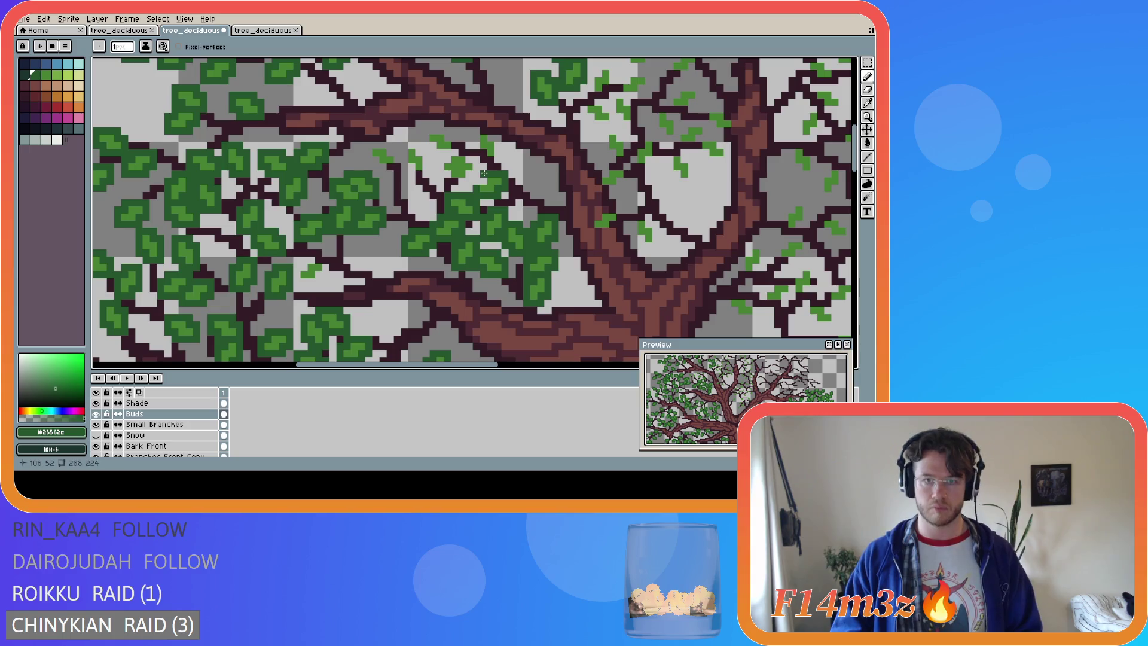
{"action": "left_click", "coordinate": [469, 175]}
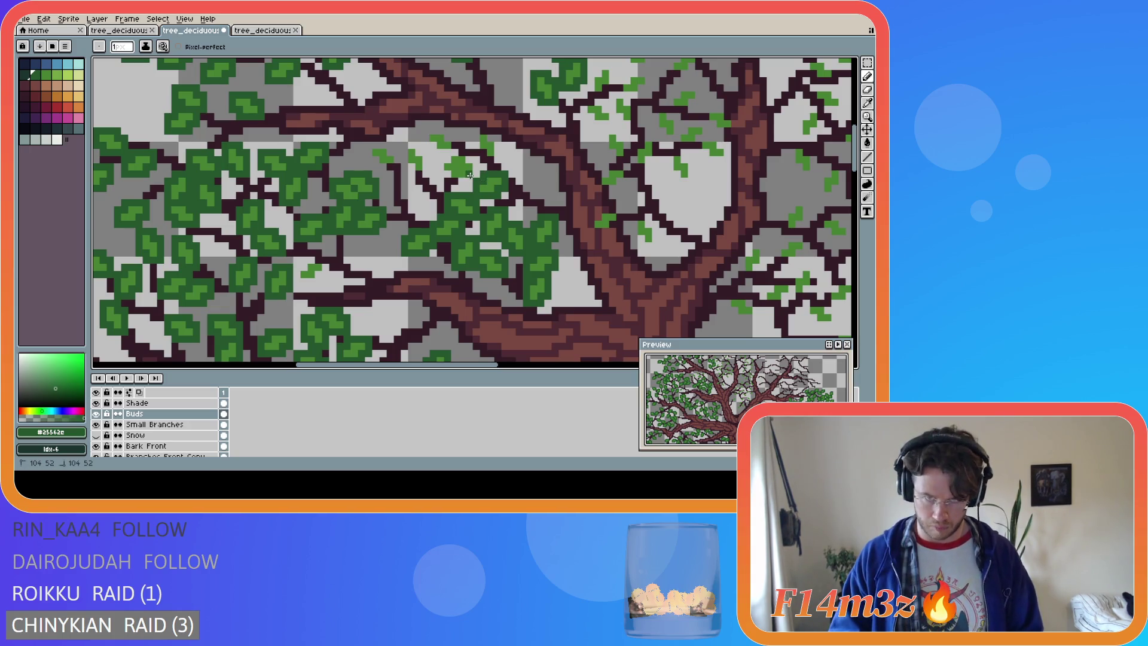
{"action": "mouse_move", "coordinate": [475, 171]}
{"action": "left_mouse_down"}
{"action": "mouse_move", "coordinate": [449, 152]}
{"action": "mouse_move", "coordinate": [447, 179]}
{"action": "mouse_move", "coordinate": [426, 172]}
{"action": "mouse_move", "coordinate": [425, 153]}
{"action": "mouse_move", "coordinate": [405, 161]}
{"action": "mouse_move", "coordinate": [412, 177]}
{"action": "mouse_move", "coordinate": [368, 149]}
{"action": "left_mouse_up"}
{"action": "left_click", "coordinate": [396, 156]}
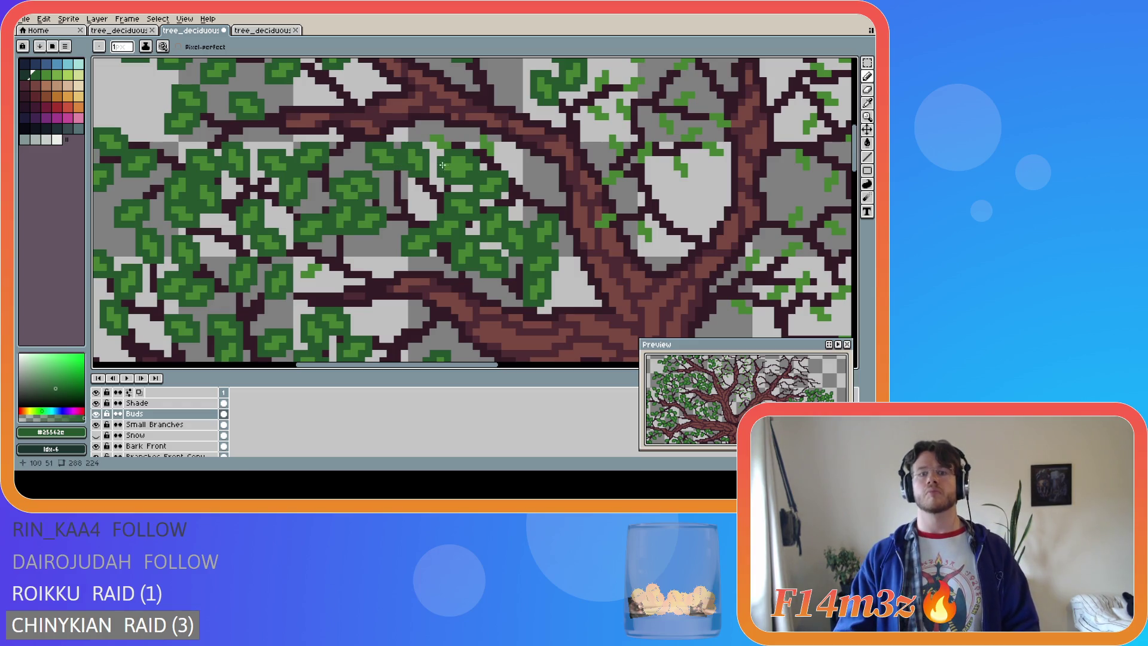
{"action": "mouse_move", "coordinate": [453, 157]}
{"action": "left_mouse_down"}
{"action": "mouse_move", "coordinate": [433, 151]}
{"action": "mouse_move", "coordinate": [446, 130]}
{"action": "left_mouse_up"}
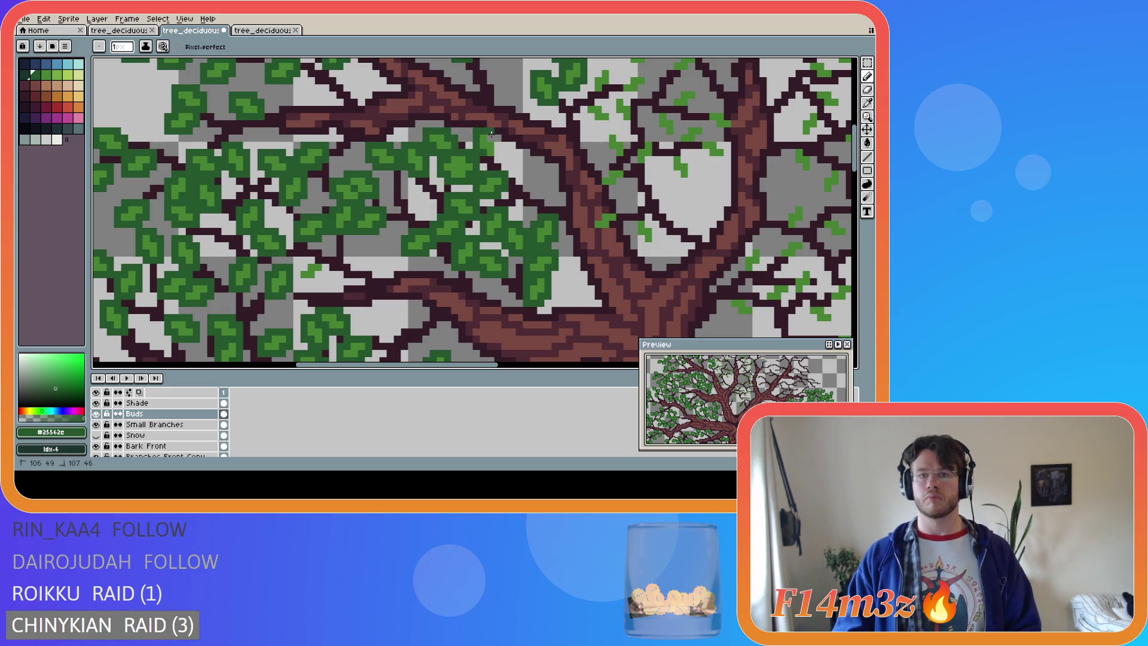
Save the file, add a short leaf stroke on the lower left, and save again
{"action": "key", "text": "e"}
{"action": "key", "text": "b"}
{"action": "key", "text": "ctrl+s"}
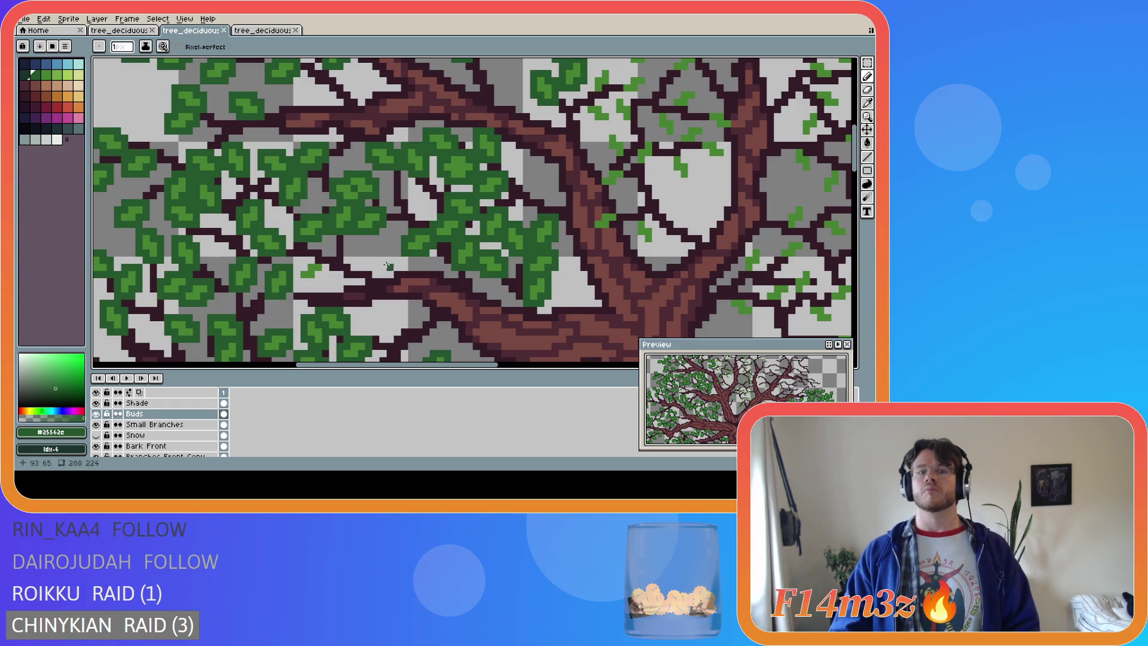
{"action": "mouse_move", "coordinate": [310, 259]}
{"action": "left_mouse_down"}
{"action": "mouse_move", "coordinate": [327, 264]}
{"action": "mouse_move", "coordinate": [300, 281]}
{"action": "mouse_move", "coordinate": [304, 266]}
{"action": "left_mouse_up"}
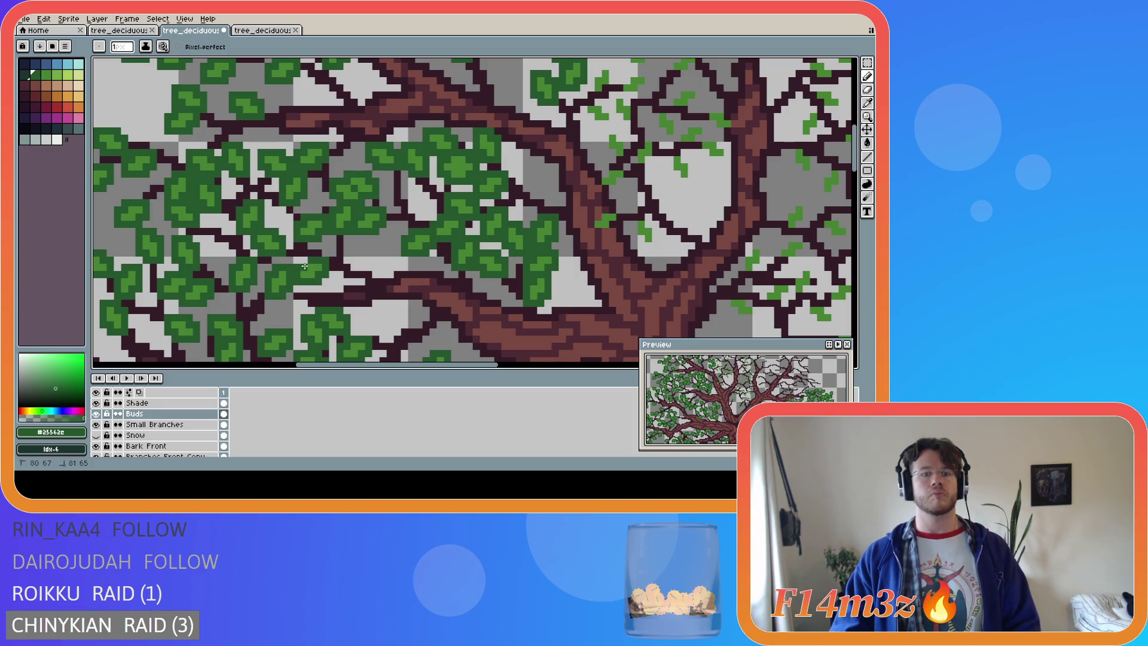
{"action": "key", "text": "ctrl+s"}
{"action": "left_click_drag", "start_coordinate": [444, 366], "coordinate": [514, 360]}
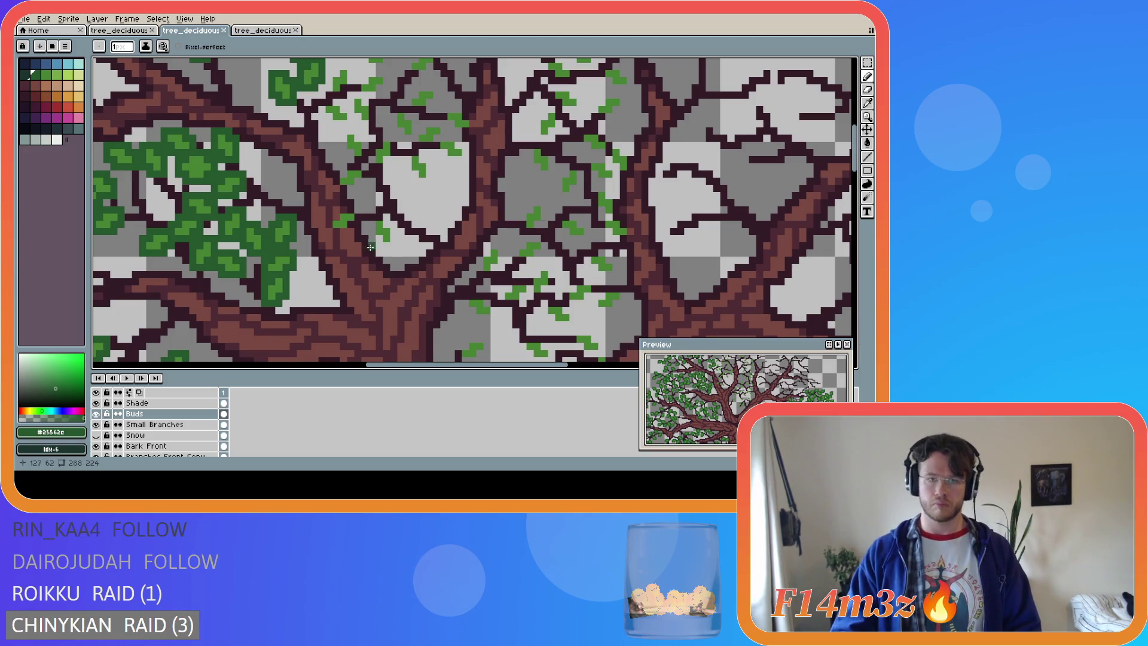
Paint dark green leaves on the left branch and its fork, plus one on the upper branch
{"action": "left_click_drag", "start_coordinate": [350, 211], "coordinate": [344, 210]}
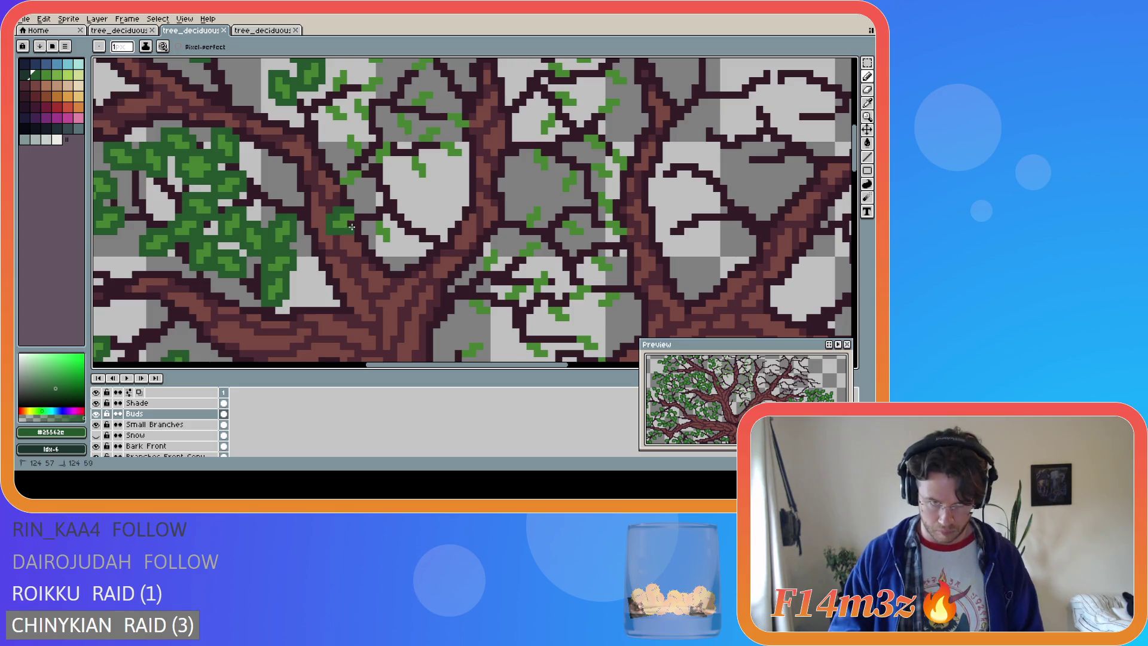
{"action": "left_click", "coordinate": [372, 231]}
{"action": "mouse_move", "coordinate": [372, 231]}
{"action": "left_mouse_down"}
{"action": "mouse_move", "coordinate": [391, 247]}
{"action": "mouse_move", "coordinate": [394, 229]}
{"action": "left_mouse_up"}
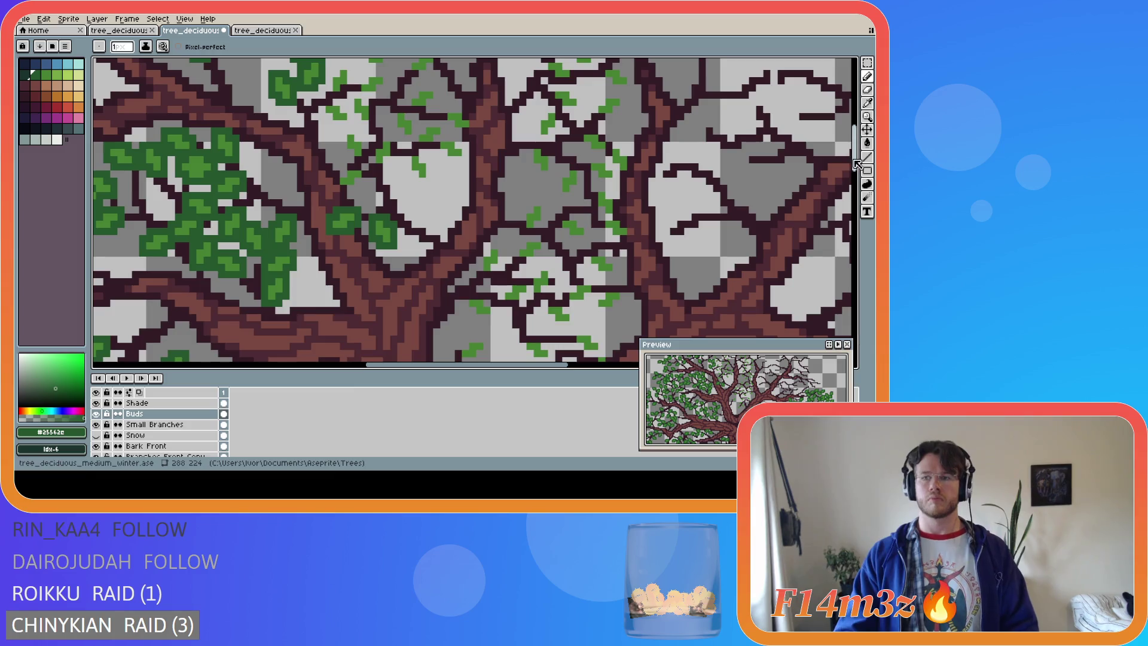
{"action": "left_click_drag", "start_coordinate": [855, 164], "coordinate": [855, 146]}
{"action": "left_click_drag", "start_coordinate": [342, 295], "coordinate": [336, 299]}
{"action": "key", "text": "b"}
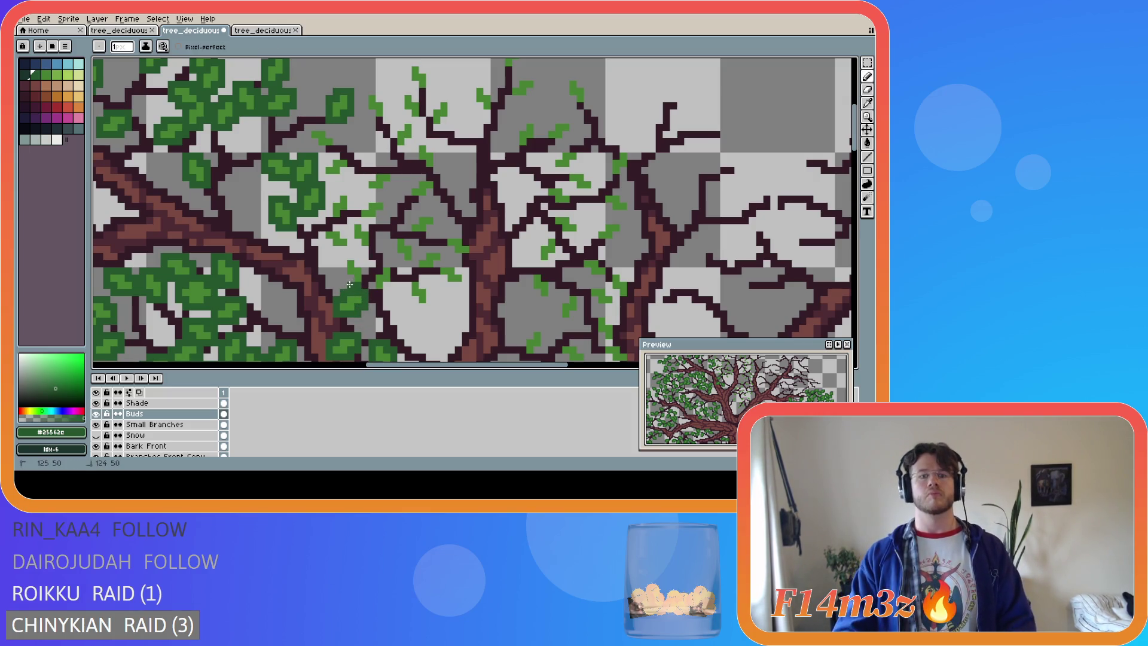
{"action": "left_click", "coordinate": [342, 261]}
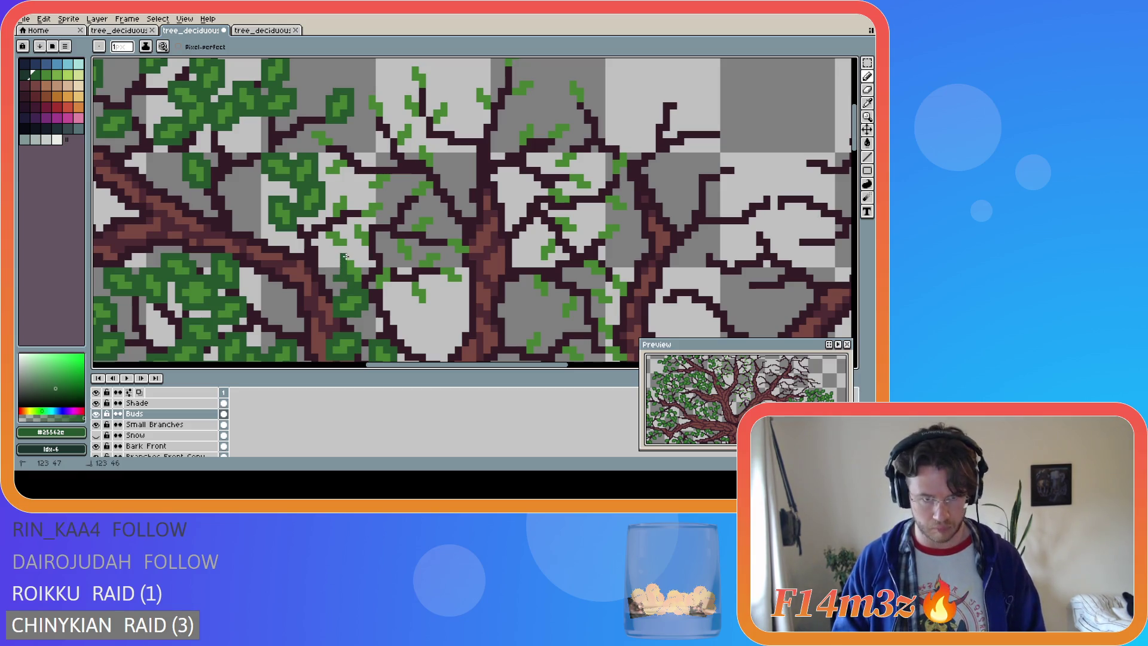
Shape and fill out a dark green leaf below the middle branches
{"action": "key", "text": "e"}
{"action": "key", "text": "b"}
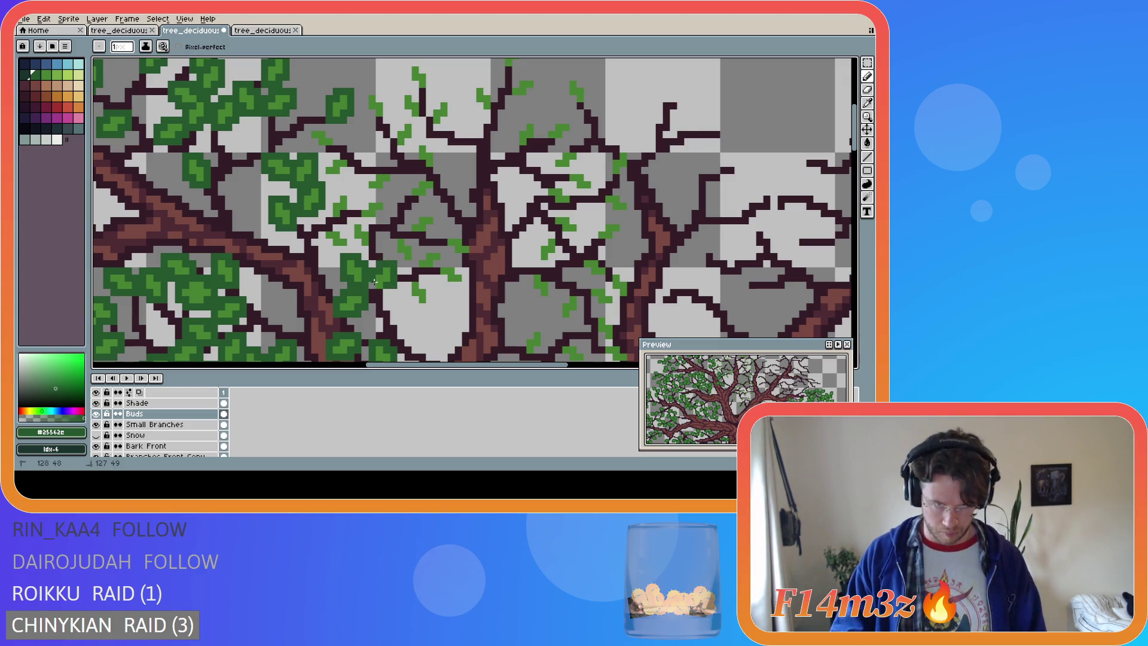
{"action": "mouse_move", "coordinate": [407, 281]}
{"action": "left_mouse_down"}
{"action": "mouse_move", "coordinate": [409, 299]}
{"action": "mouse_move", "coordinate": [428, 306]}
{"action": "mouse_move", "coordinate": [429, 291]}
{"action": "left_mouse_up"}
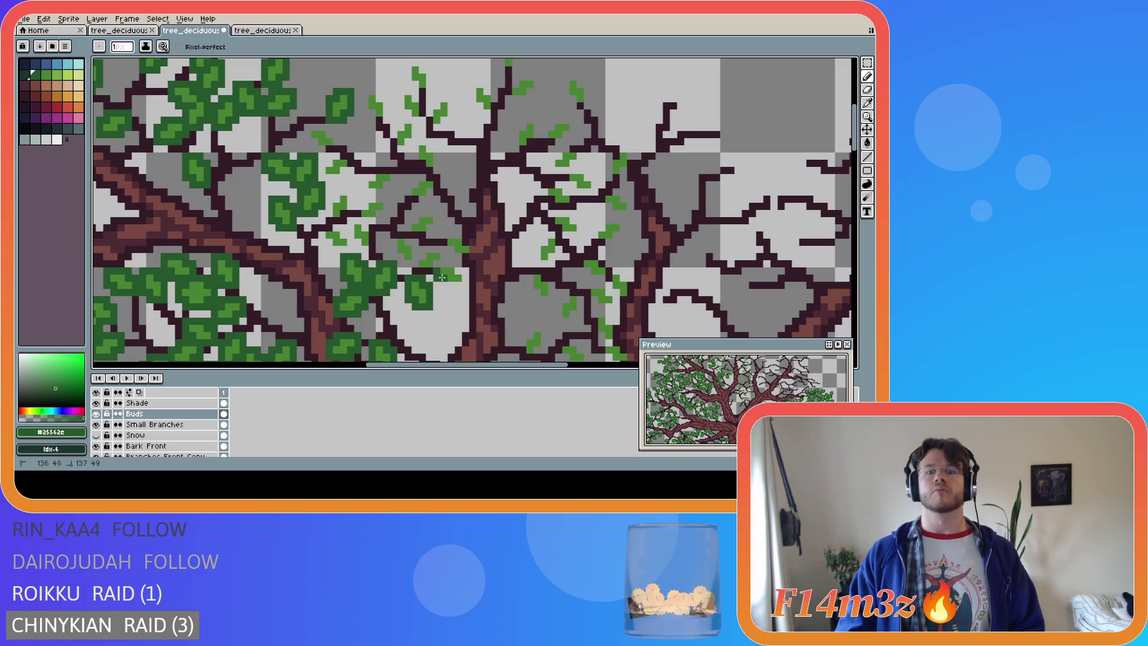
{"action": "left_click_drag", "start_coordinate": [446, 286], "coordinate": [465, 286]}
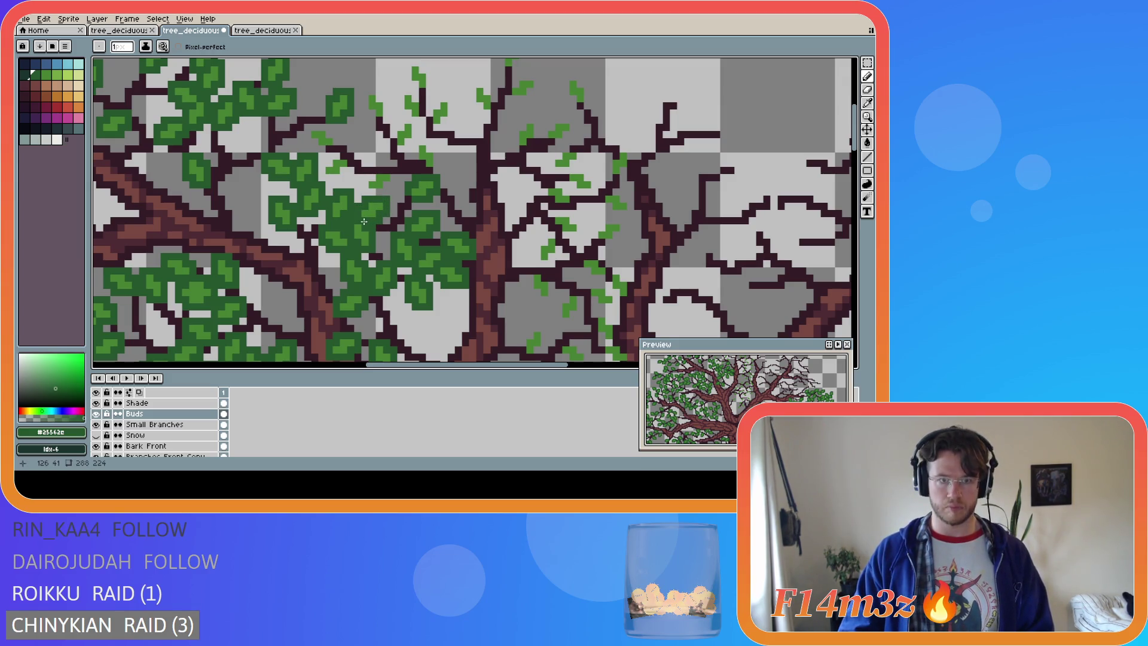
Paint a new leaf in the upper cluster left of the trunk, topping it off, and save
{"action": "mouse_move", "coordinate": [337, 157]}
{"action": "left_mouse_down"}
{"action": "mouse_move", "coordinate": [327, 157]}
{"action": "mouse_move", "coordinate": [345, 178]}
{"action": "mouse_move", "coordinate": [343, 157]}
{"action": "mouse_move", "coordinate": [365, 175]}
{"action": "left_mouse_up"}
{"action": "left_click_drag", "start_coordinate": [363, 187], "coordinate": [383, 191]}
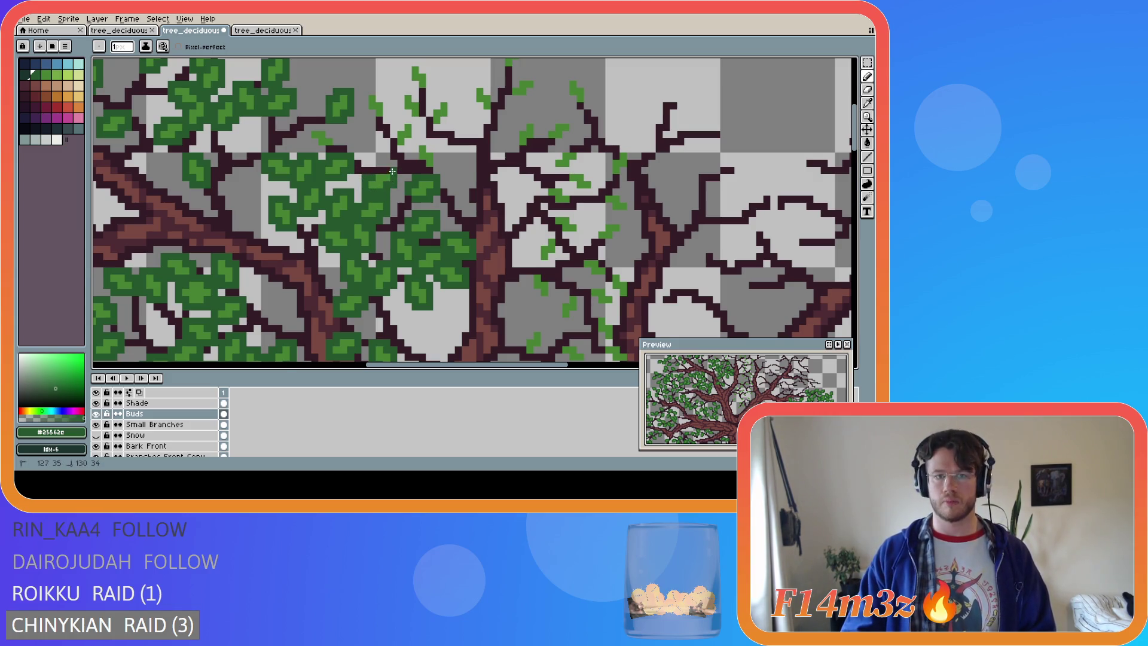
{"action": "mouse_move", "coordinate": [373, 168]}
{"action": "left_mouse_down"}
{"action": "mouse_move", "coordinate": [413, 178]}
{"action": "mouse_move", "coordinate": [436, 157]}
{"action": "mouse_move", "coordinate": [421, 142]}
{"action": "mouse_move", "coordinate": [414, 161]}
{"action": "mouse_move", "coordinate": [394, 150]}
{"action": "mouse_move", "coordinate": [408, 142]}
{"action": "mouse_move", "coordinate": [401, 120]}
{"action": "mouse_move", "coordinate": [397, 149]}
{"action": "mouse_move", "coordinate": [311, 144]}
{"action": "left_mouse_up"}
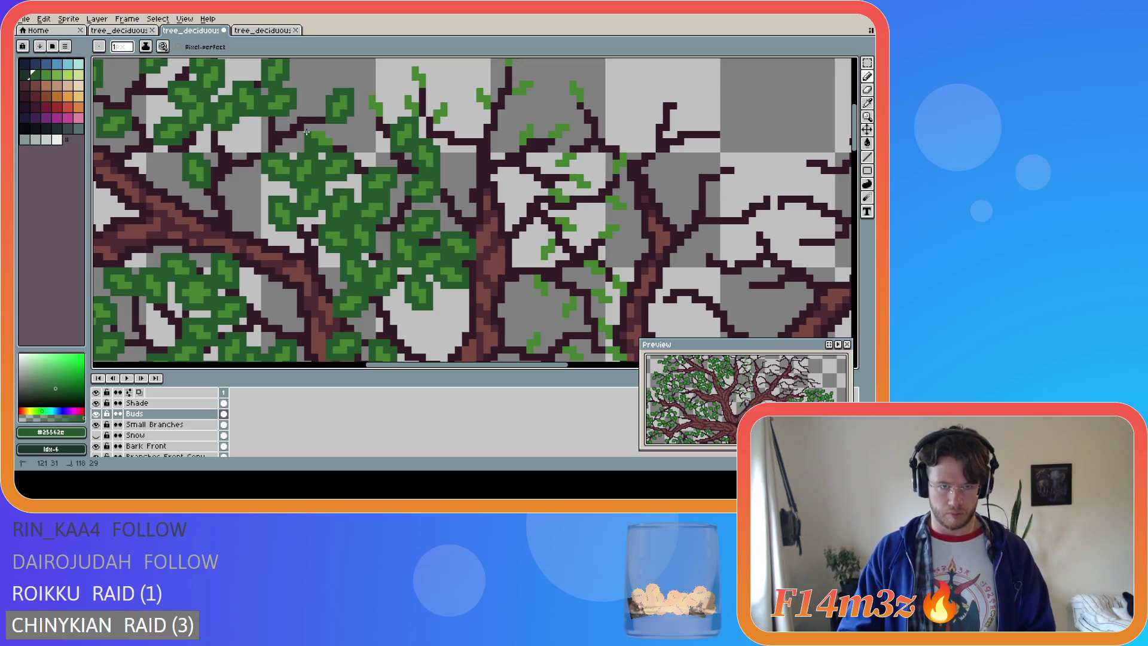
{"action": "key", "text": "e"}
{"action": "key", "text": "b"}
{"action": "left_click_drag", "start_coordinate": [310, 127], "coordinate": [334, 137]}
{"action": "key", "text": "ctrl+s"}
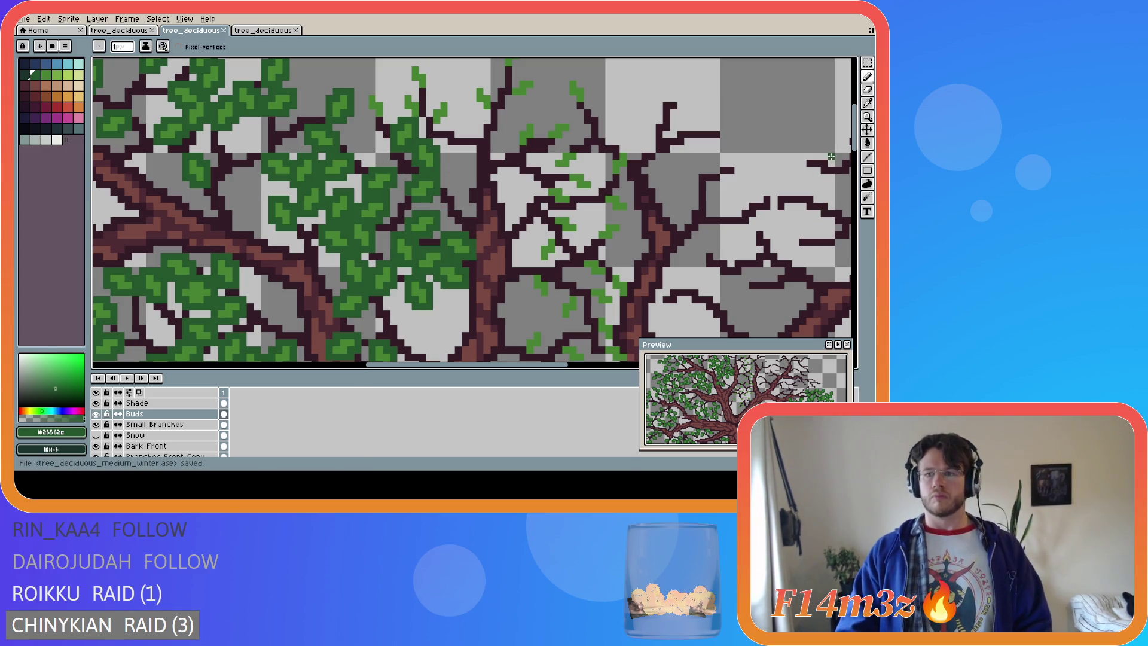
{"action": "scroll", "coordinate": [371, 153], "scroll_direction": "up", "scroll_amount": 1}
Paint upward leaf stems and two dark green leaves on the topmost twigs at the trunk tip
{"action": "left_click_drag", "start_coordinate": [372, 153], "coordinate": [365, 126]}
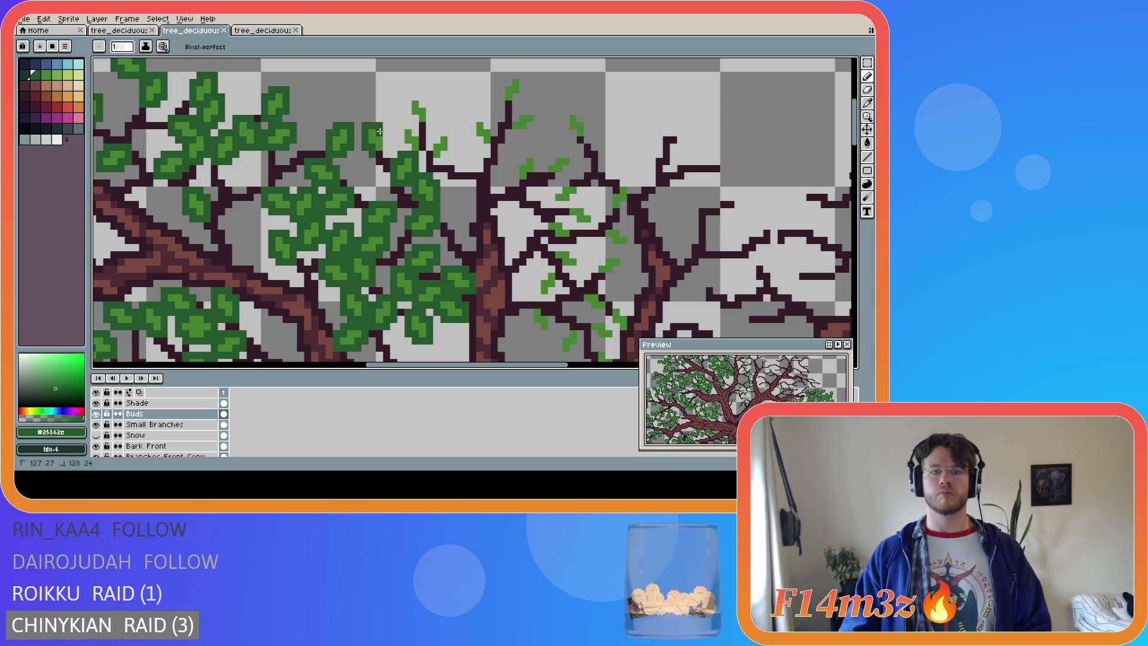
{"action": "key", "text": "e"}
{"action": "key", "text": "b"}
{"action": "left_click_drag", "start_coordinate": [401, 149], "coordinate": [406, 124]}
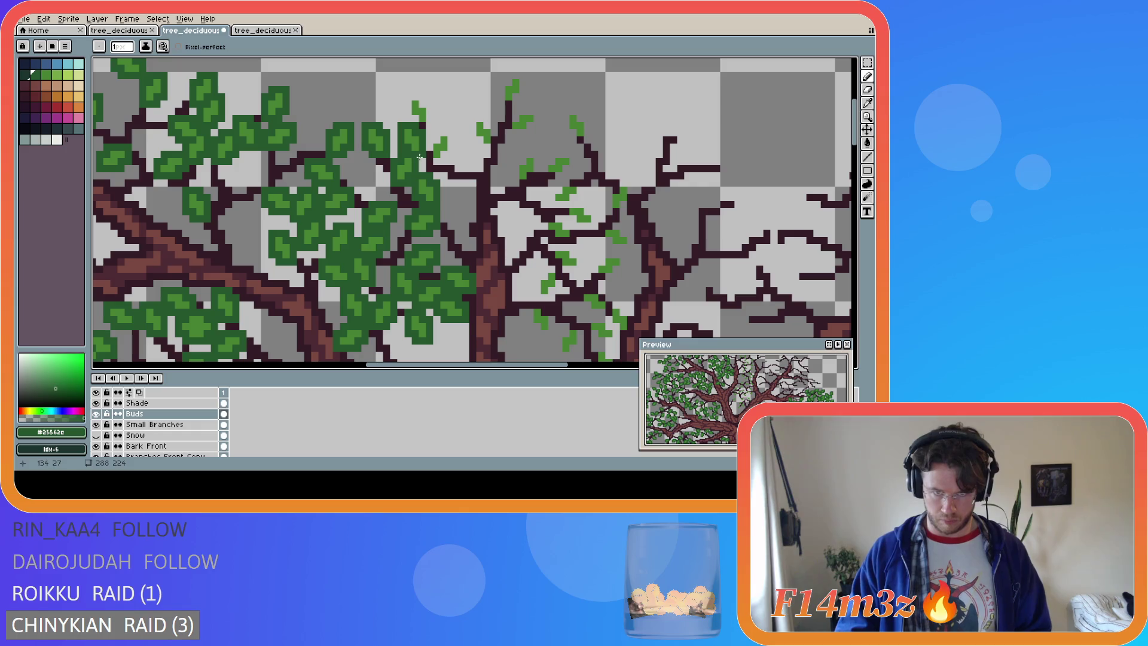
{"action": "mouse_move", "coordinate": [449, 136]}
{"action": "left_mouse_down"}
{"action": "mouse_move", "coordinate": [450, 152]}
{"action": "mouse_move", "coordinate": [427, 163]}
{"action": "mouse_move", "coordinate": [420, 97]}
{"action": "mouse_move", "coordinate": [415, 121]}
{"action": "left_mouse_up"}
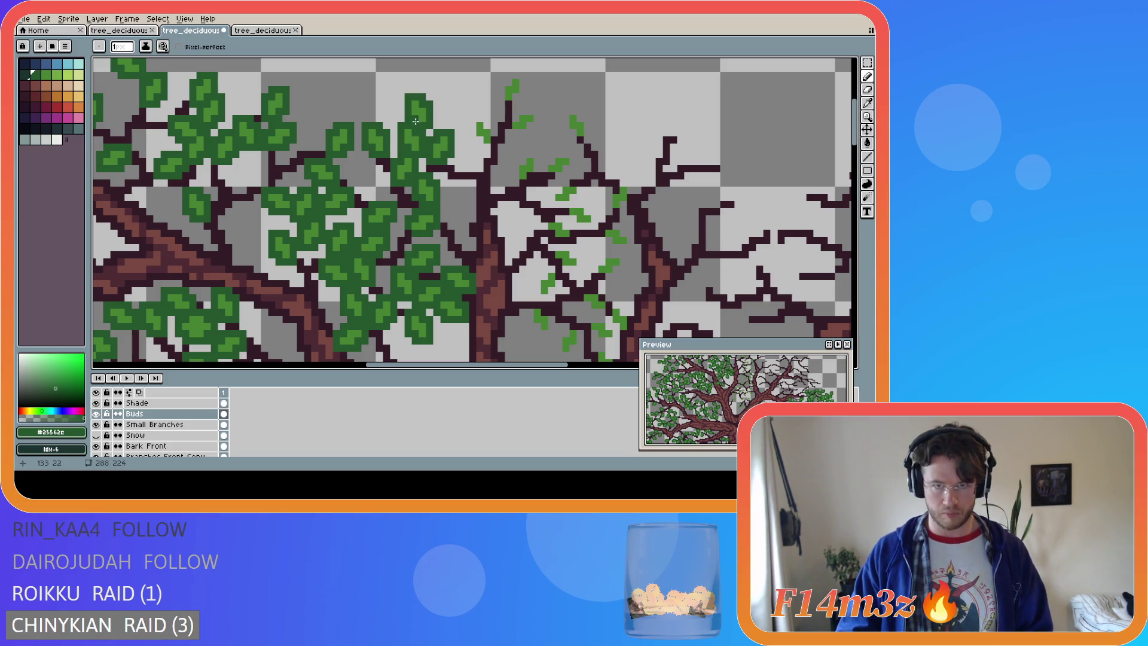
{"action": "mouse_move", "coordinate": [479, 140]}
{"action": "left_mouse_down"}
{"action": "mouse_move", "coordinate": [482, 119]}
{"action": "mouse_move", "coordinate": [482, 147]}
{"action": "mouse_move", "coordinate": [536, 119]}
{"action": "left_mouse_up"}
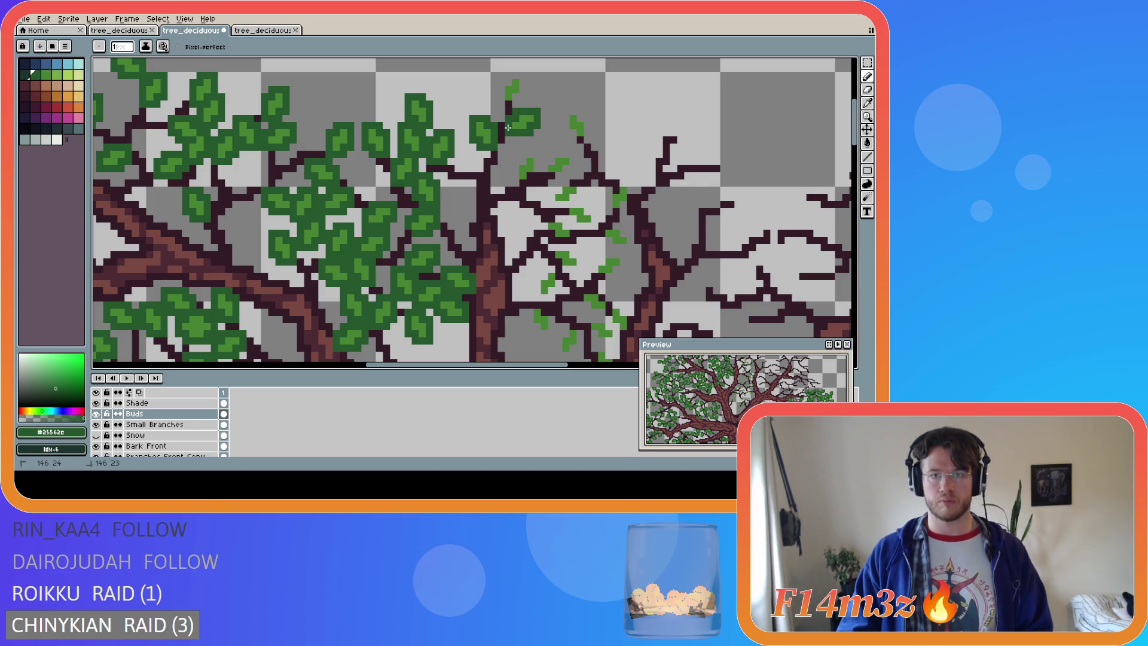
{"action": "scroll", "coordinate": [859, 142], "scroll_direction": "up", "scroll_amount": 1}
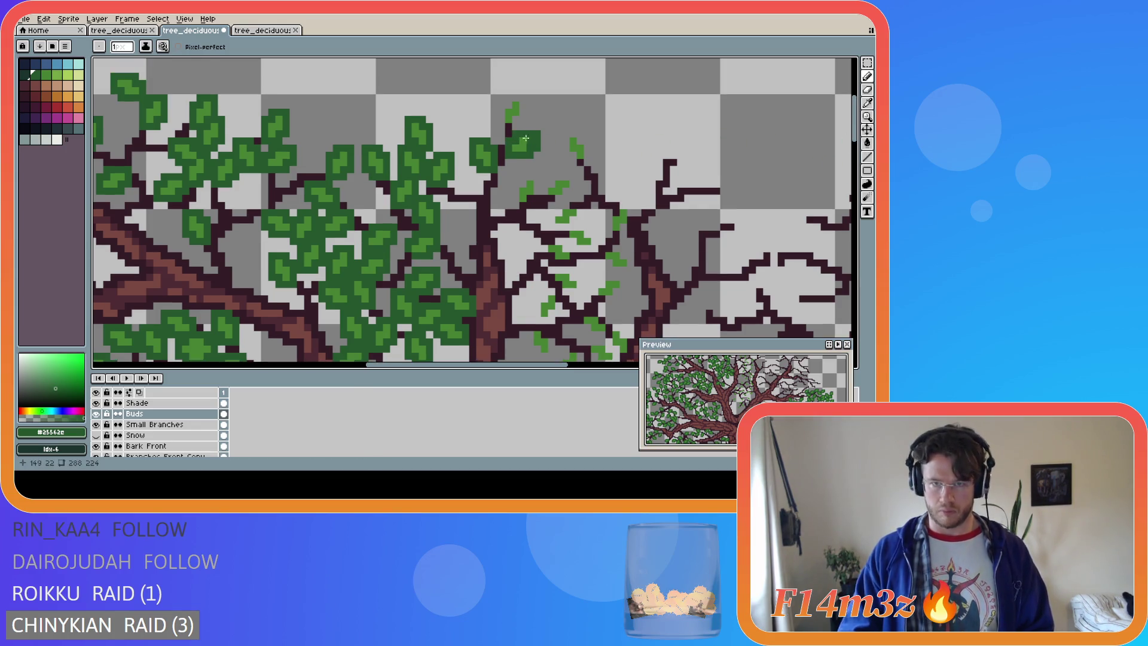
Lengthen the leaf stems and paint dark green leaves over the light buds around the central branch
{"action": "mouse_move", "coordinate": [521, 117]}
{"action": "left_mouse_down"}
{"action": "mouse_move", "coordinate": [520, 99]}
{"action": "mouse_move", "coordinate": [502, 128]}
{"action": "left_mouse_up"}
{"action": "mouse_move", "coordinate": [516, 208]}
{"action": "left_mouse_down"}
{"action": "mouse_move", "coordinate": [519, 185]}
{"action": "mouse_move", "coordinate": [537, 177]}
{"action": "mouse_move", "coordinate": [536, 193]}
{"action": "left_mouse_up"}
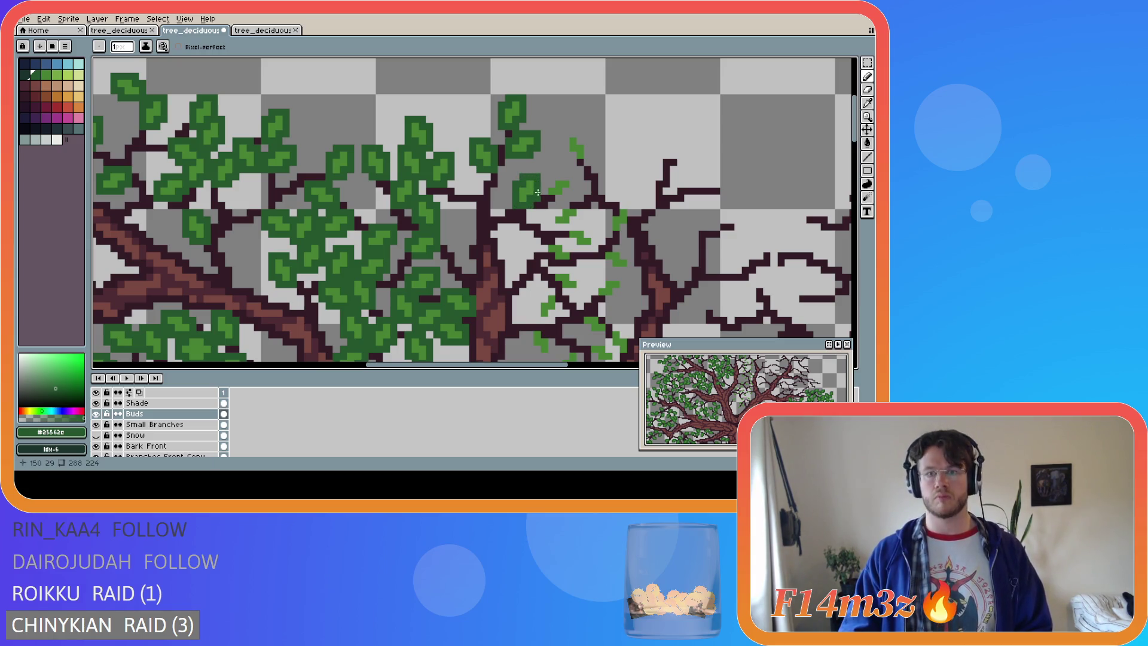
{"action": "mouse_move", "coordinate": [552, 183]}
{"action": "left_mouse_down"}
{"action": "mouse_move", "coordinate": [564, 176]}
{"action": "mouse_move", "coordinate": [572, 191]}
{"action": "left_mouse_up"}
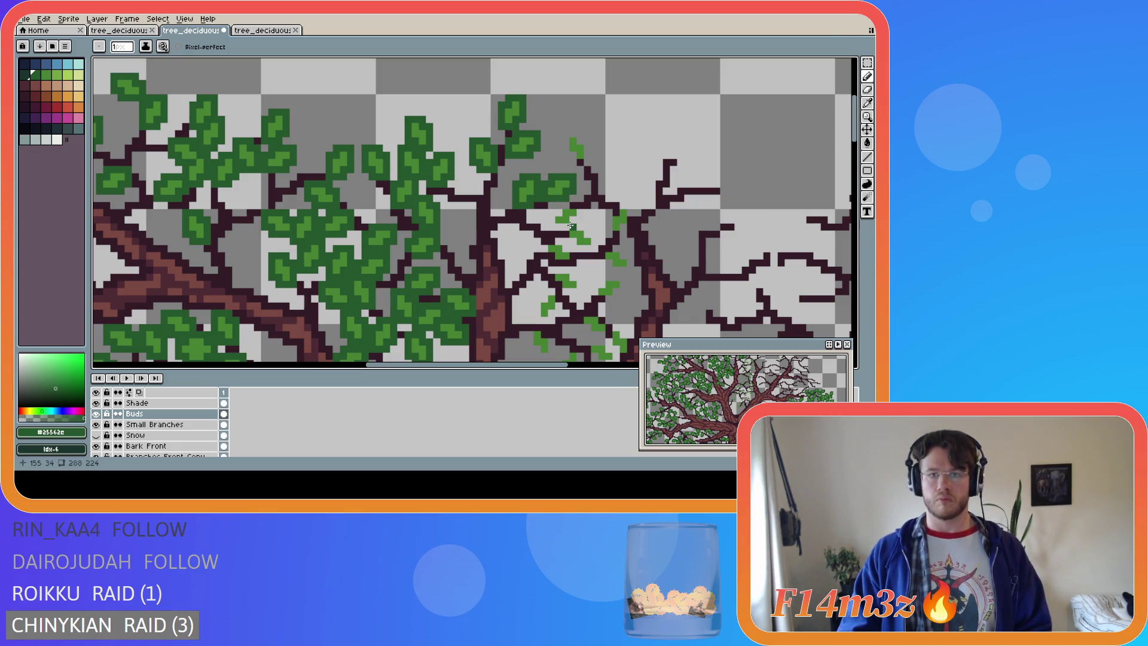
{"action": "left_click_drag", "start_coordinate": [551, 213], "coordinate": [567, 225]}
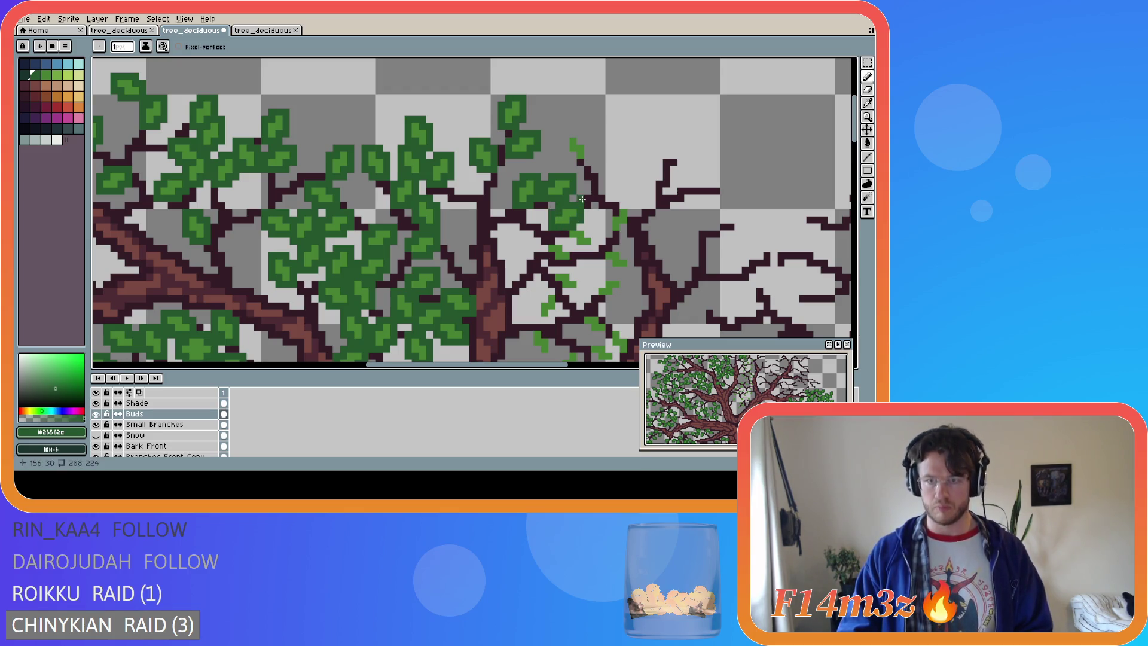
{"action": "mouse_move", "coordinate": [588, 142]}
{"action": "left_mouse_down"}
{"action": "mouse_move", "coordinate": [563, 132]}
{"action": "mouse_move", "coordinate": [565, 154]}
{"action": "left_mouse_up"}
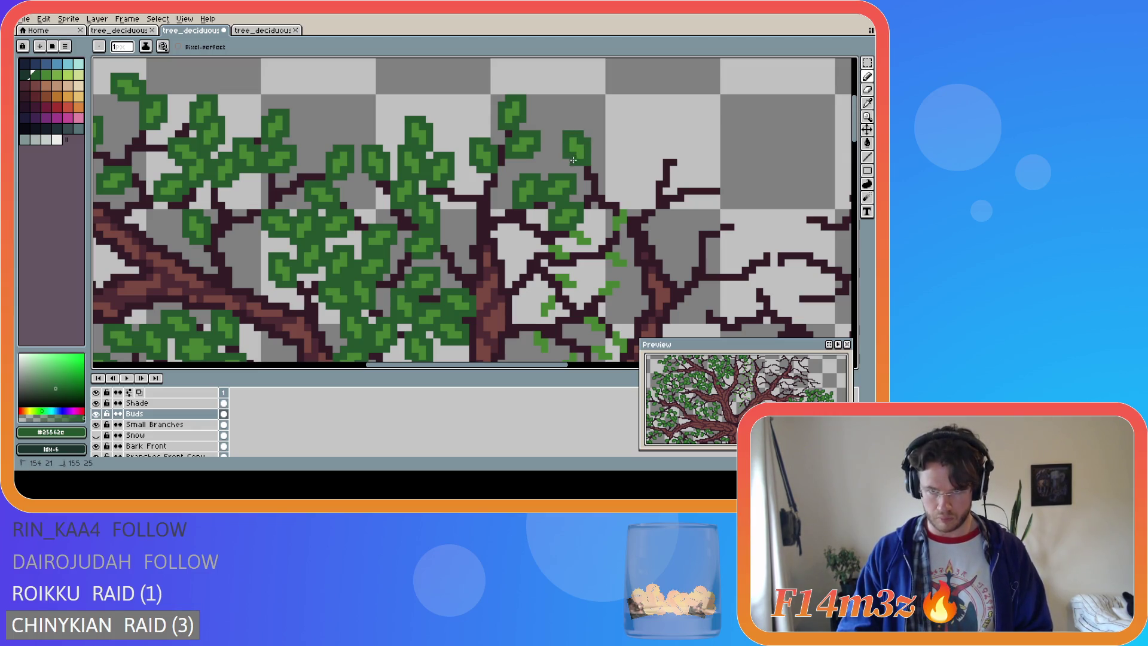
{"action": "mouse_move", "coordinate": [616, 209]}
{"action": "left_mouse_down"}
{"action": "mouse_move", "coordinate": [632, 204]}
{"action": "mouse_move", "coordinate": [630, 230]}
{"action": "mouse_move", "coordinate": [568, 246]}
{"action": "mouse_move", "coordinate": [590, 250]}
{"action": "left_mouse_up"}
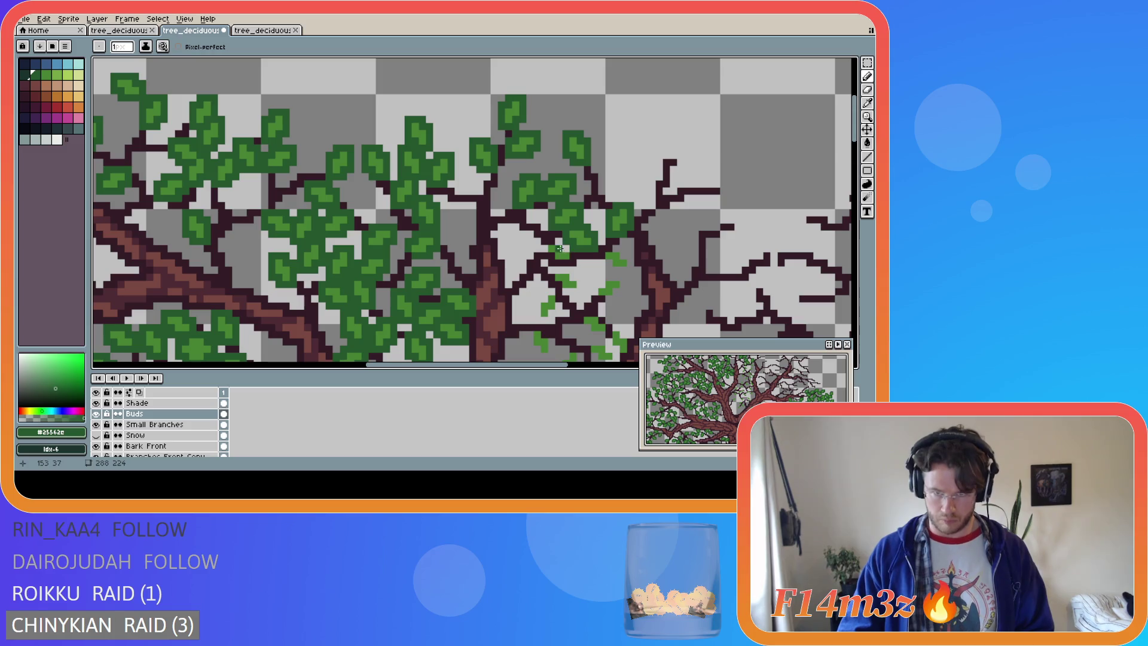
{"action": "mouse_move", "coordinate": [571, 252]}
{"action": "left_mouse_down"}
{"action": "mouse_move", "coordinate": [551, 263]}
{"action": "mouse_move", "coordinate": [545, 242]}
{"action": "mouse_move", "coordinate": [556, 271]}
{"action": "mouse_move", "coordinate": [574, 275]}
{"action": "mouse_move", "coordinate": [571, 291]}
{"action": "mouse_move", "coordinate": [555, 289]}
{"action": "mouse_move", "coordinate": [628, 264]}
{"action": "left_mouse_up"}
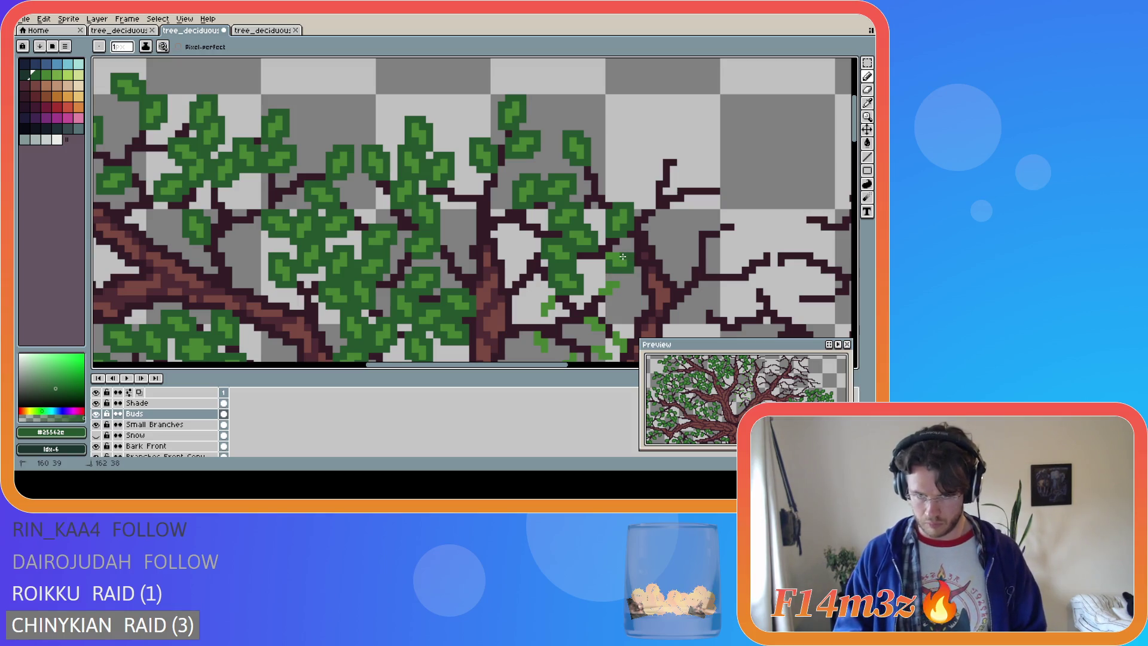
Save the sprite, then extend a lower leaf with more dark green pixels
{"action": "key", "text": "ctrl+s"}
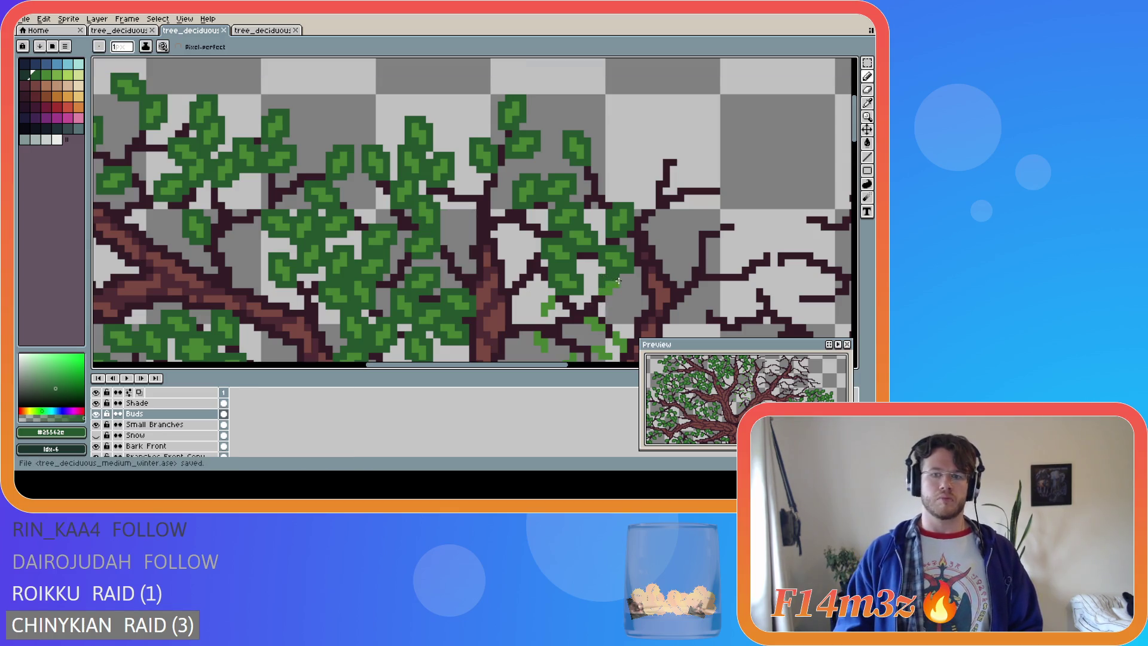
{"action": "mouse_move", "coordinate": [601, 276]}
{"action": "left_mouse_down"}
{"action": "mouse_move", "coordinate": [621, 279]}
{"action": "mouse_move", "coordinate": [621, 291]}
{"action": "left_mouse_up"}
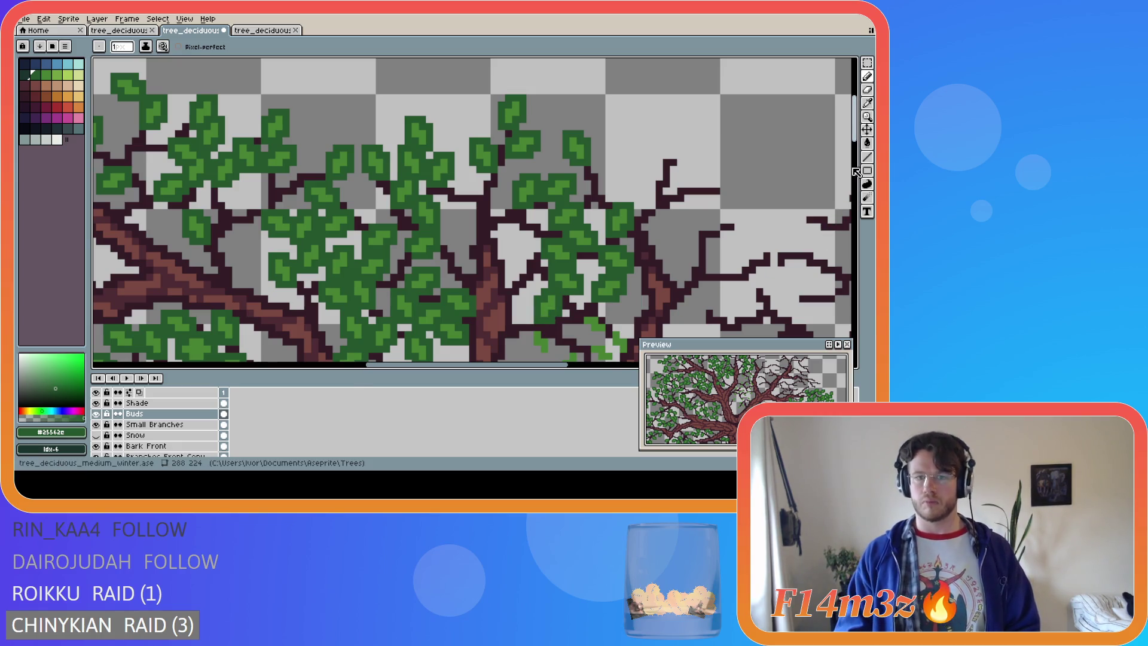
{"action": "scroll", "coordinate": [837, 131], "scroll_direction": "down", "scroll_amount": 5}
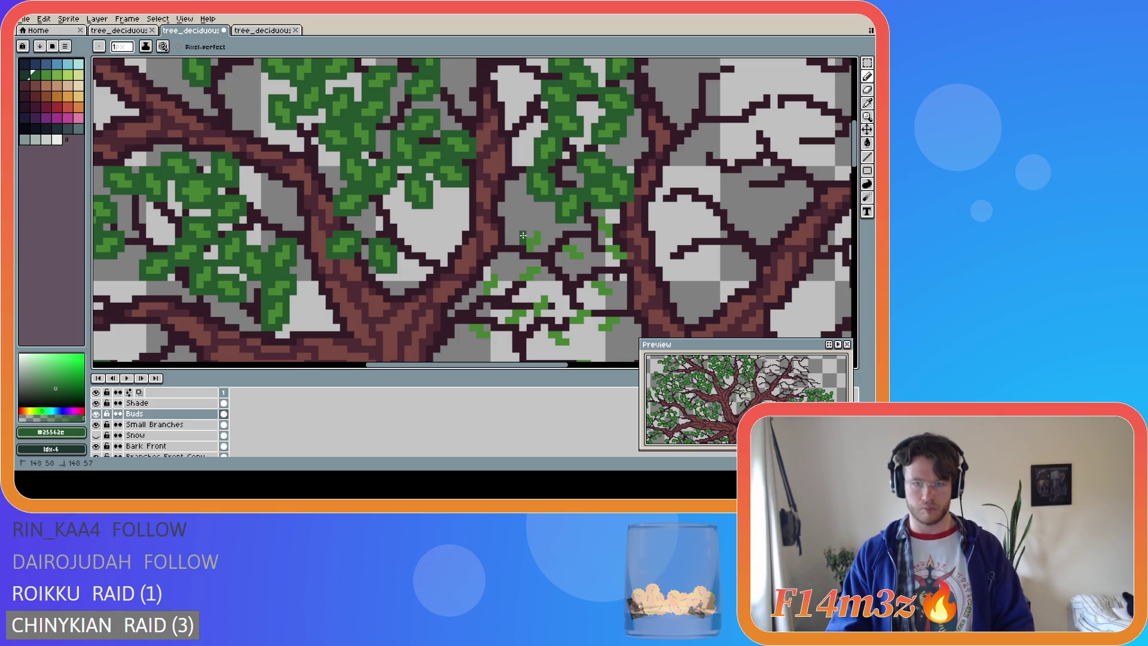
Enlarge the leaf among the buds and paint dark green over the light green buds to its right
{"action": "left_click_drag", "start_coordinate": [530, 226], "coordinate": [540, 251]}
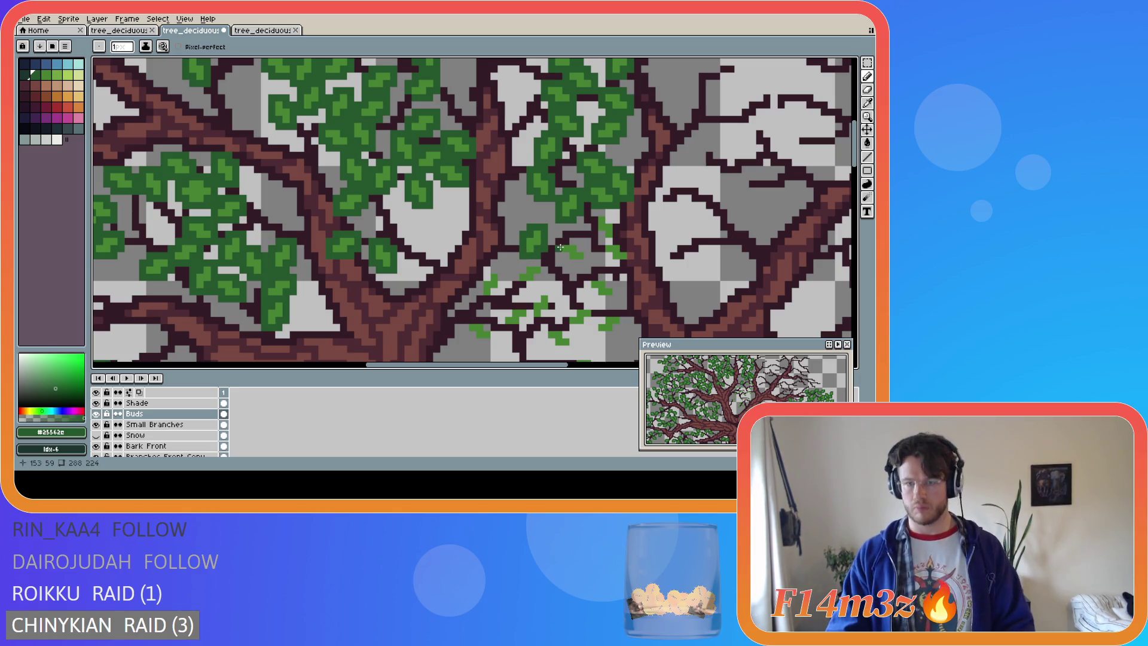
{"action": "left_click_drag", "start_coordinate": [574, 262], "coordinate": [588, 258]}
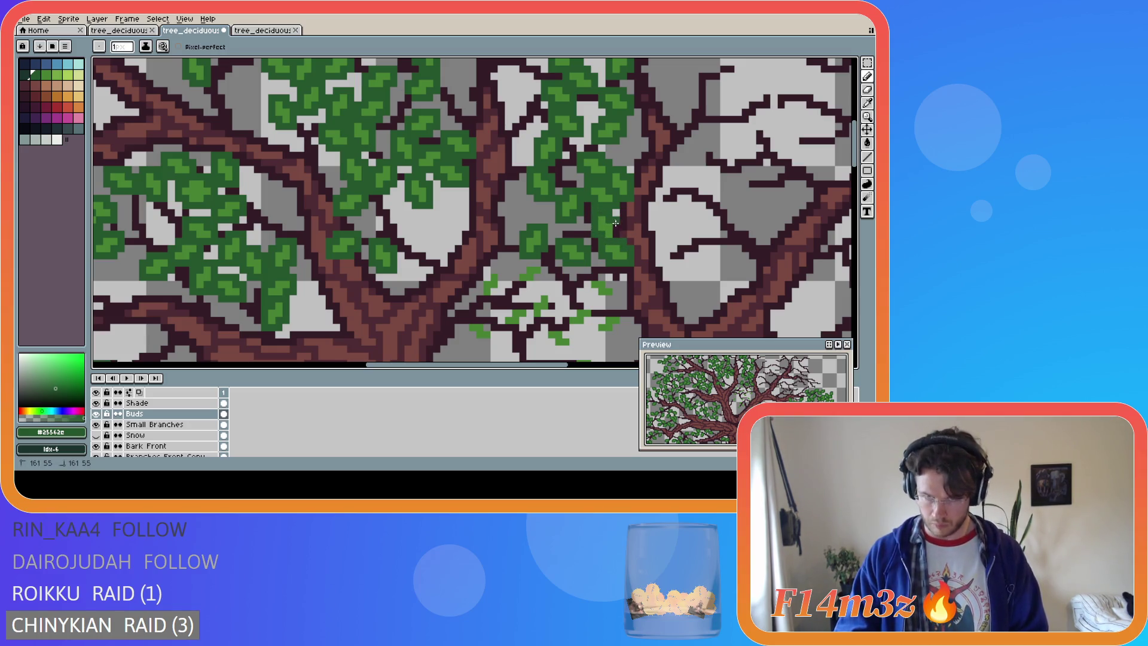
{"action": "left_click_drag", "start_coordinate": [589, 286], "coordinate": [616, 296]}
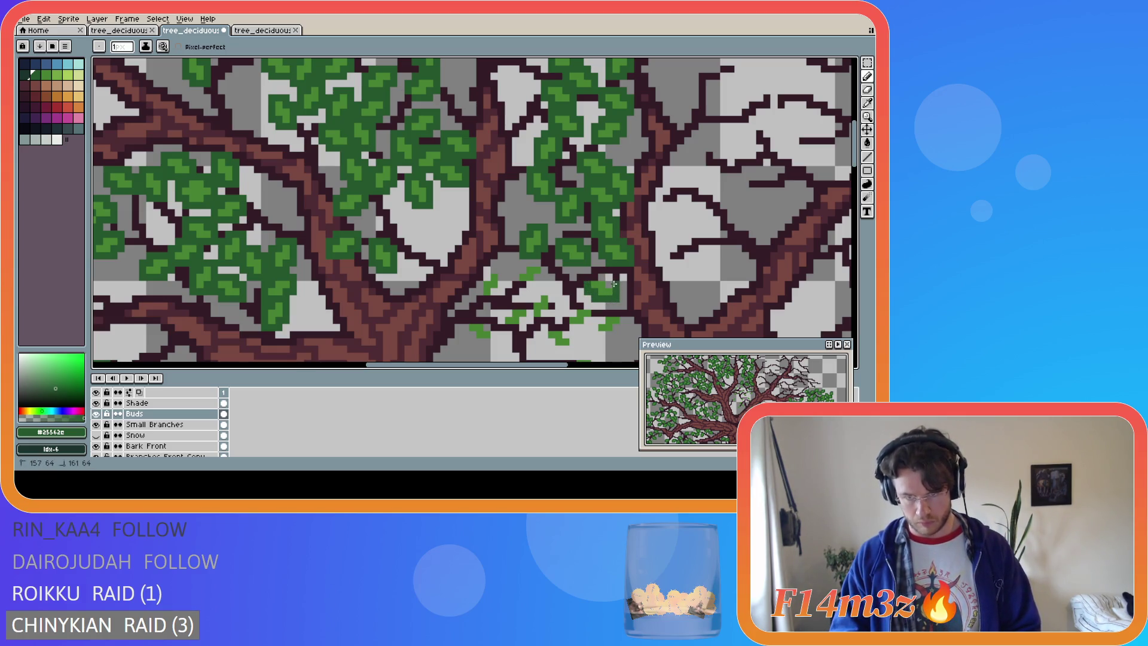
{"action": "key", "text": "e"}
{"action": "key", "text": "b"}
{"action": "left_click", "coordinate": [530, 313]}
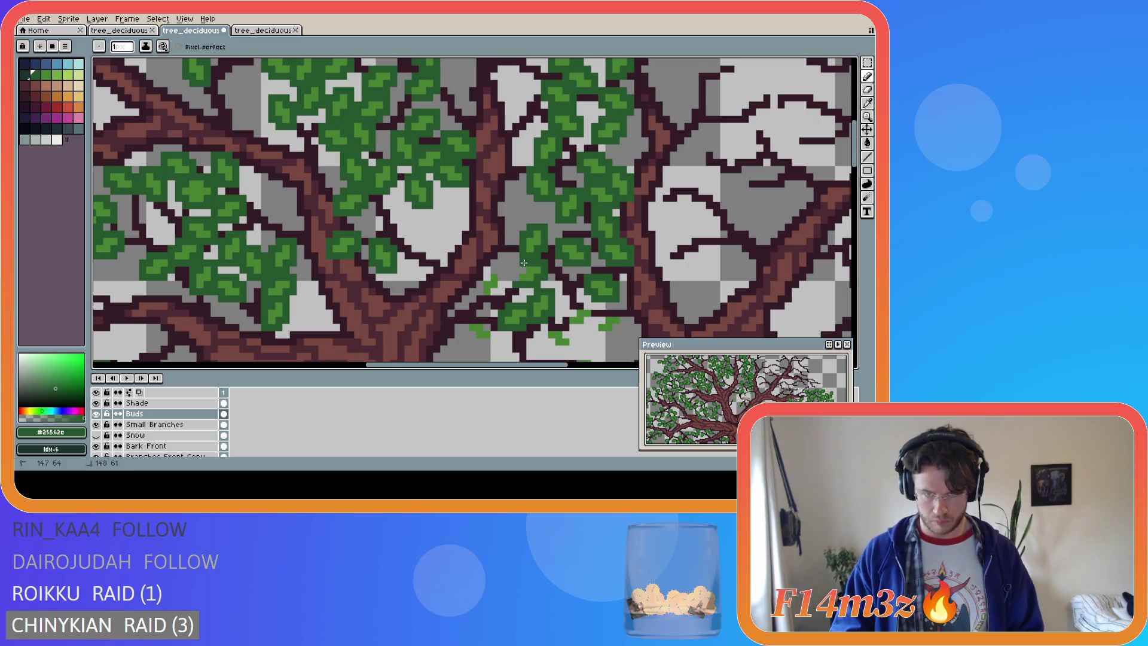
Recolour the left-hand light buds dark green and add a leaf lower in the canopy
{"action": "key", "text": "e"}
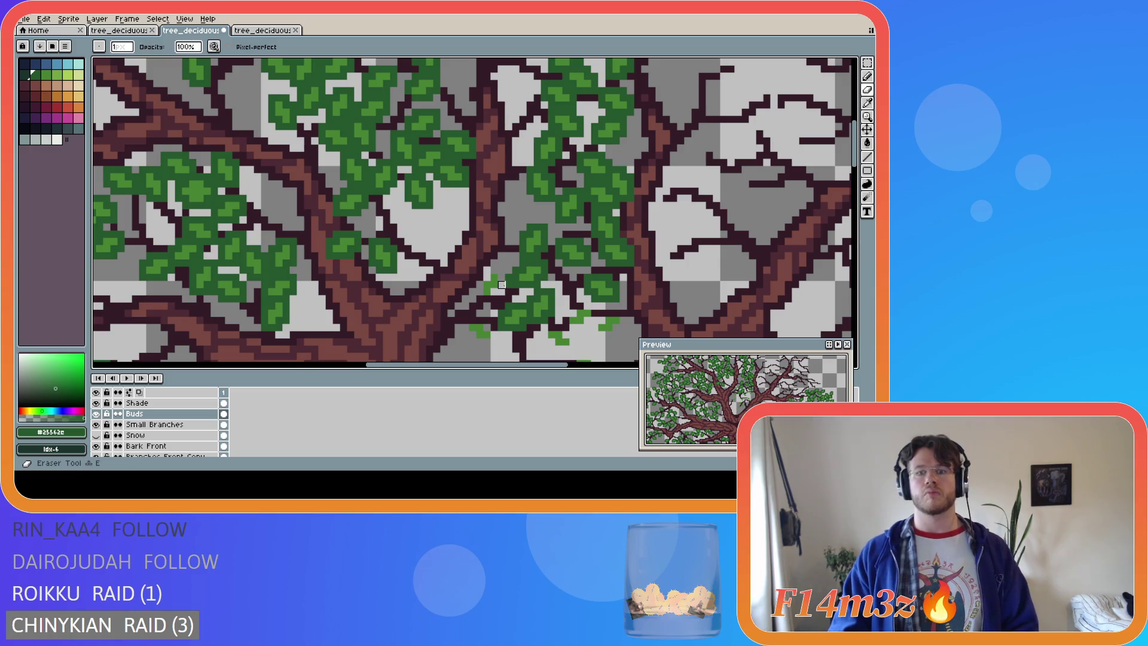
{"action": "key", "text": "b"}
{"action": "left_click_drag", "start_coordinate": [497, 292], "coordinate": [500, 271]}
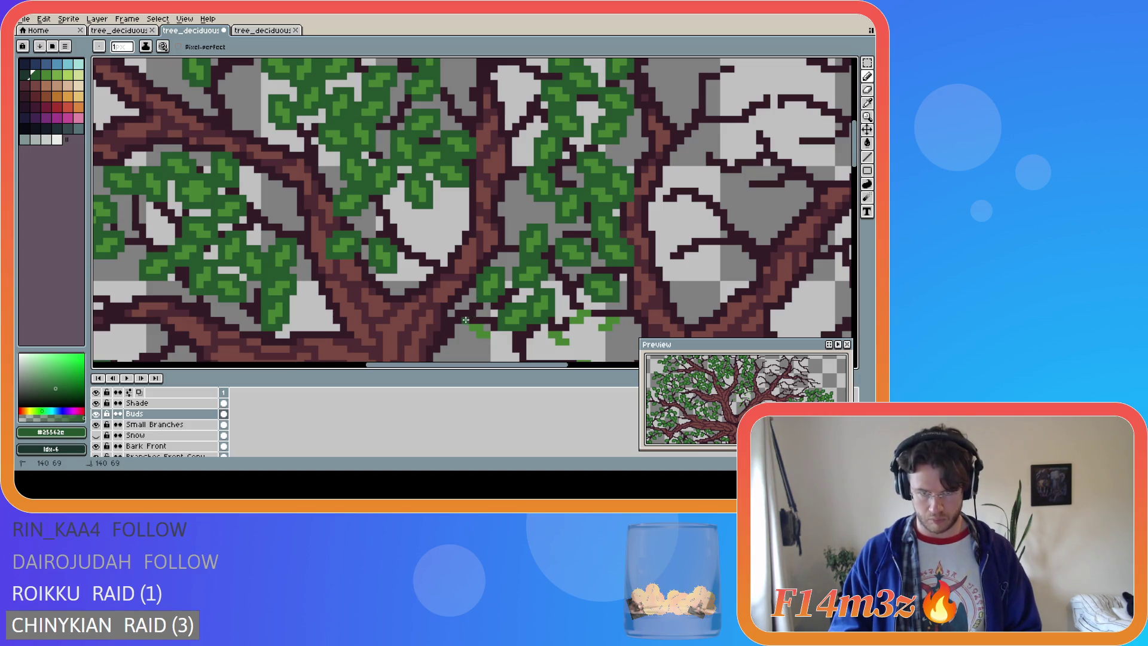
{"action": "key", "text": "v"}
{"action": "key", "text": "b"}
{"action": "left_click_drag", "start_coordinate": [462, 321], "coordinate": [493, 343]}
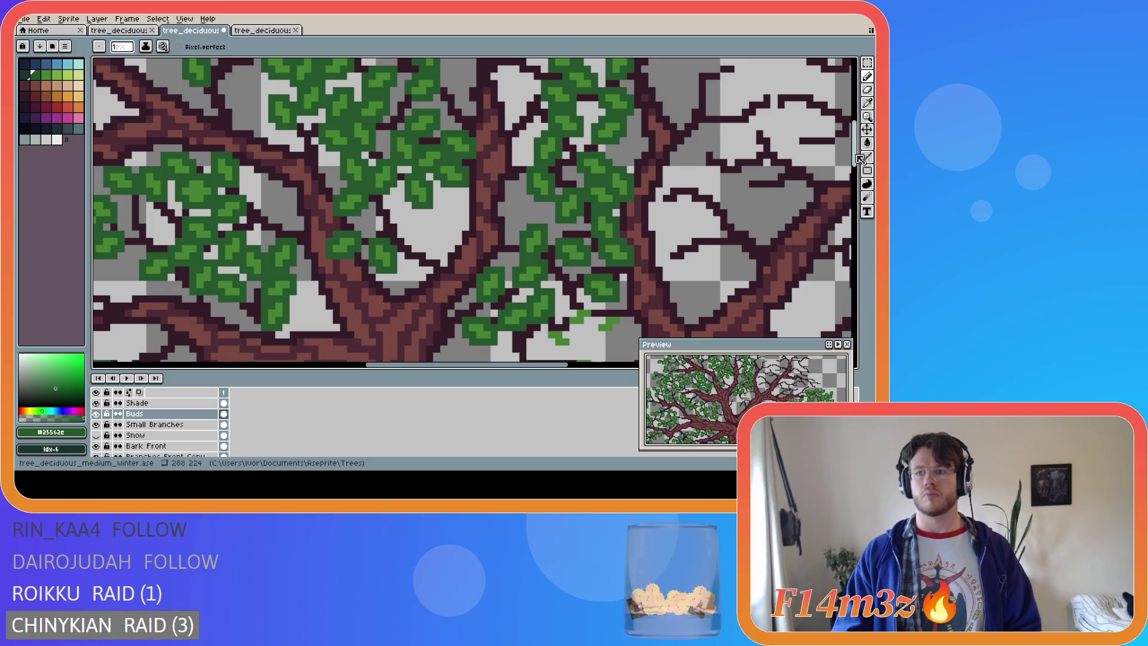
Draw short dark green leaf strokes beside the base of the right-hand branch
{"action": "scroll", "coordinate": [566, 215], "scroll_direction": "down", "scroll_amount": 3}
{"action": "left_click_drag", "start_coordinate": [566, 215], "coordinate": [564, 231]}
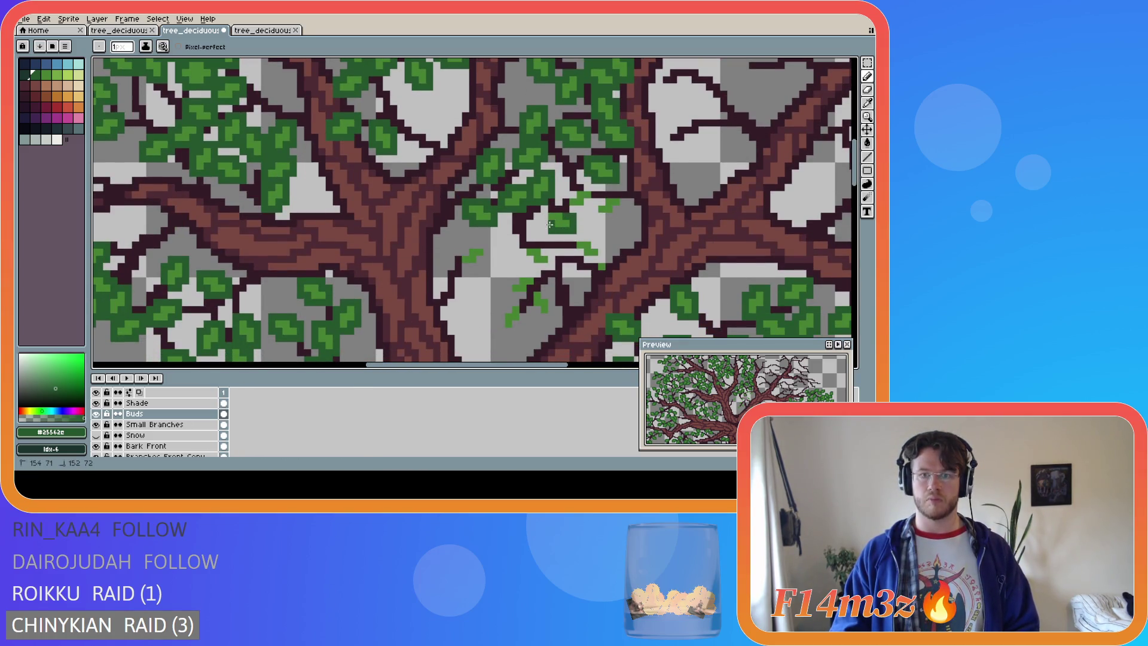
{"action": "left_click", "coordinate": [564, 202]}
{"action": "mouse_move", "coordinate": [566, 206]}
{"action": "left_mouse_down"}
{"action": "mouse_move", "coordinate": [586, 209]}
{"action": "mouse_move", "coordinate": [581, 190]}
{"action": "mouse_move", "coordinate": [573, 193]}
{"action": "mouse_move", "coordinate": [616, 215]}
{"action": "mouse_move", "coordinate": [620, 195]}
{"action": "mouse_move", "coordinate": [599, 198]}
{"action": "left_mouse_up"}
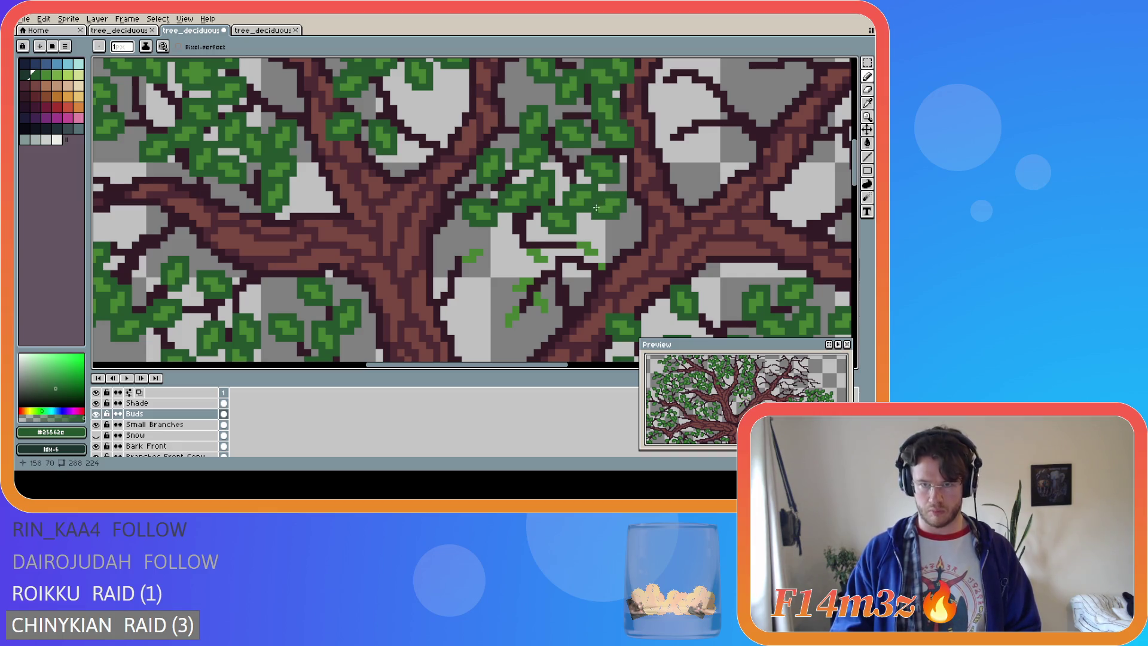
{"action": "mouse_move", "coordinate": [571, 245]}
{"action": "left_mouse_down"}
{"action": "mouse_move", "coordinate": [590, 258]}
{"action": "mouse_move", "coordinate": [601, 246]}
{"action": "left_mouse_up"}
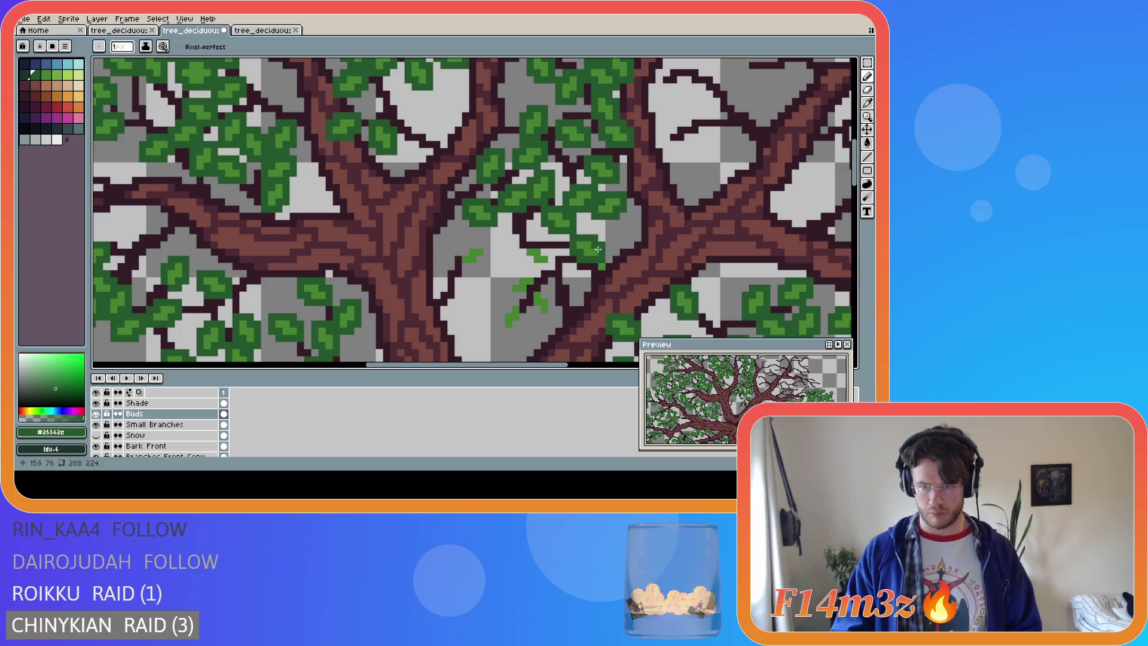
{"action": "left_click_drag", "start_coordinate": [591, 267], "coordinate": [598, 277]}
Undo the accidental cel move, paint three leaves below the branch fork, and save tree_deciduous_medium_winter.ase
{"action": "key", "text": "ctrl+z"}
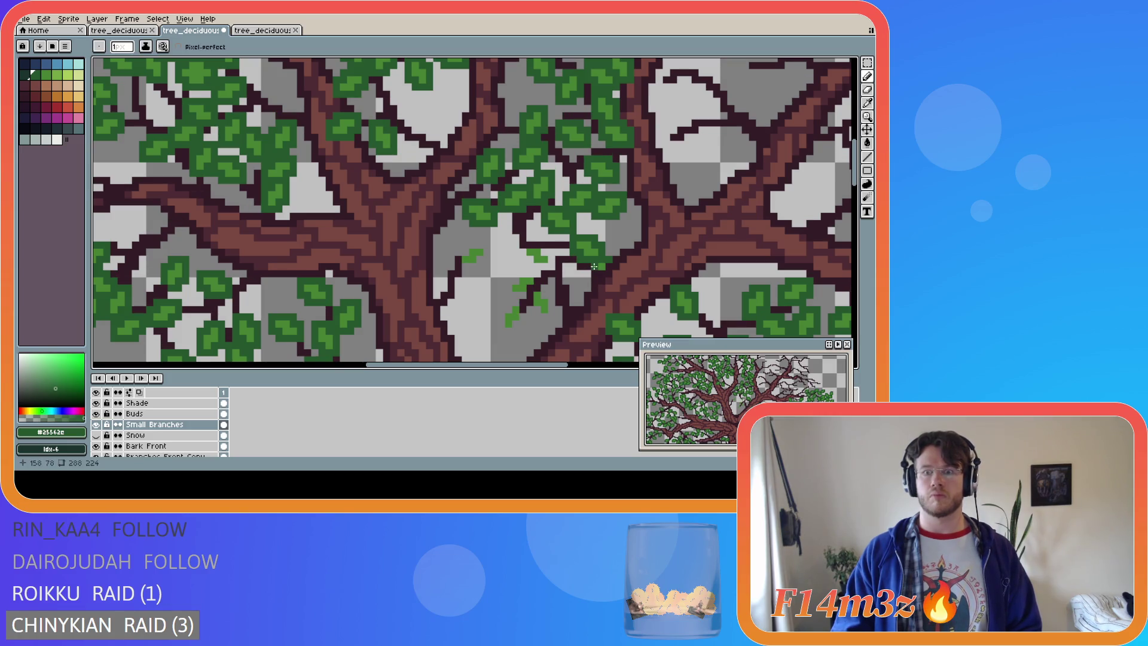
{"action": "key", "text": "b"}
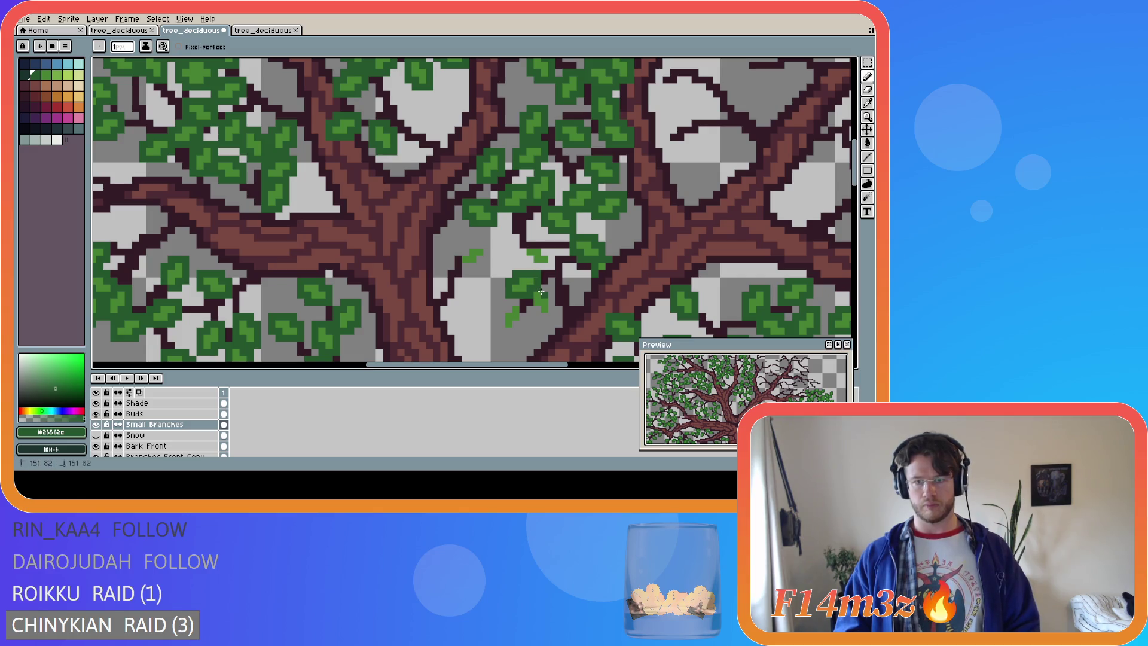
{"action": "left_click_drag", "start_coordinate": [543, 289], "coordinate": [546, 316]}
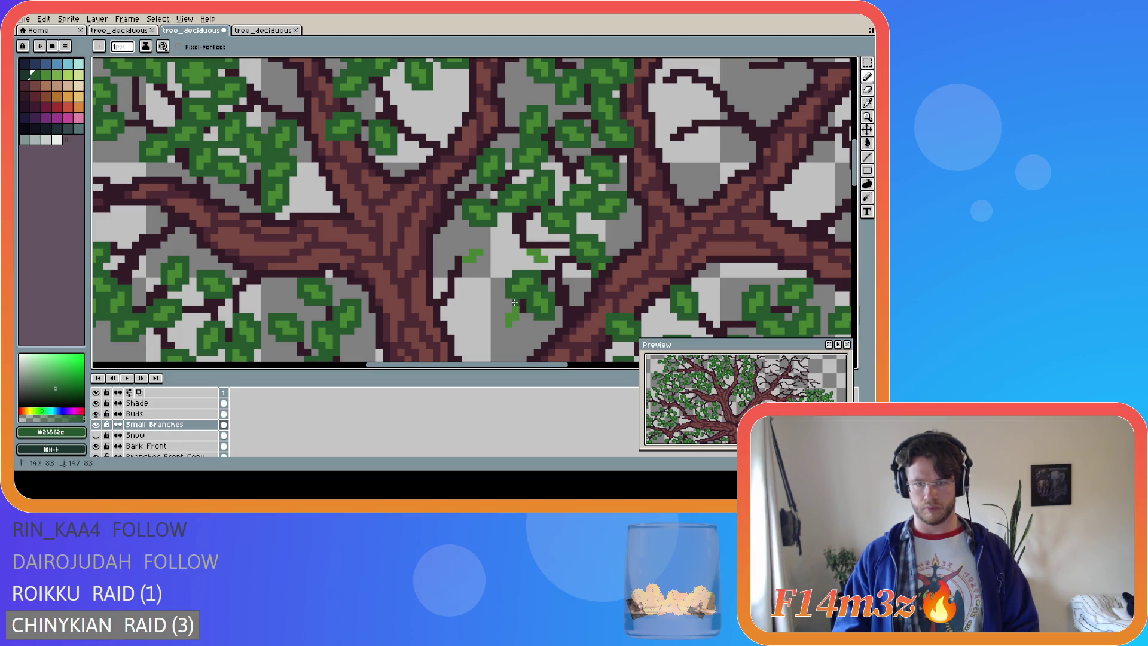
{"action": "mouse_move", "coordinate": [509, 307]}
{"action": "left_mouse_down"}
{"action": "mouse_move", "coordinate": [505, 333]}
{"action": "mouse_move", "coordinate": [522, 315]}
{"action": "left_mouse_up"}
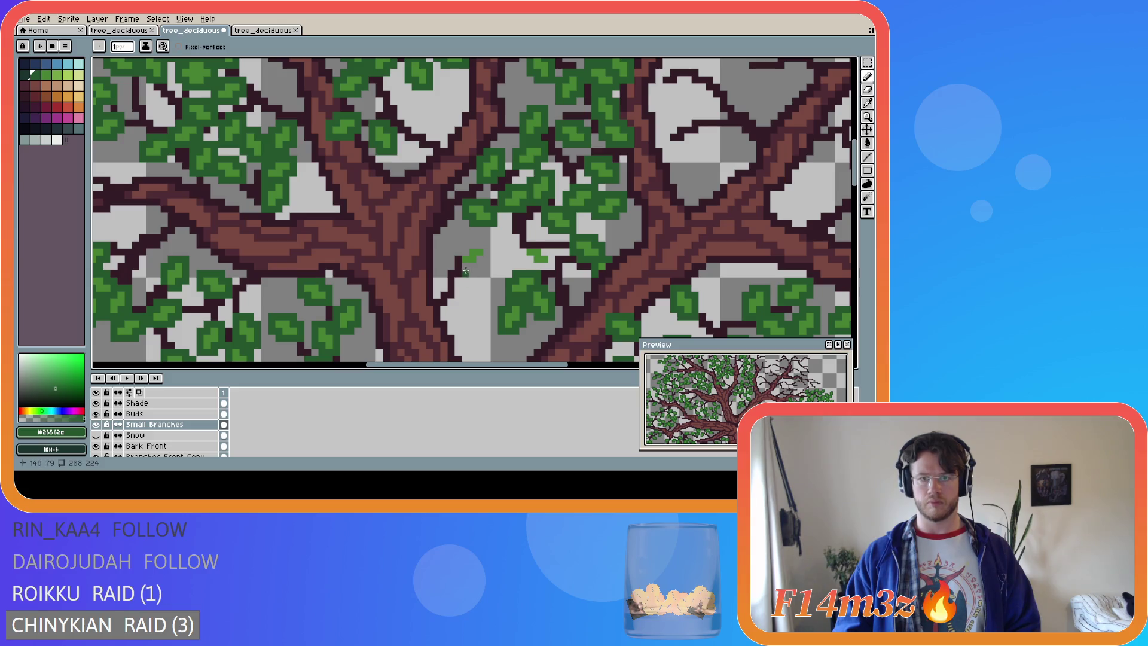
{"action": "mouse_move", "coordinate": [466, 269]}
{"action": "left_mouse_down"}
{"action": "mouse_move", "coordinate": [488, 257]}
{"action": "mouse_move", "coordinate": [465, 245]}
{"action": "mouse_move", "coordinate": [458, 266]}
{"action": "mouse_move", "coordinate": [517, 251]}
{"action": "mouse_move", "coordinate": [546, 268]}
{"action": "mouse_move", "coordinate": [542, 247]}
{"action": "left_mouse_up"}
{"action": "key", "text": "ctrl+s"}
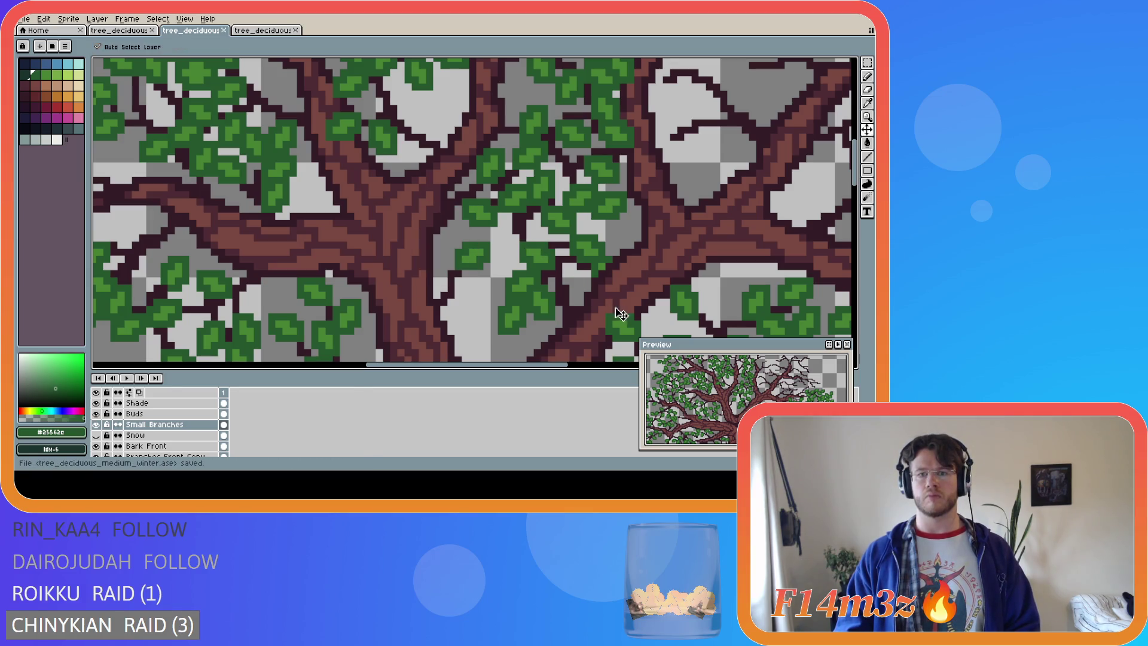
{"action": "scroll", "coordinate": [522, 353], "scroll_direction": "down", "scroll_amount": 3}
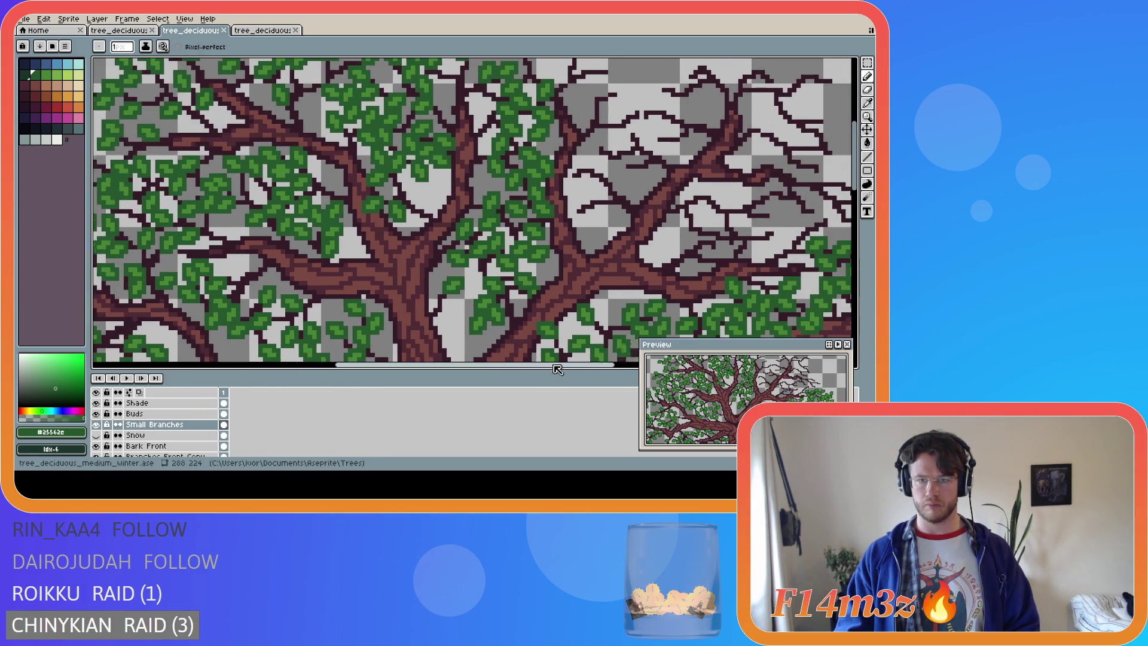
Zoom out to show the whole tree sprite and save the file again
{"action": "mouse_move", "coordinate": [856, 182]}
{"action": "left_mouse_down"}
{"action": "mouse_move", "coordinate": [858, 191]}
{"action": "mouse_move", "coordinate": [858, 180]}
{"action": "left_mouse_up"}
{"action": "scroll", "coordinate": [722, 256], "scroll_direction": "up", "scroll_amount": 2}
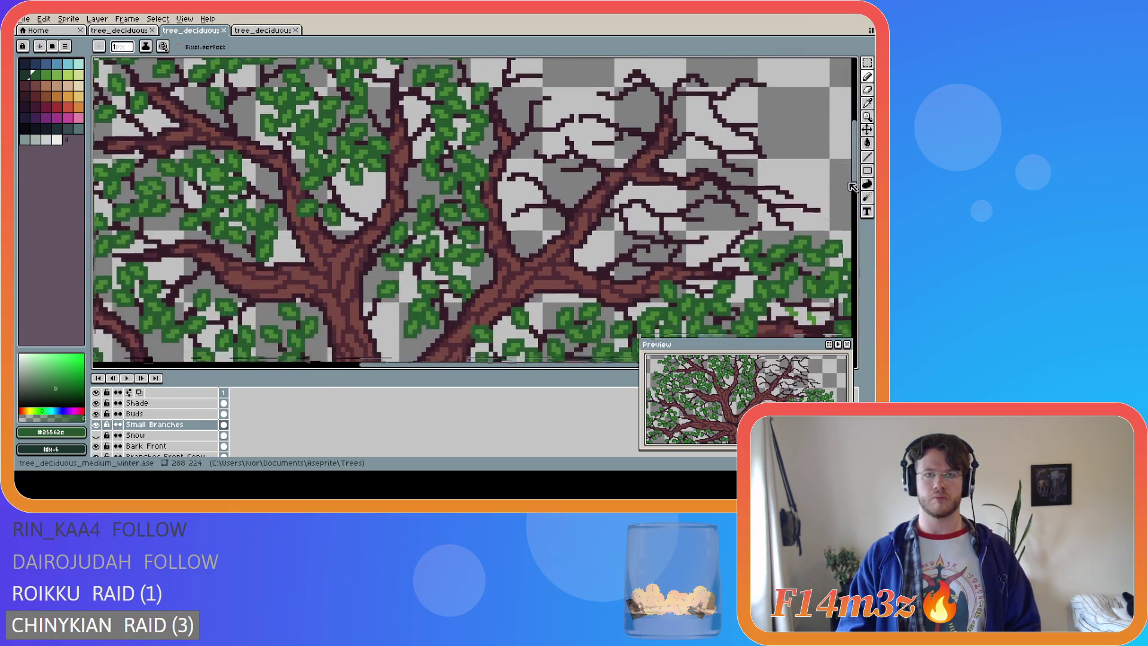
{"action": "scroll", "coordinate": [722, 256], "scroll_direction": "down", "scroll_amount": 5}
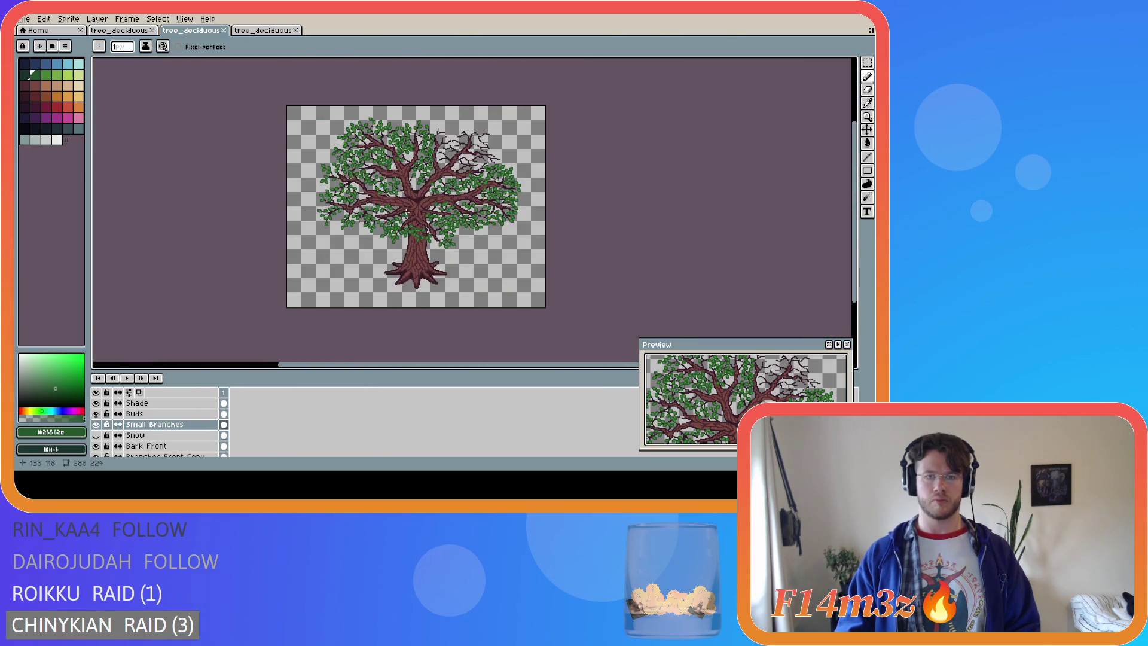
{"action": "key", "text": "ctrl+s"}
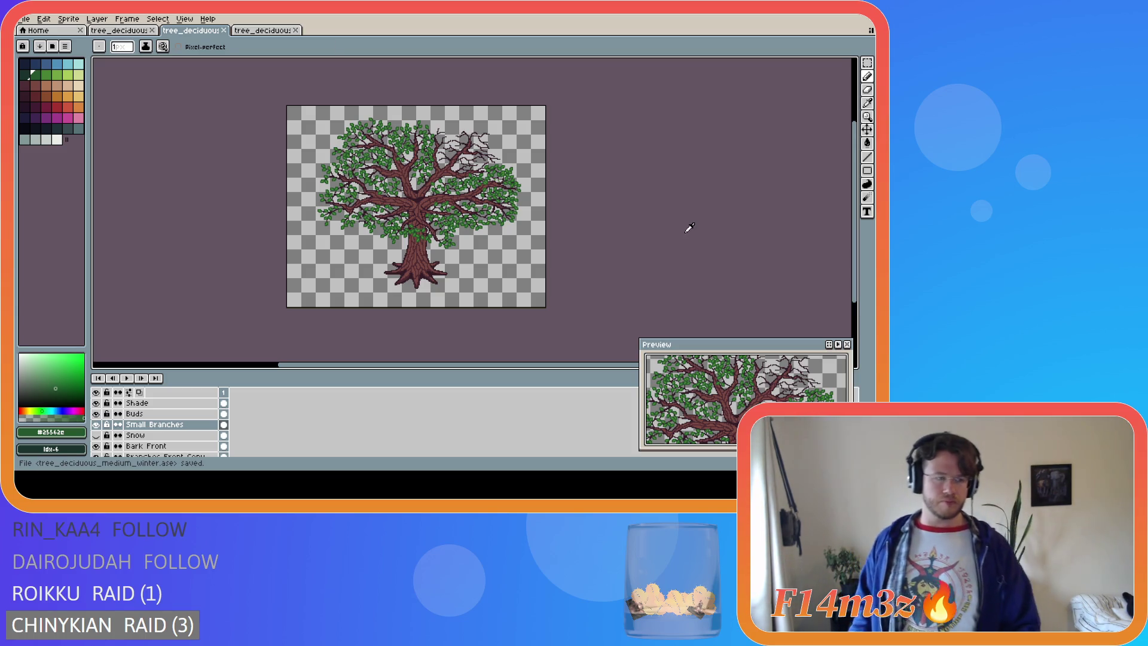
{"action": "key", "text": "i"}
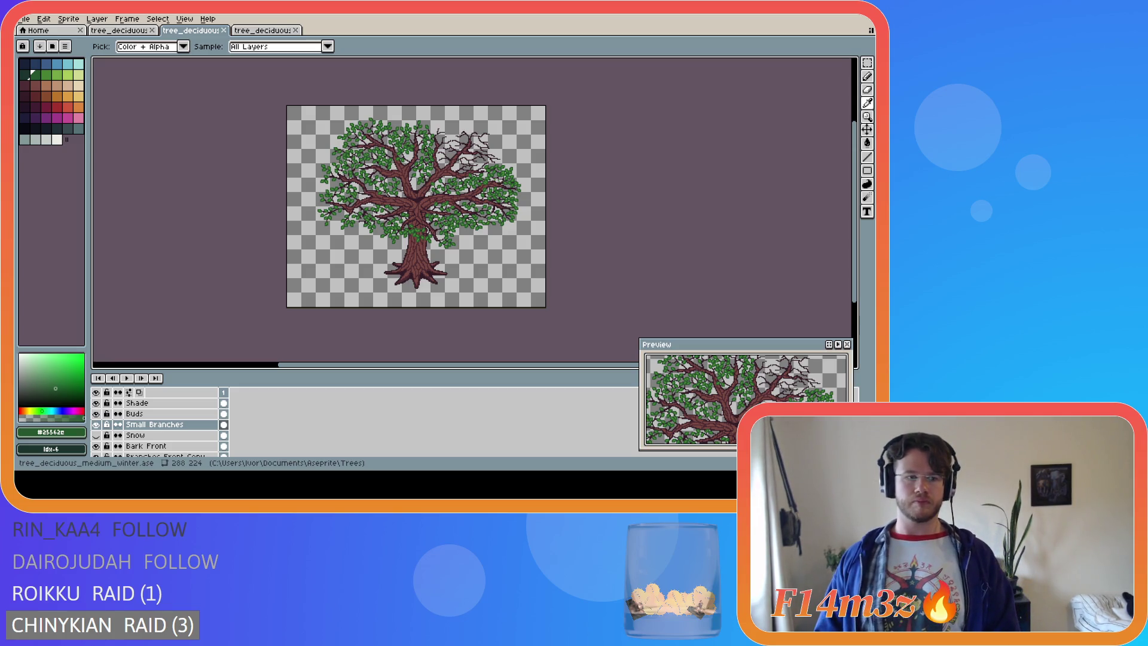
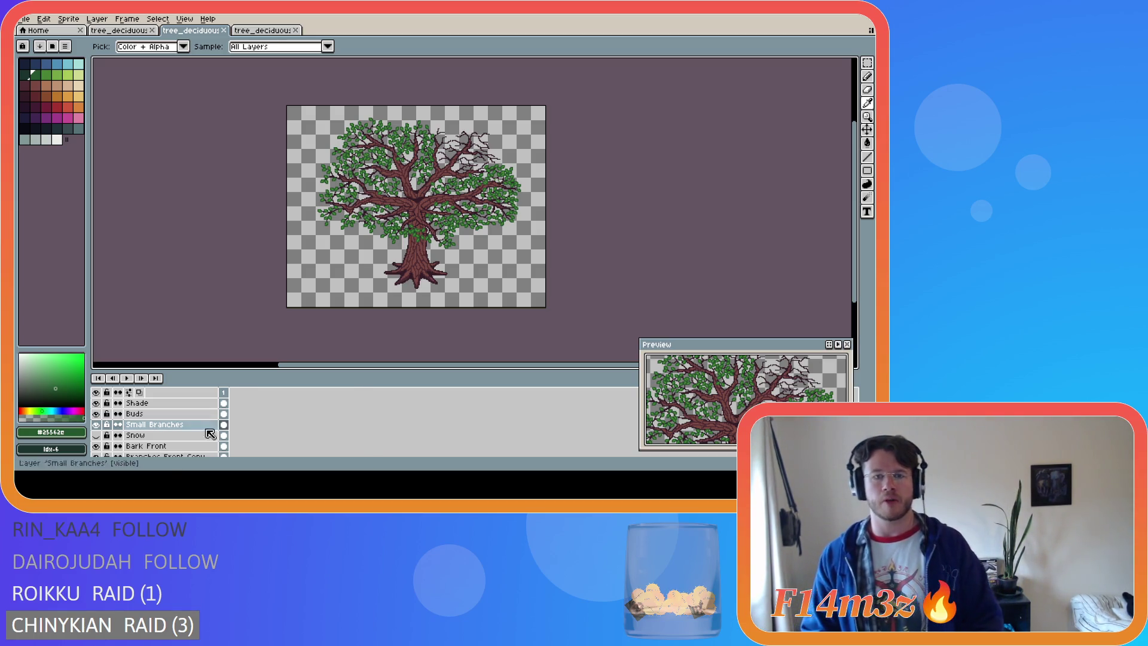
Zoom in on the bare upper-right branches, sample the foliage green, and draw a first leaf at a branch tip
{"action": "key", "text": "b"}
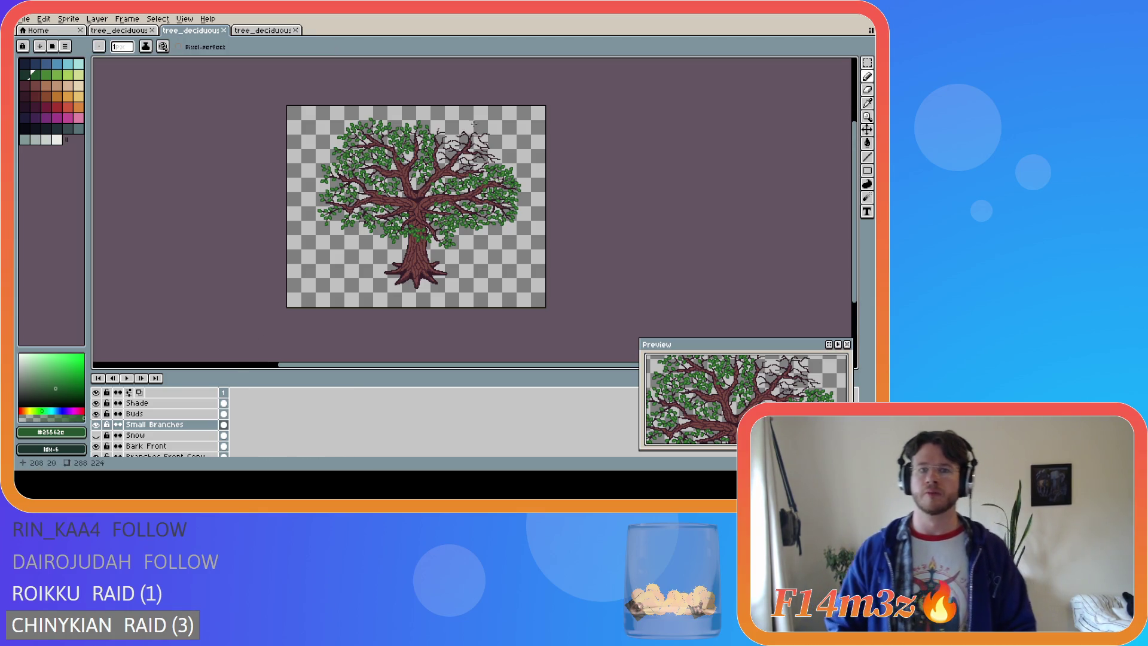
{"action": "scroll", "coordinate": [471, 129], "scroll_direction": "up", "scroll_amount": 2}
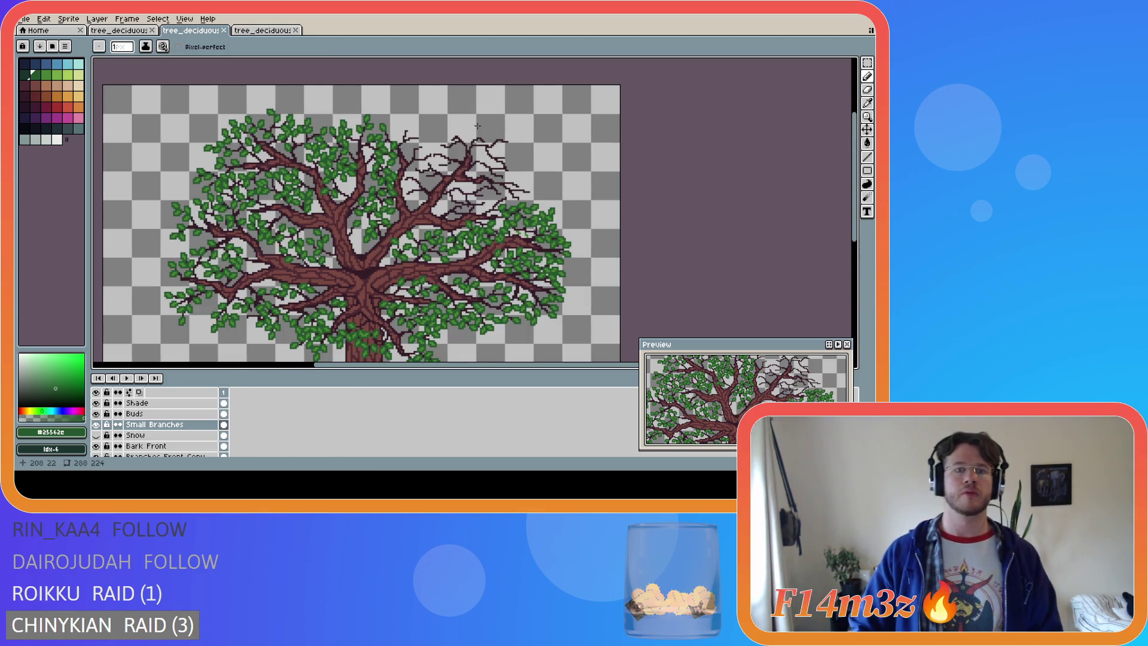
{"action": "scroll", "coordinate": [482, 130], "scroll_direction": "up", "scroll_amount": 1}
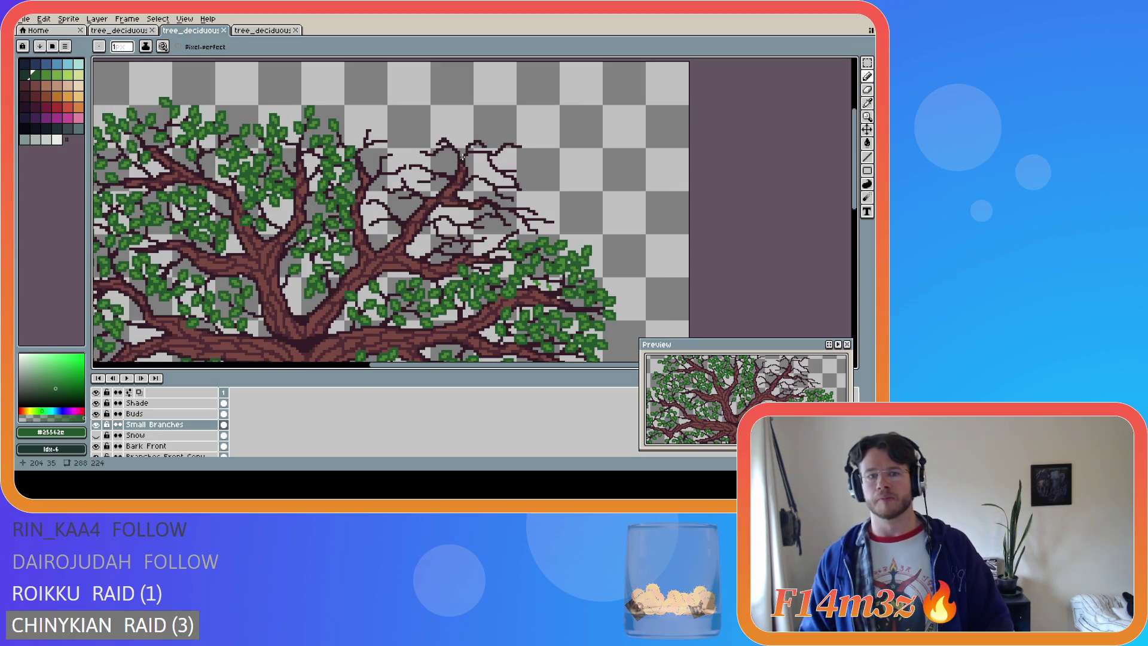
{"action": "scroll", "coordinate": [464, 157], "scroll_direction": "up", "scroll_amount": 1}
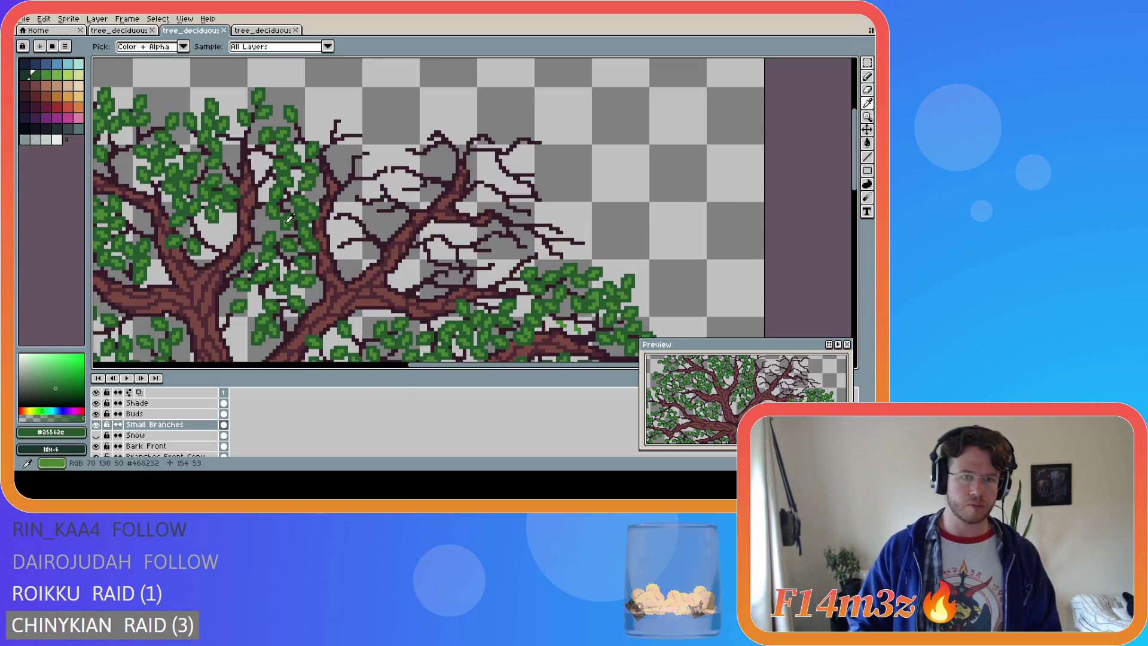
{"action": "left_click", "coordinate": [292, 217], "text": "alt"}
{"action": "scroll", "coordinate": [316, 221], "scroll_direction": "up", "scroll_amount": 1}
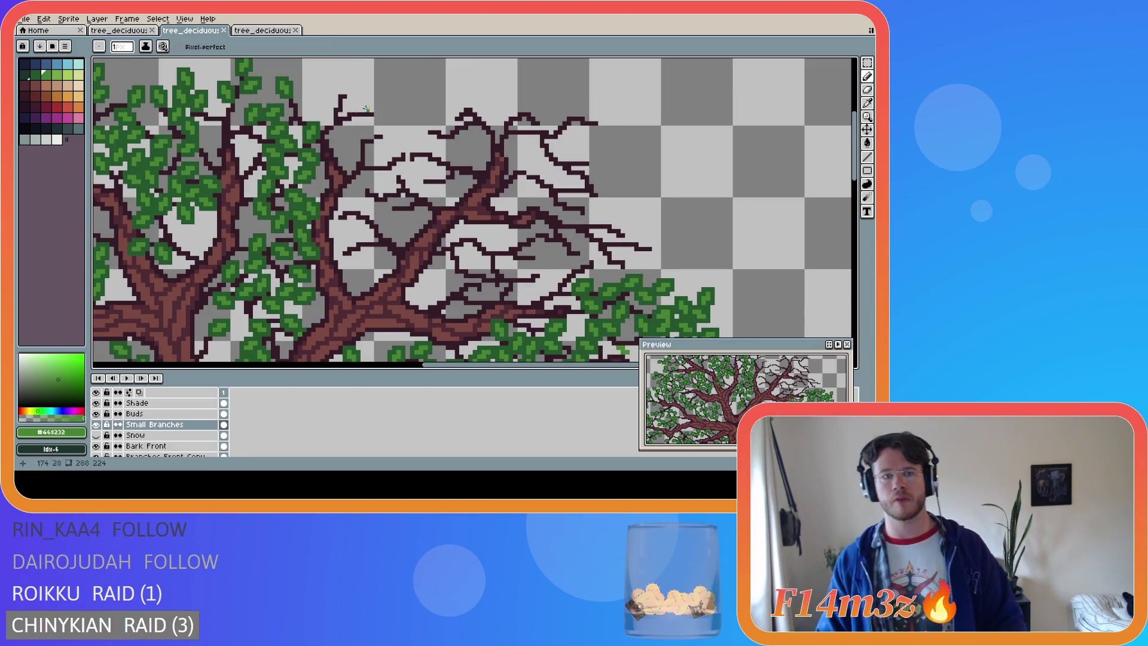
{"action": "left_click_drag", "start_coordinate": [348, 97], "coordinate": [354, 87]}
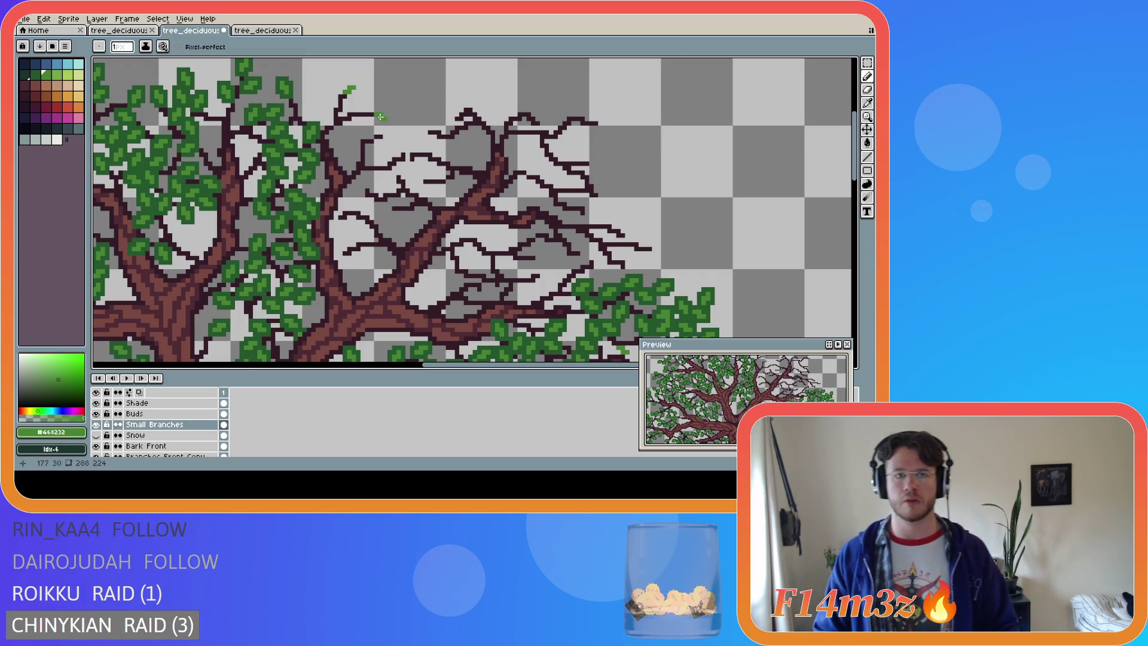
Draw short leaf strokes on the upper branch tips, undoing a misplaced stroke and redrawing it
{"action": "left_click_drag", "start_coordinate": [365, 111], "coordinate": [370, 106]}
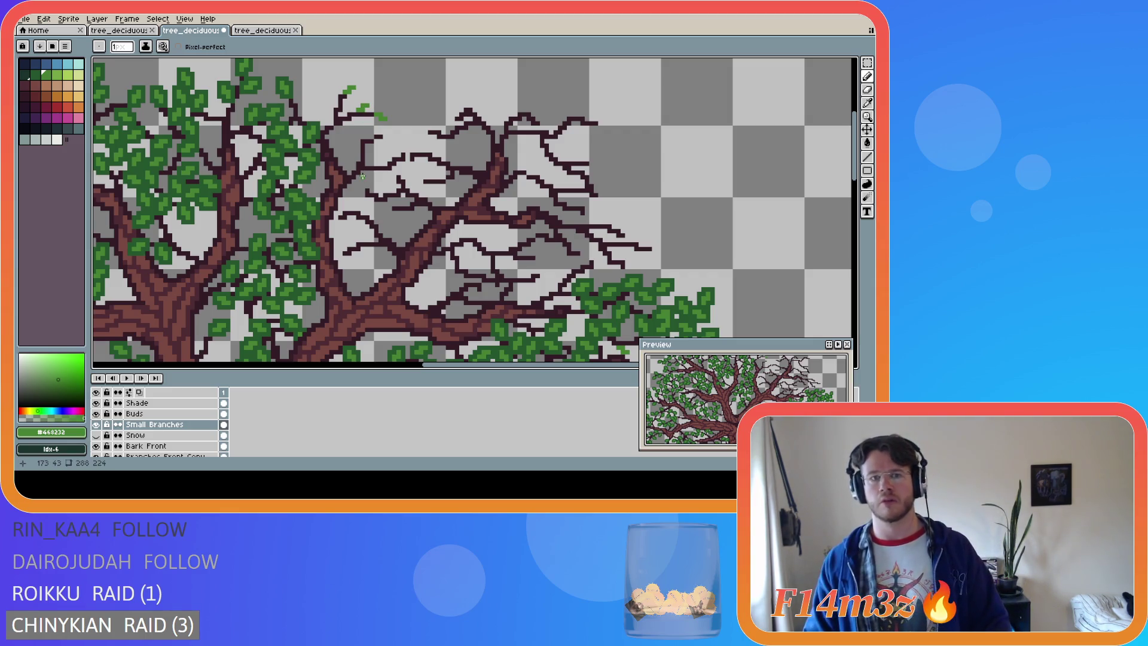
{"action": "left_click_drag", "start_coordinate": [348, 122], "coordinate": [358, 127]}
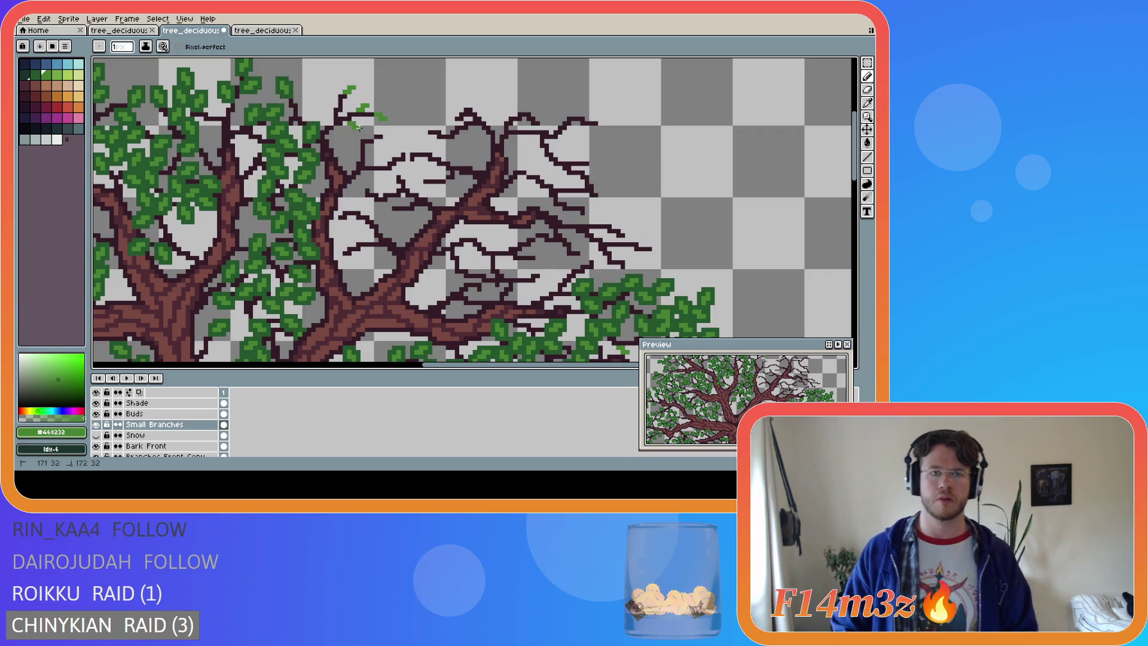
{"action": "left_click", "coordinate": [328, 104]}
{"action": "left_click_drag", "start_coordinate": [328, 104], "coordinate": [332, 107]}
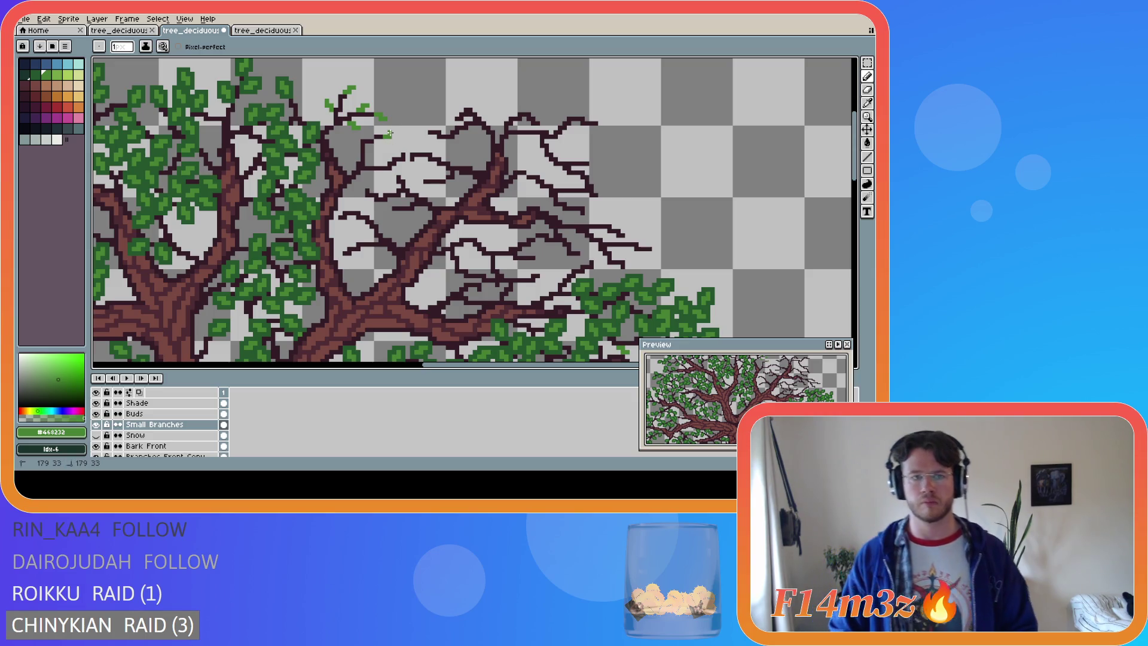
{"action": "key", "text": "v"}
{"action": "key", "text": "ctrl+z"}
{"action": "left_click_drag", "start_coordinate": [381, 132], "coordinate": [386, 132]}
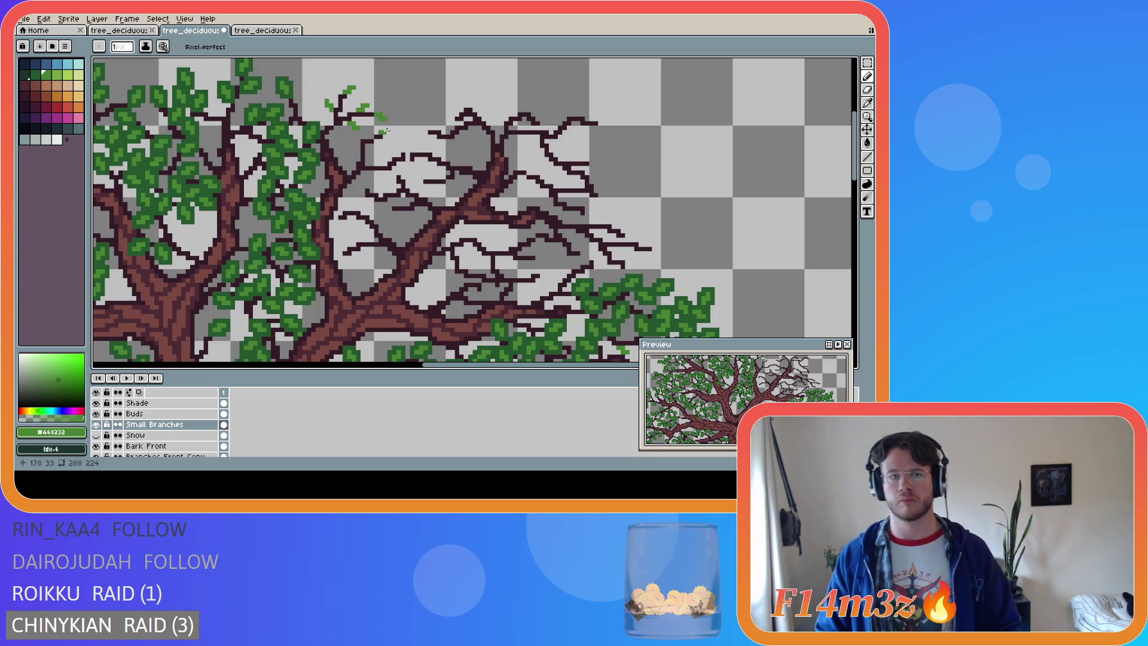
{"action": "left_click", "coordinate": [385, 128]}
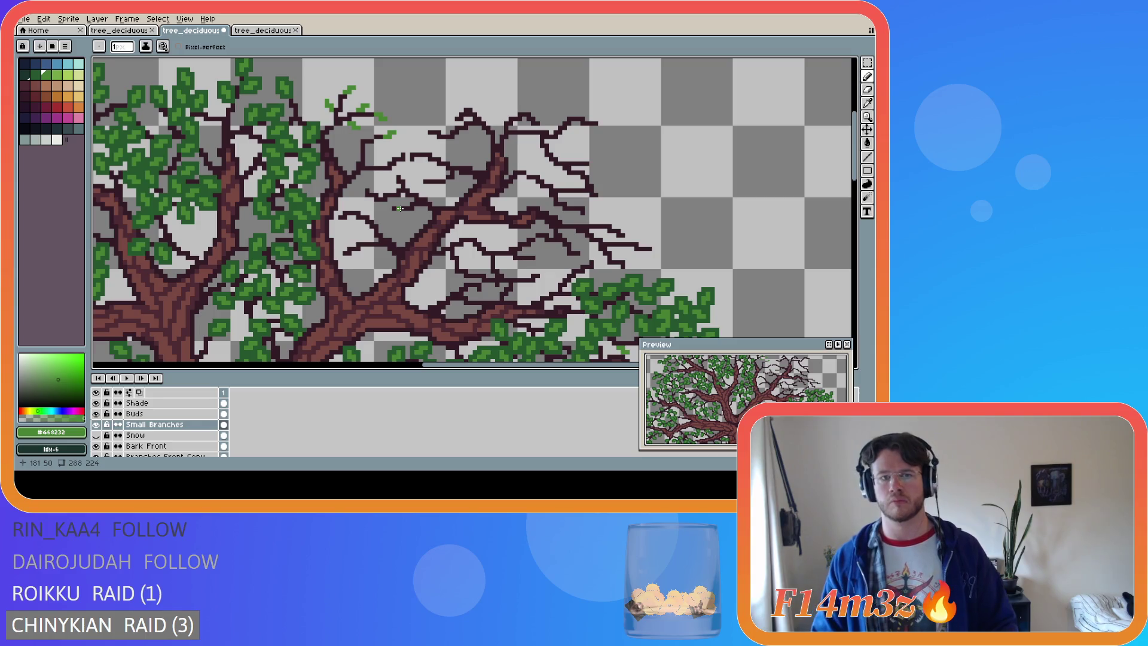
{"action": "key", "text": "v"}
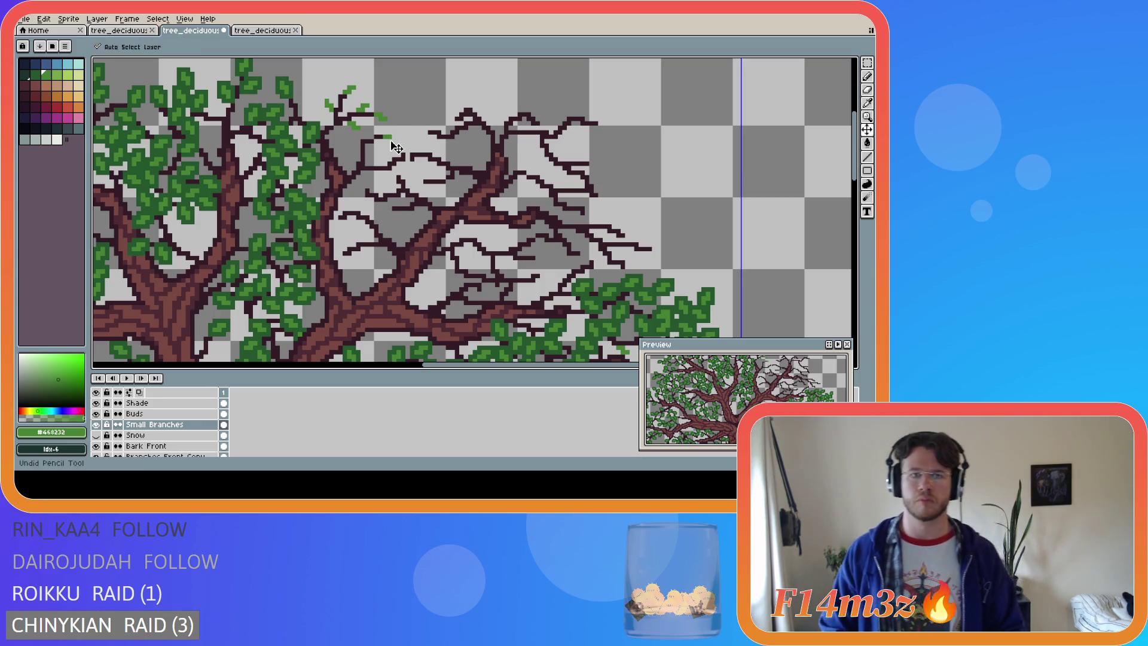
{"action": "key", "text": "b"}
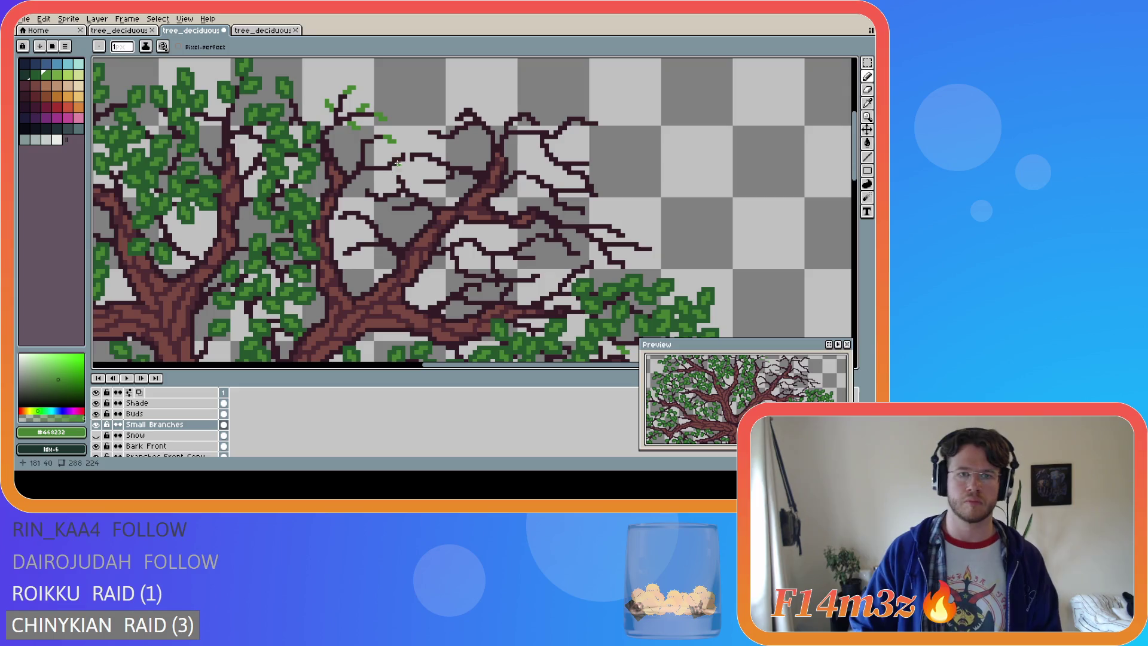
Dot green leaf pixels into a cluster further right along the branch and start another cluster
{"action": "left_click", "coordinate": [407, 145]}
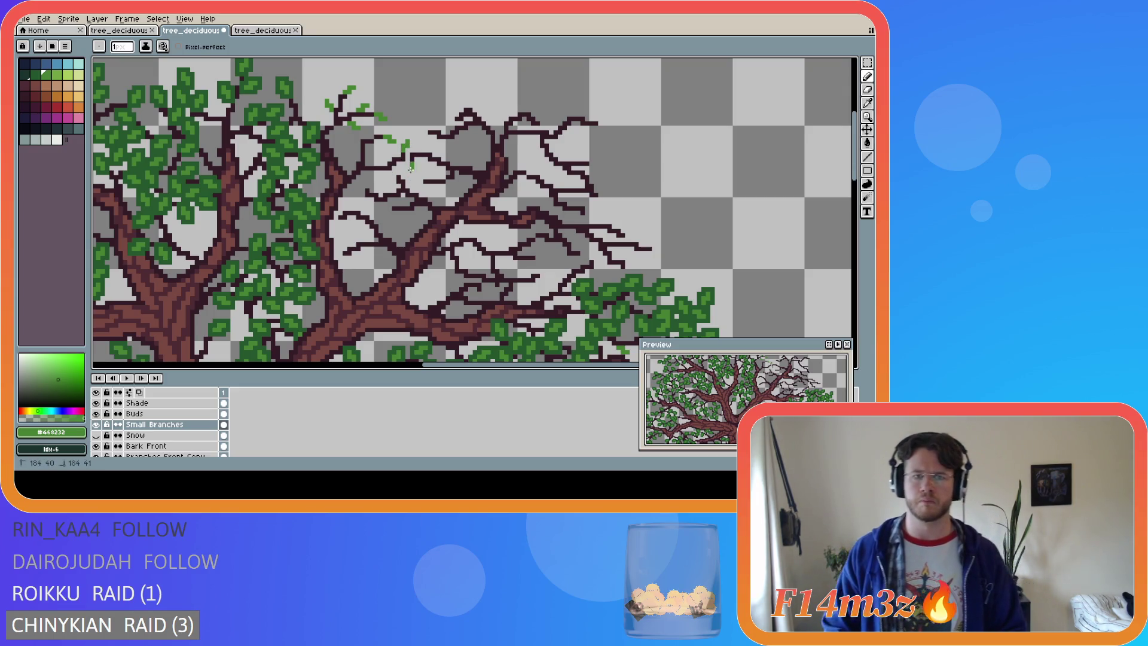
{"action": "left_click", "coordinate": [412, 164]}
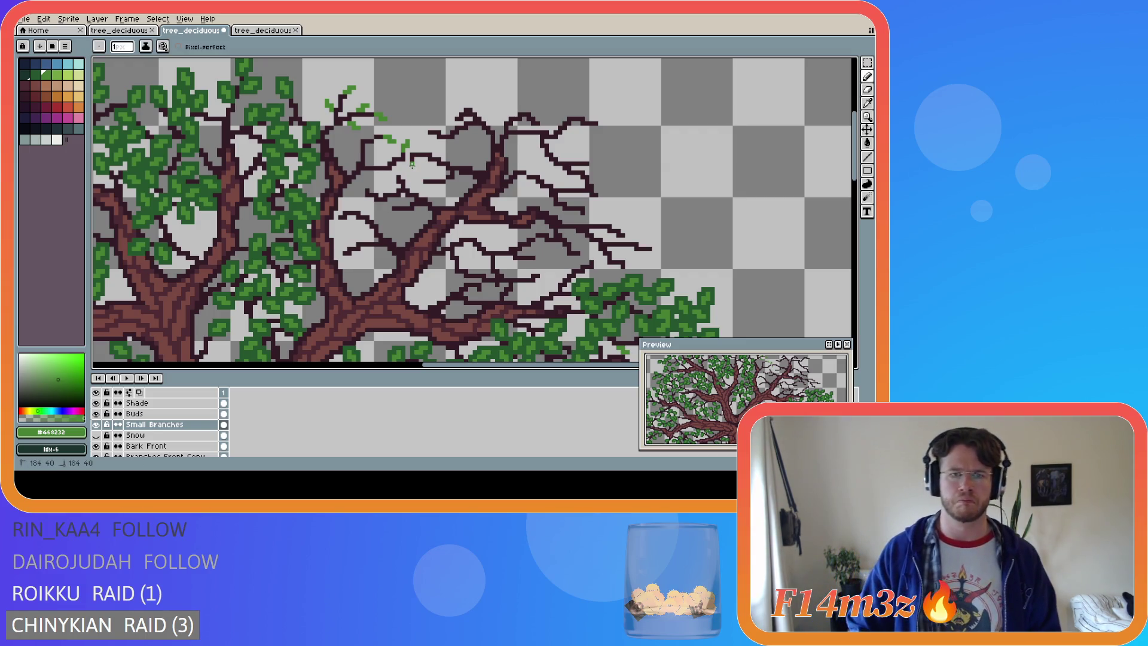
{"action": "left_click", "coordinate": [409, 168]}
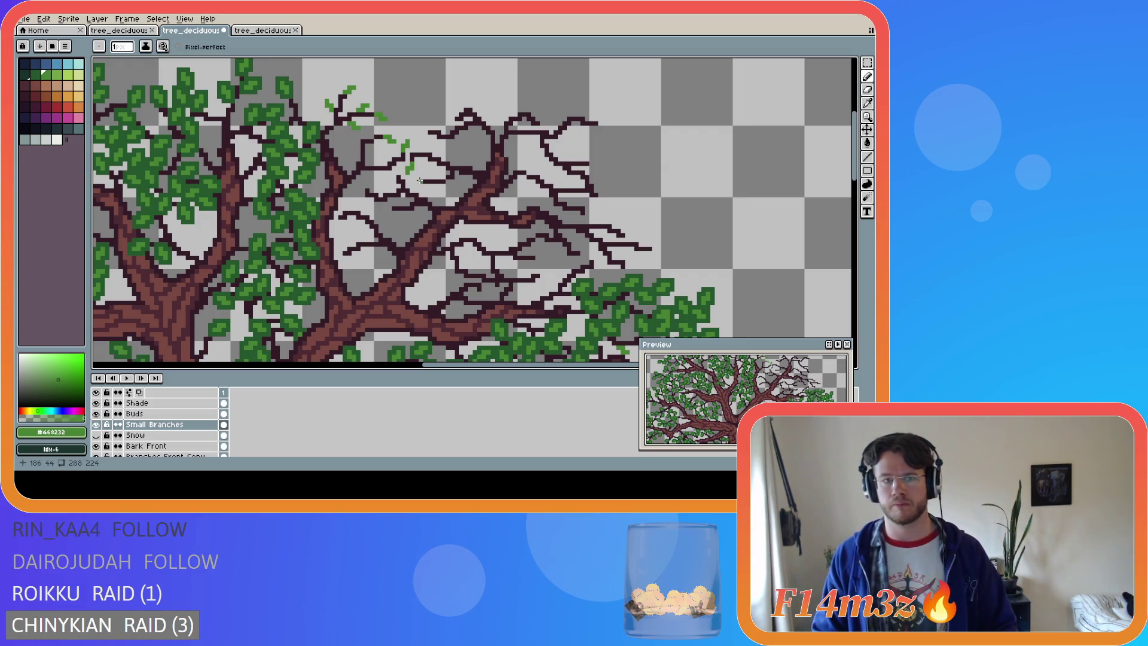
{"action": "left_click_drag", "start_coordinate": [422, 150], "coordinate": [417, 146]}
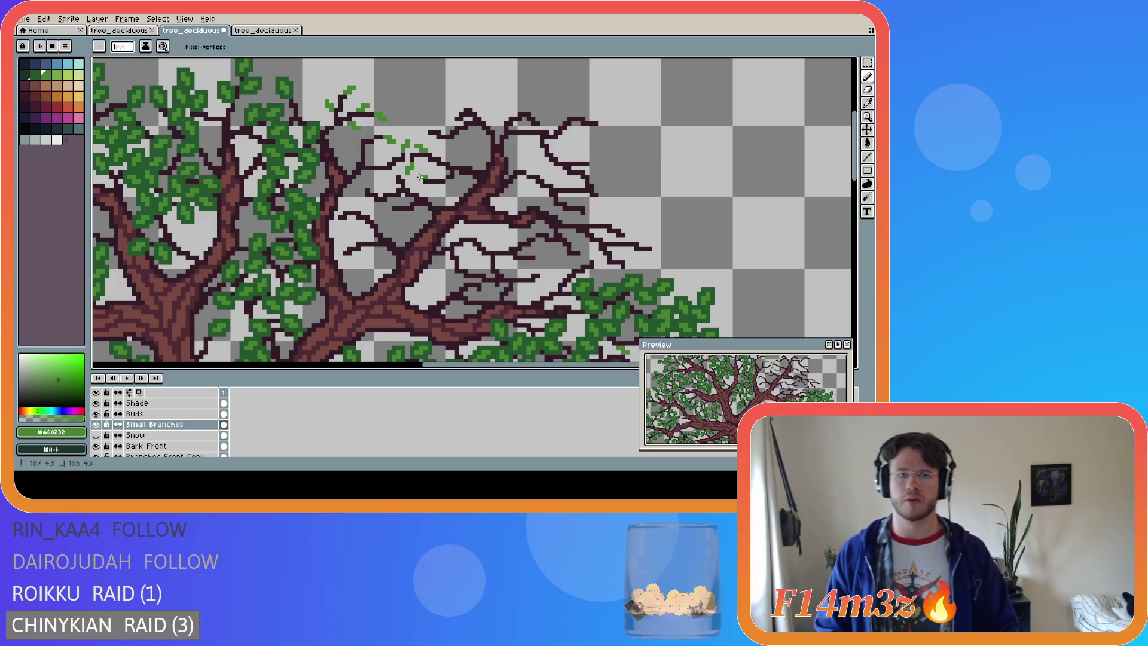
{"action": "left_click", "coordinate": [418, 180]}
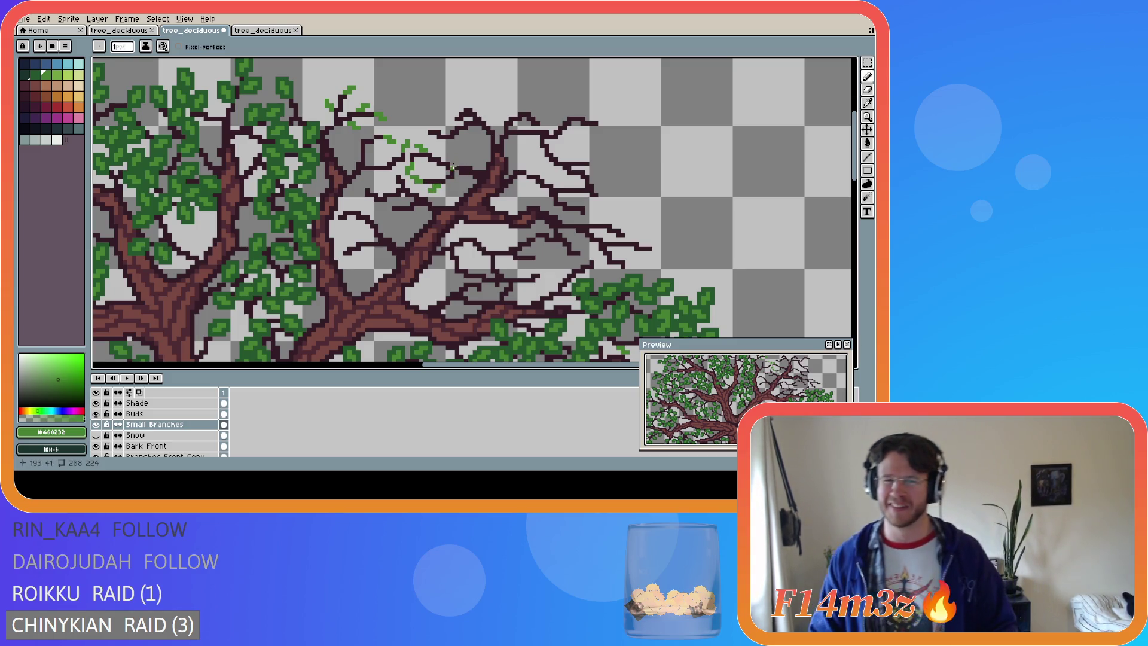
{"action": "left_click", "coordinate": [447, 157]}
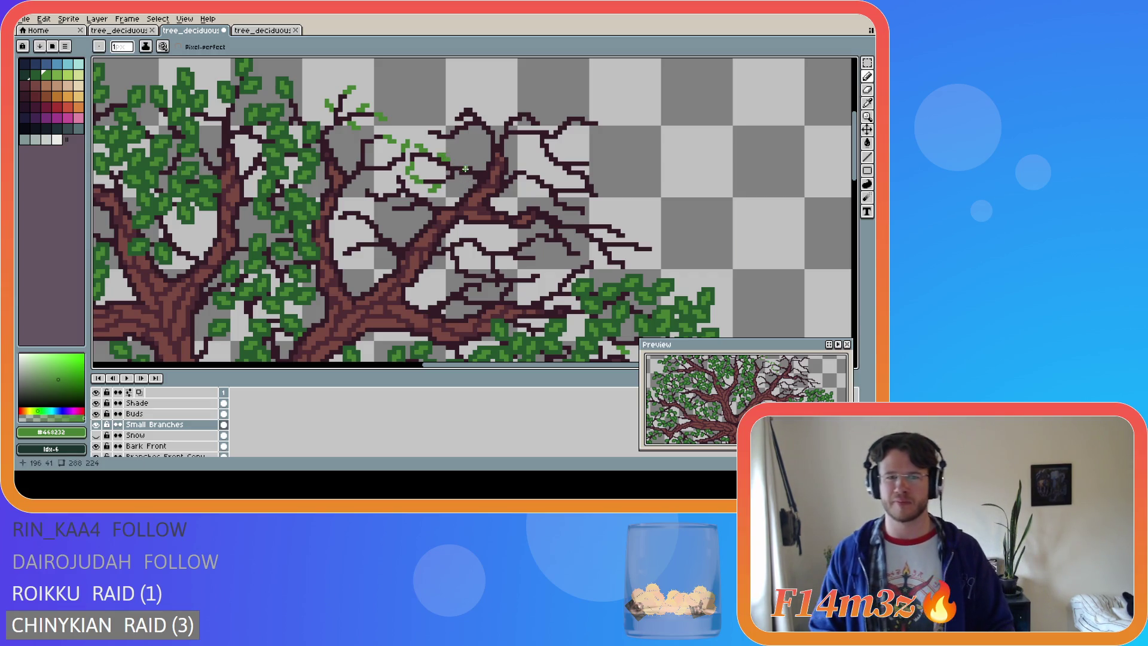
{"action": "left_click", "coordinate": [435, 163]}
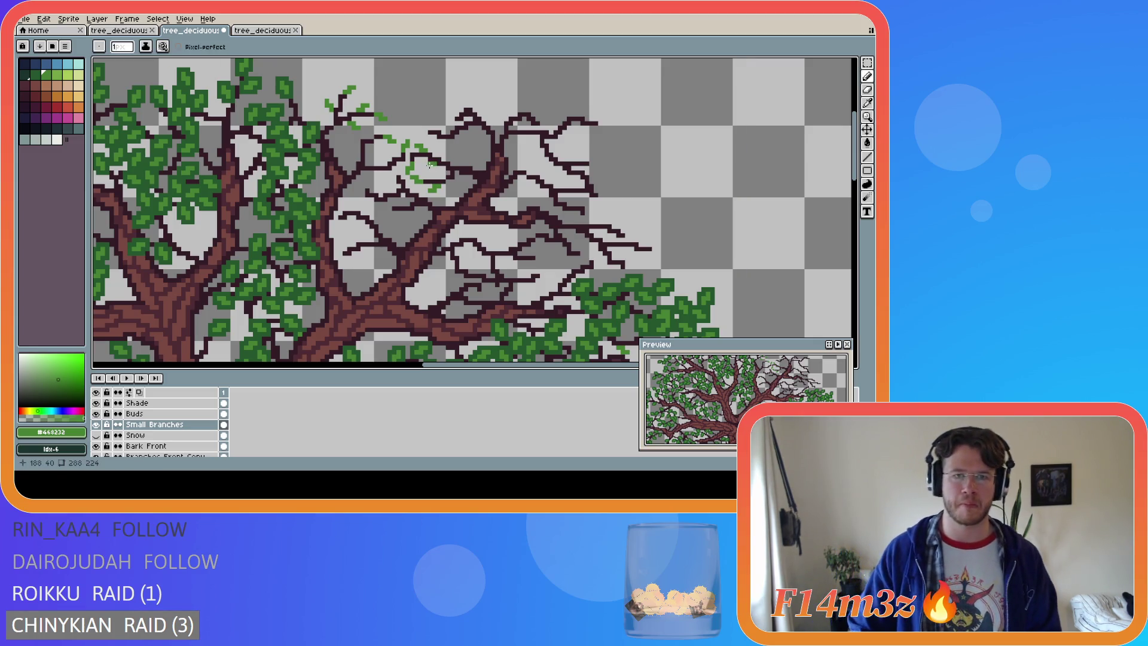
{"action": "left_click", "coordinate": [427, 168]}
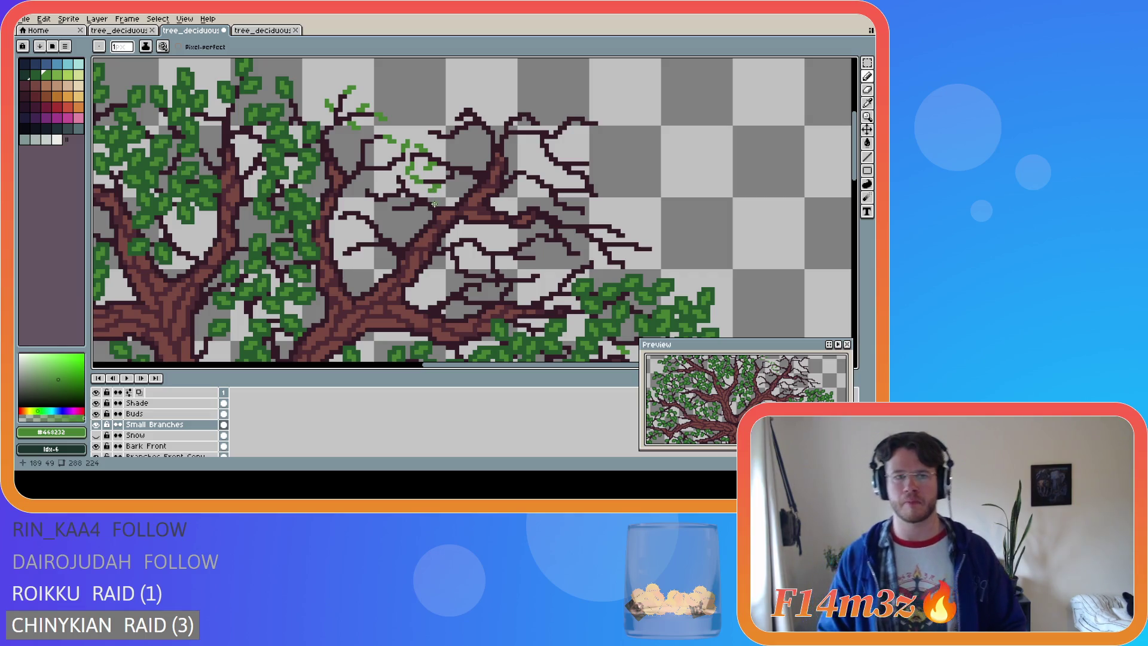
{"action": "left_click", "coordinate": [377, 172]}
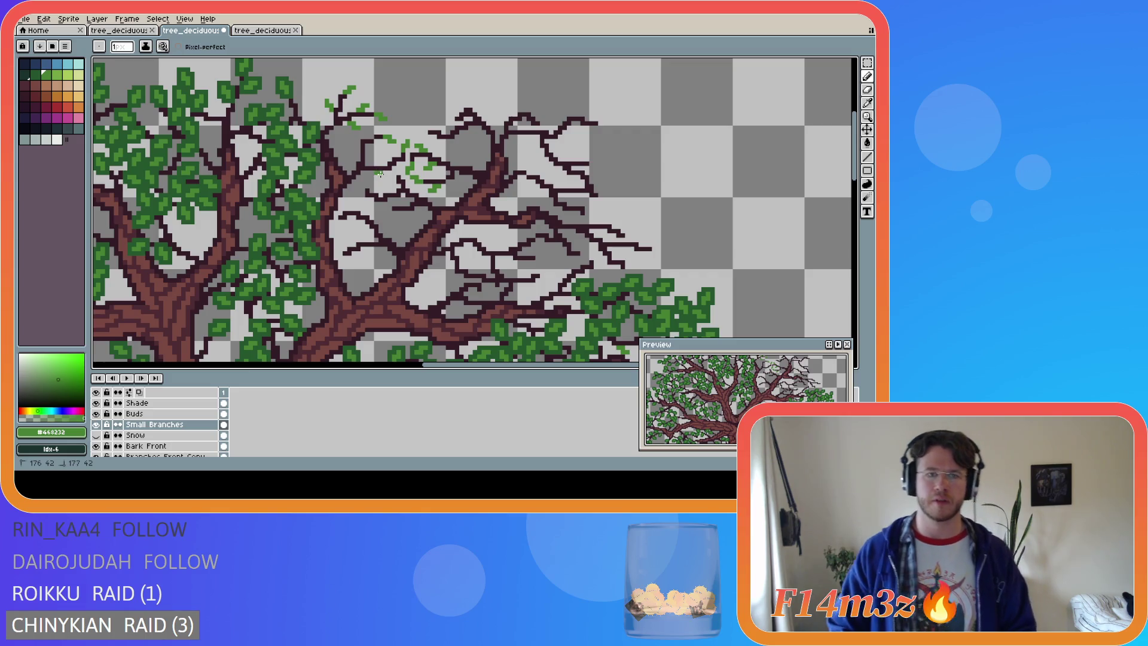
Finish the small cluster and place single leaf pixels lower on the branches, redoing one stray pixel
{"action": "left_click_drag", "start_coordinate": [380, 174], "coordinate": [384, 177]}
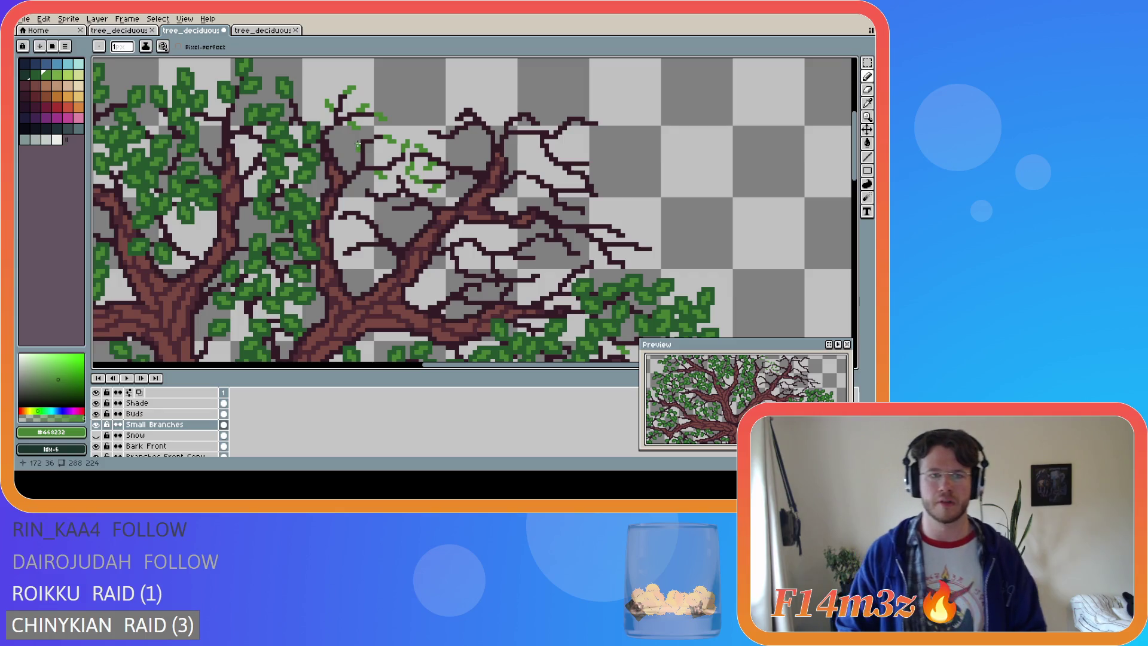
{"action": "left_click", "coordinate": [356, 145]}
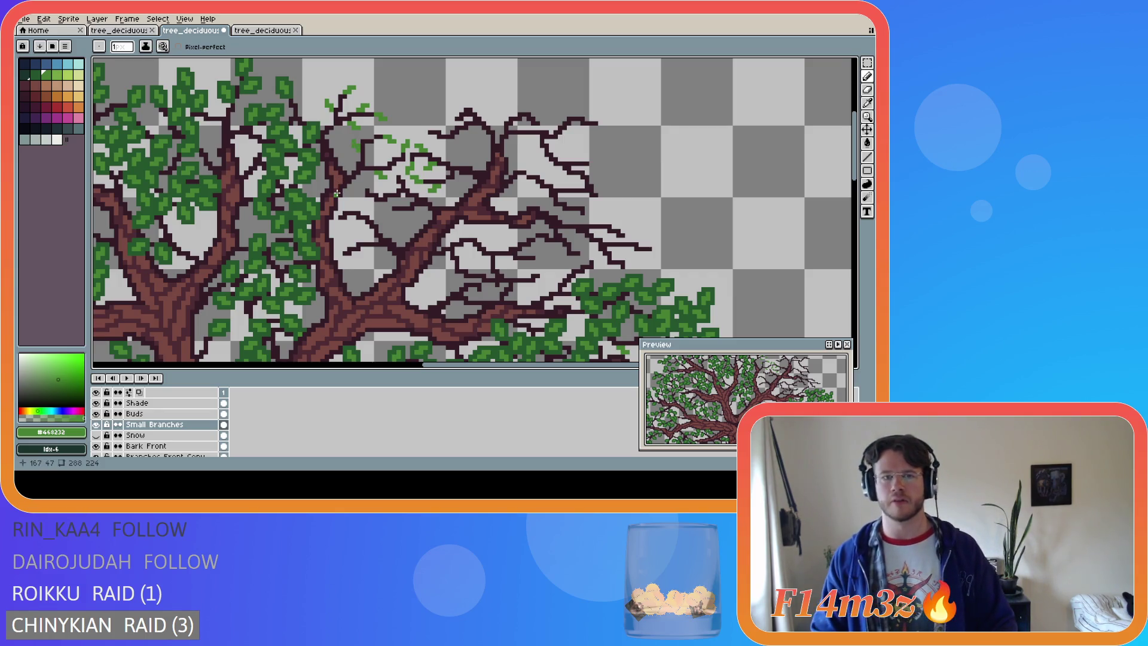
{"action": "key", "text": "v"}
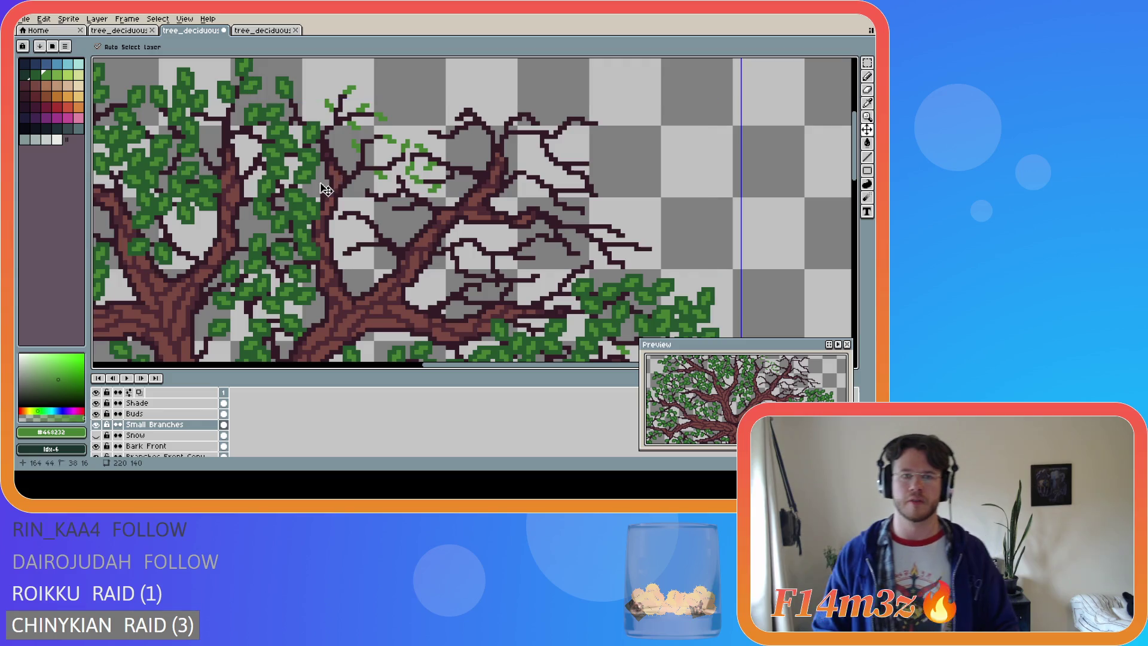
{"action": "key", "text": "b"}
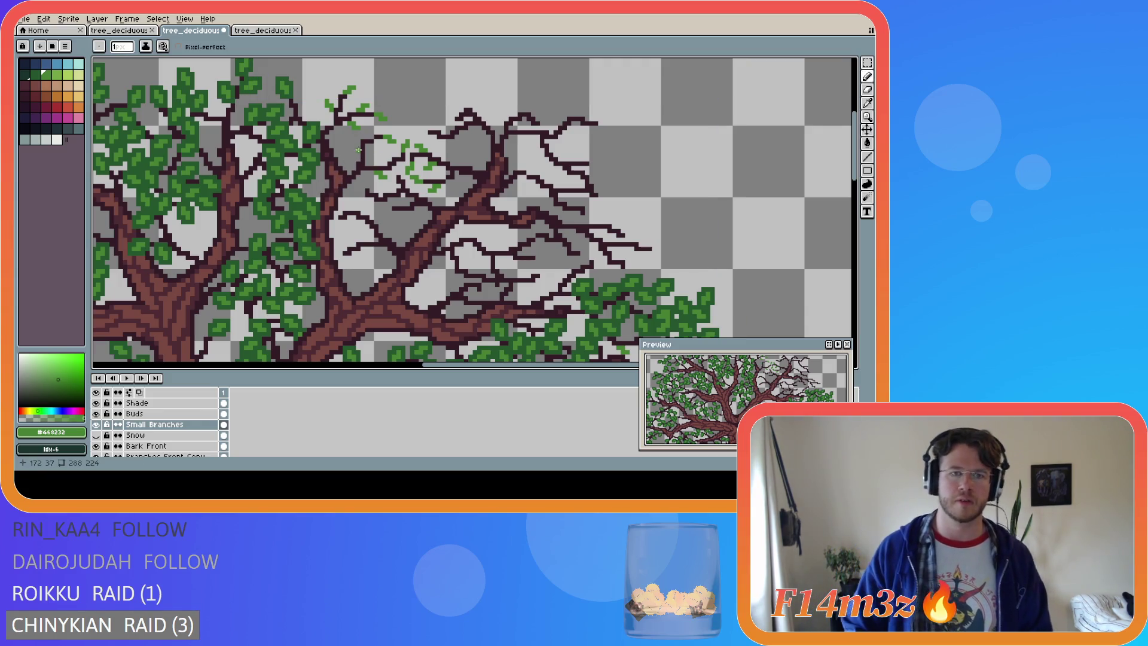
{"action": "left_click", "coordinate": [356, 145]}
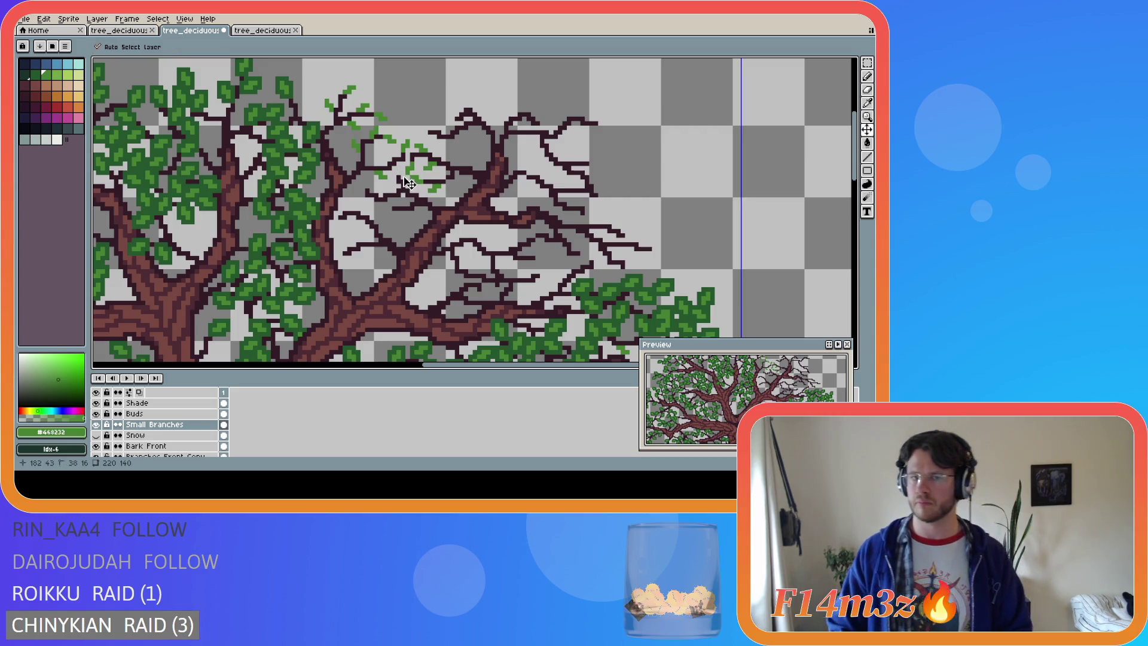
{"action": "left_click", "coordinate": [394, 165]}
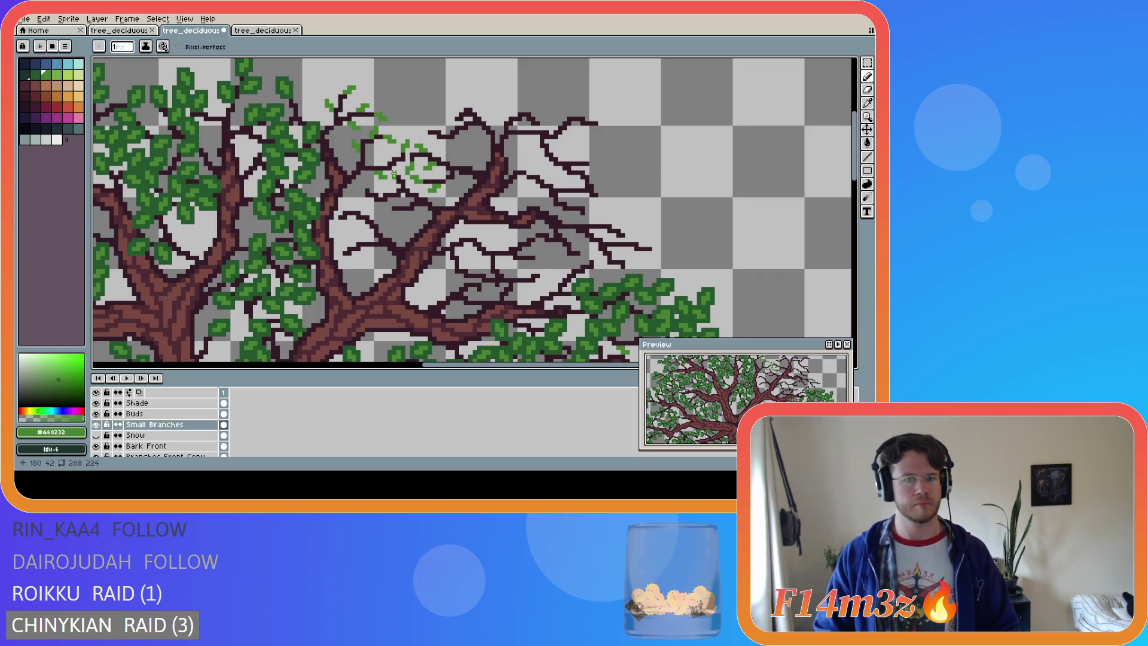
{"action": "left_click", "coordinate": [391, 174]}
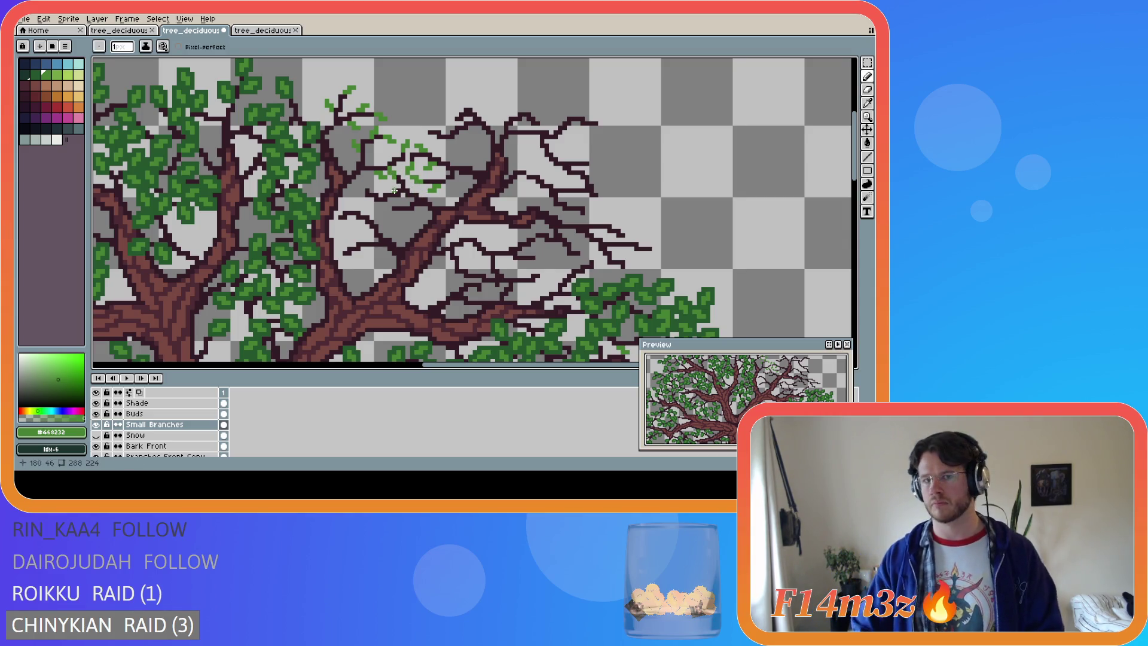
{"action": "key", "text": "shift"}
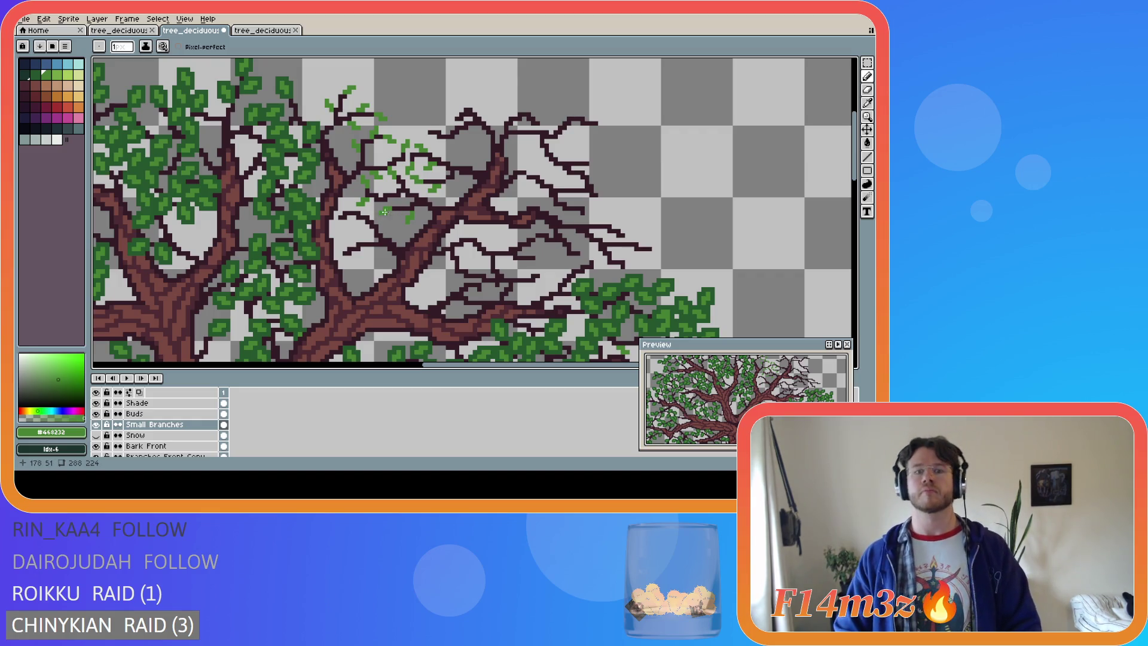
Undo the last leaf stroke and dab leaf pixels onto the bare middle twigs
{"action": "key", "text": "v"}
{"action": "key", "text": "b"}
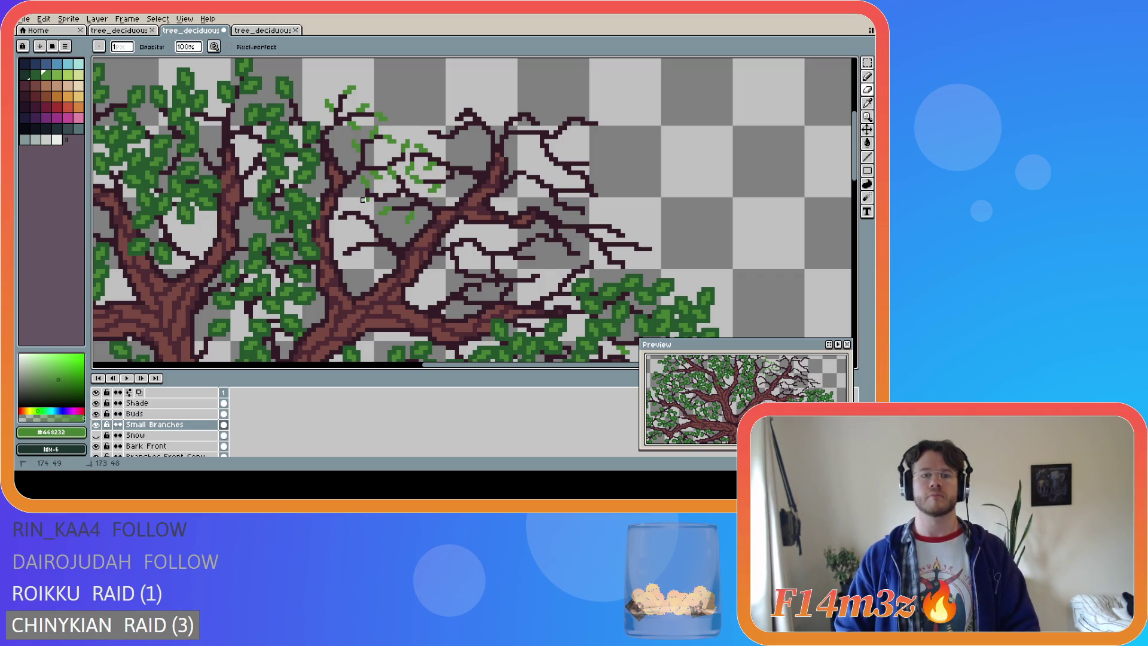
{"action": "key", "text": "e"}
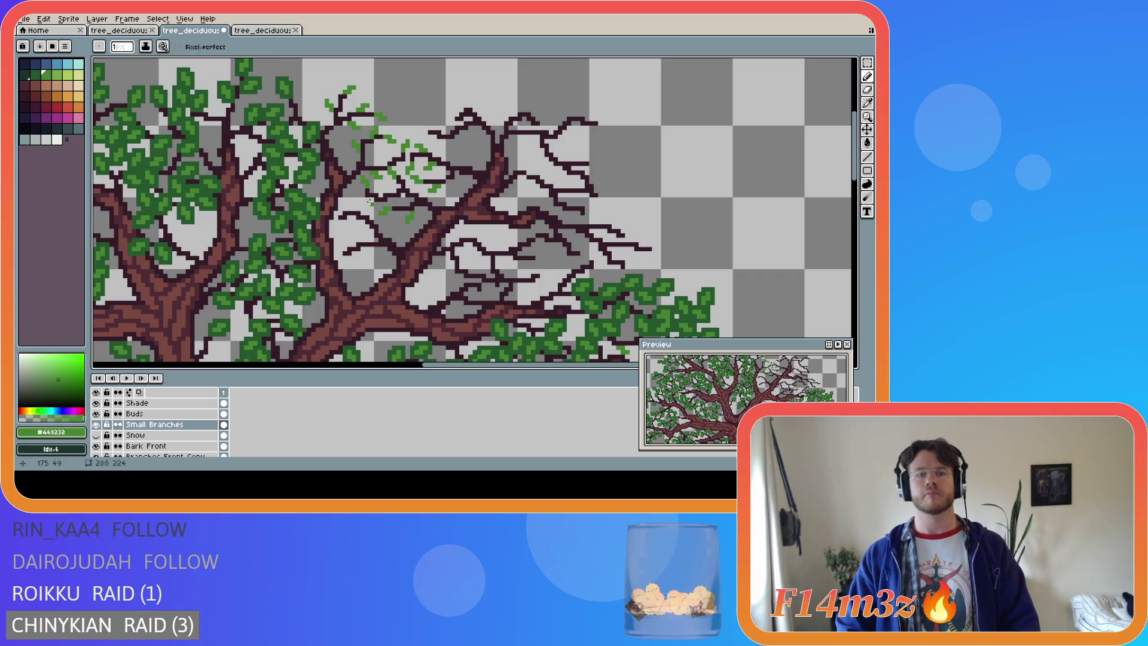
{"action": "left_click", "coordinate": [367, 203]}
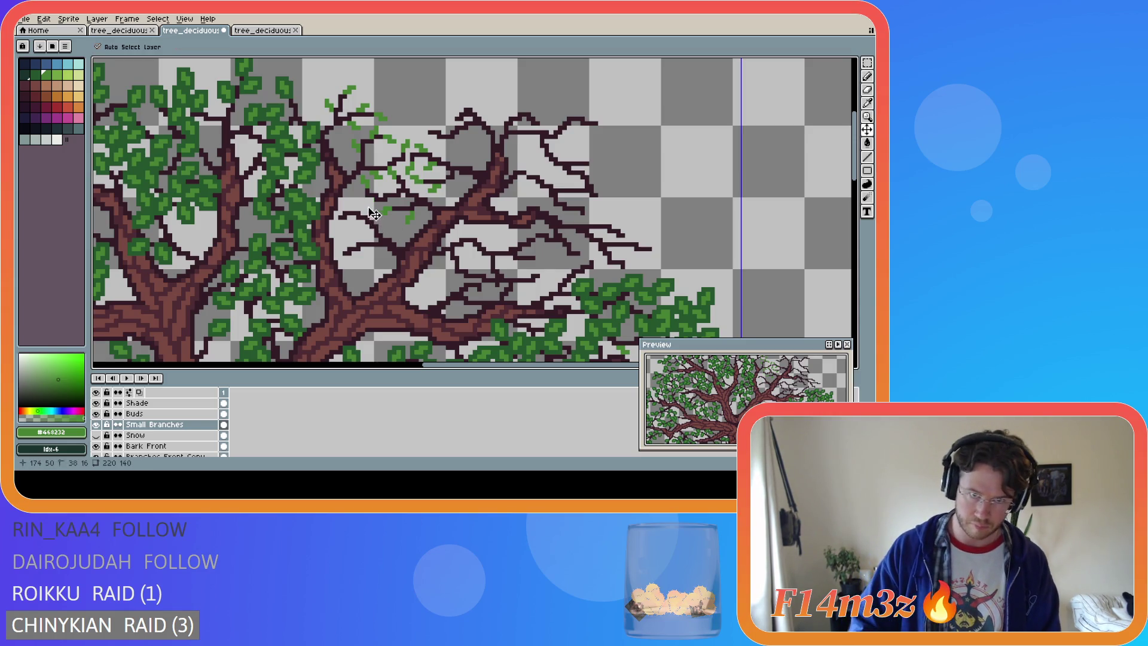
{"action": "left_click", "coordinate": [372, 204]}
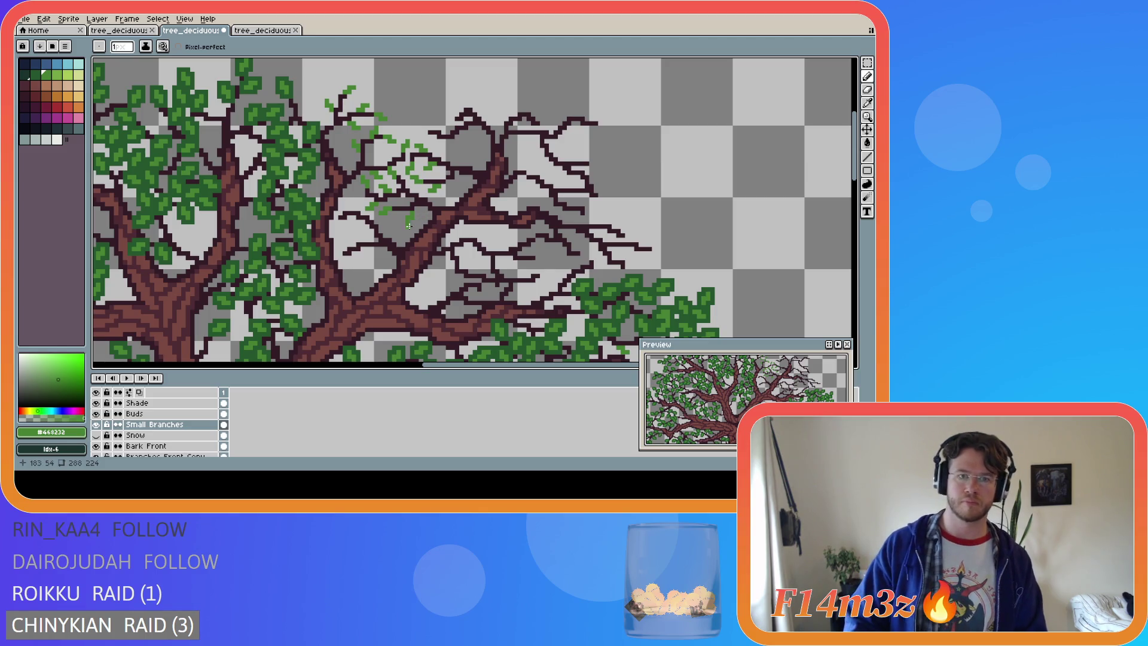
{"action": "left_click", "coordinate": [334, 224]}
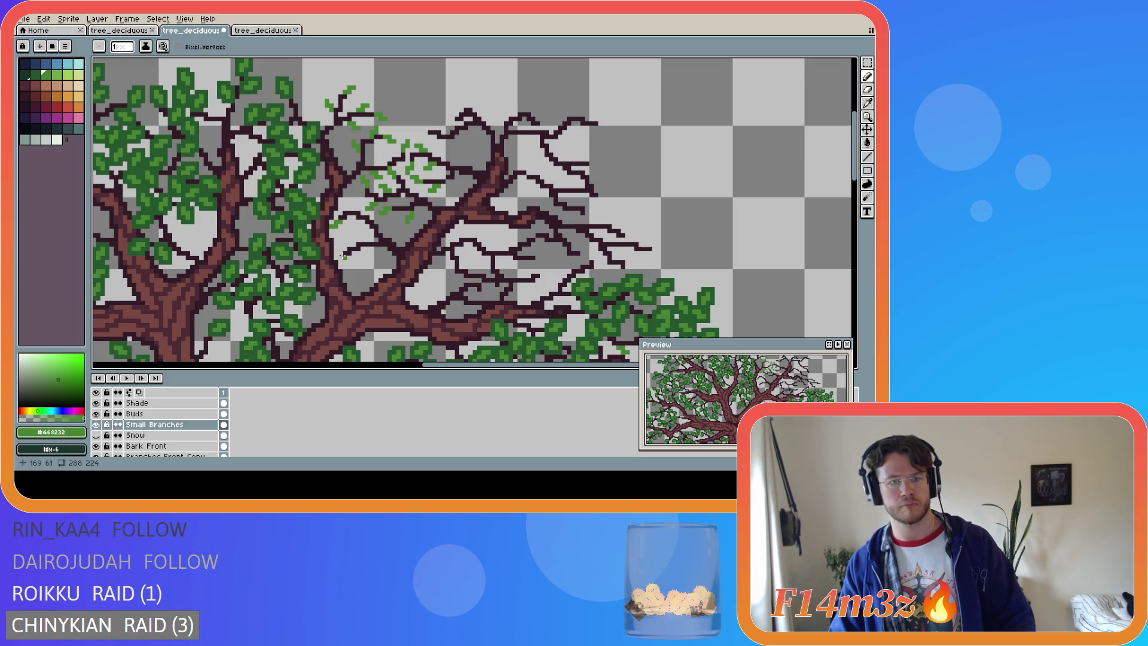
{"action": "left_click", "coordinate": [349, 245]}
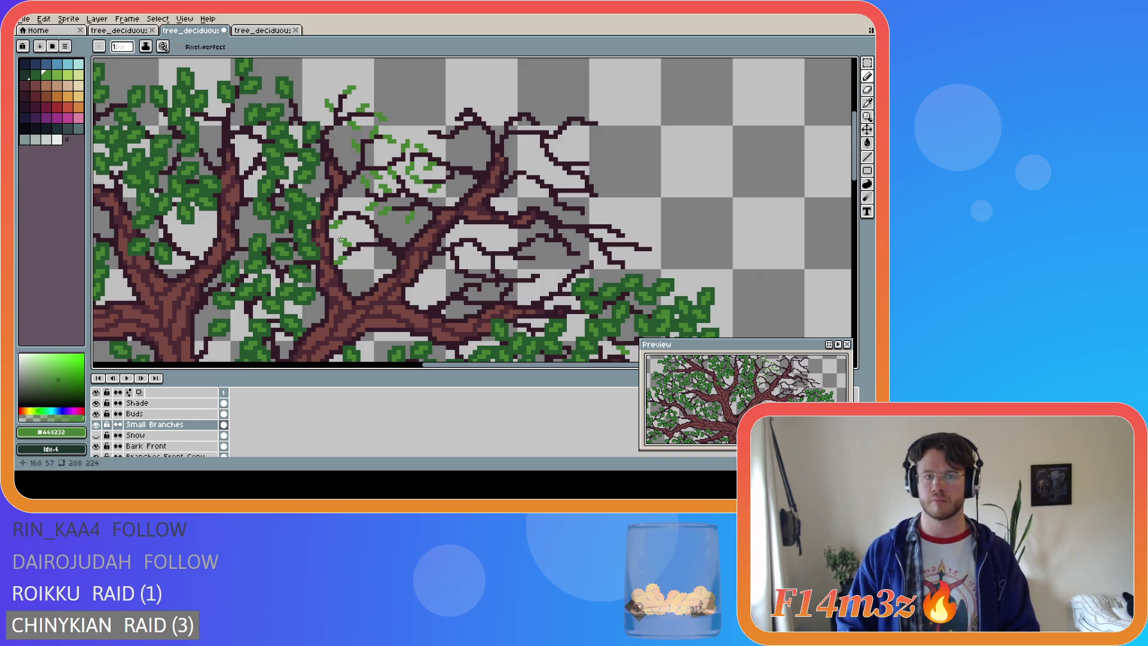
{"action": "left_click", "coordinate": [370, 248]}
{"action": "left_click", "coordinate": [368, 253]}
{"action": "left_click", "coordinate": [371, 261]}
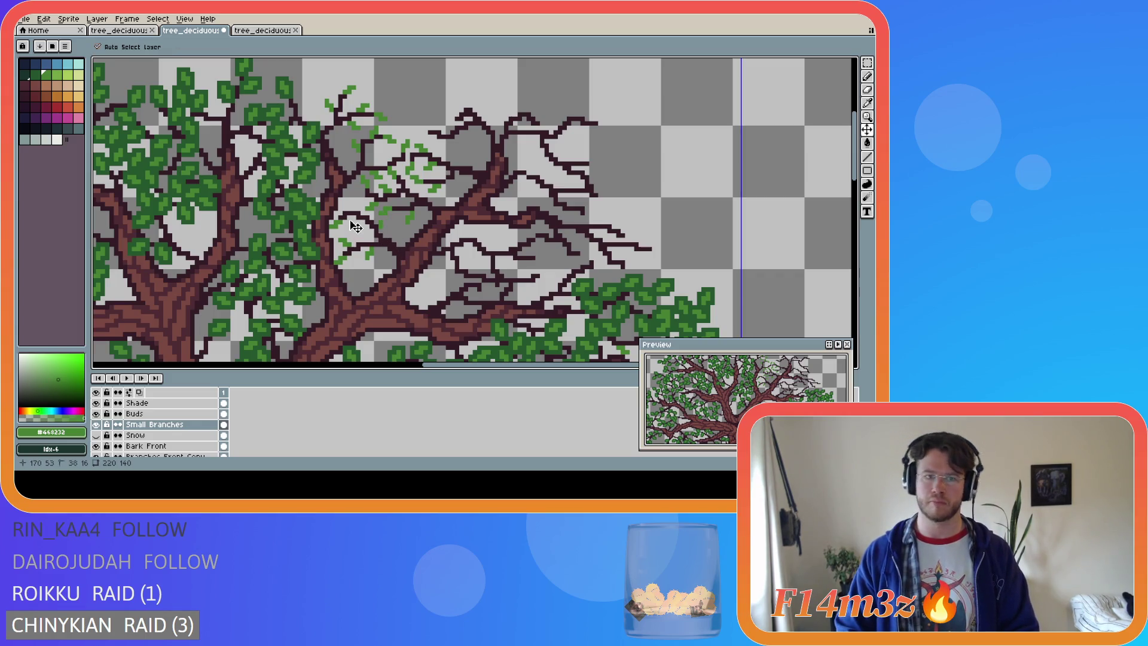
Add more leaf pixels to widen the clusters on the upper middle twigs
{"action": "left_click", "coordinate": [351, 205]}
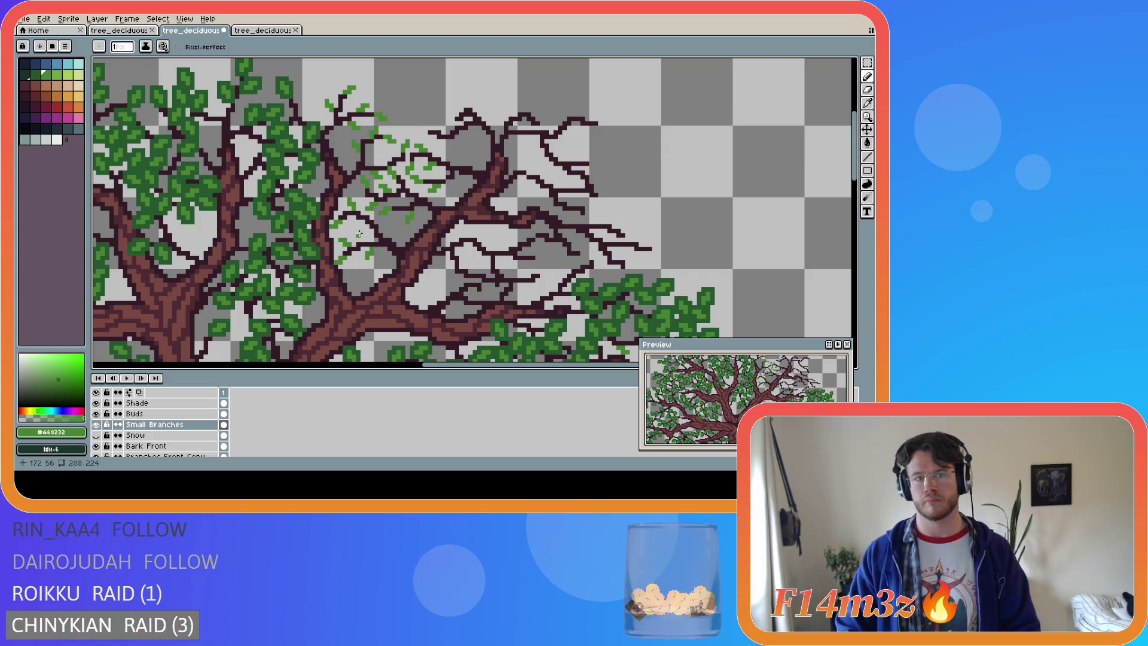
{"action": "left_click", "coordinate": [354, 208]}
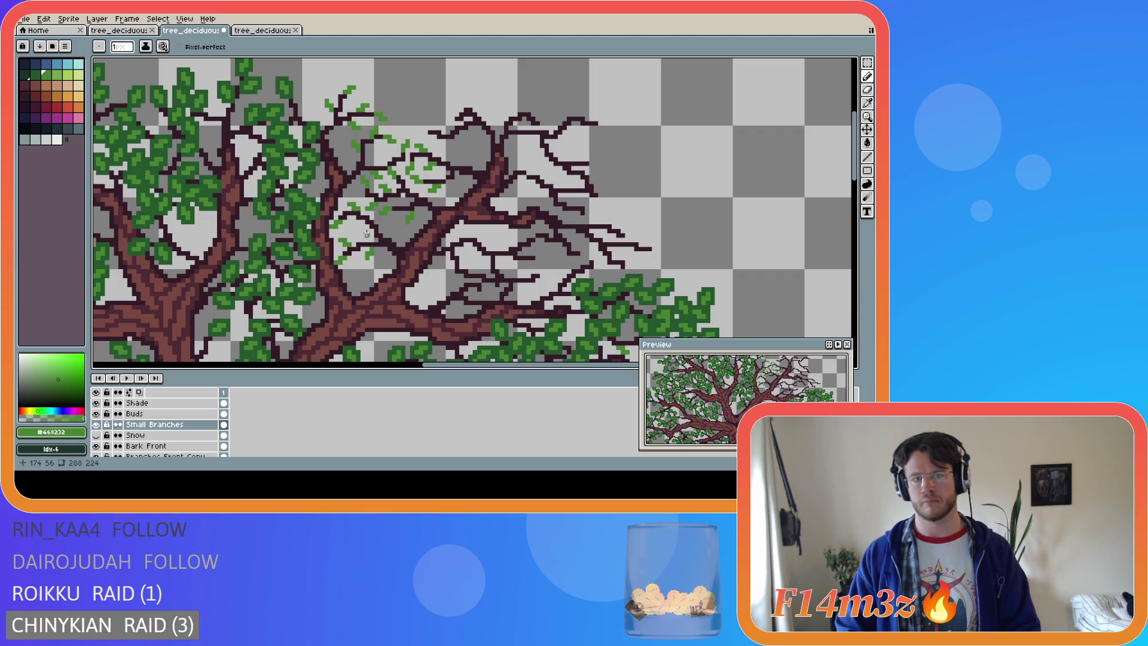
{"action": "left_click", "coordinate": [357, 225]}
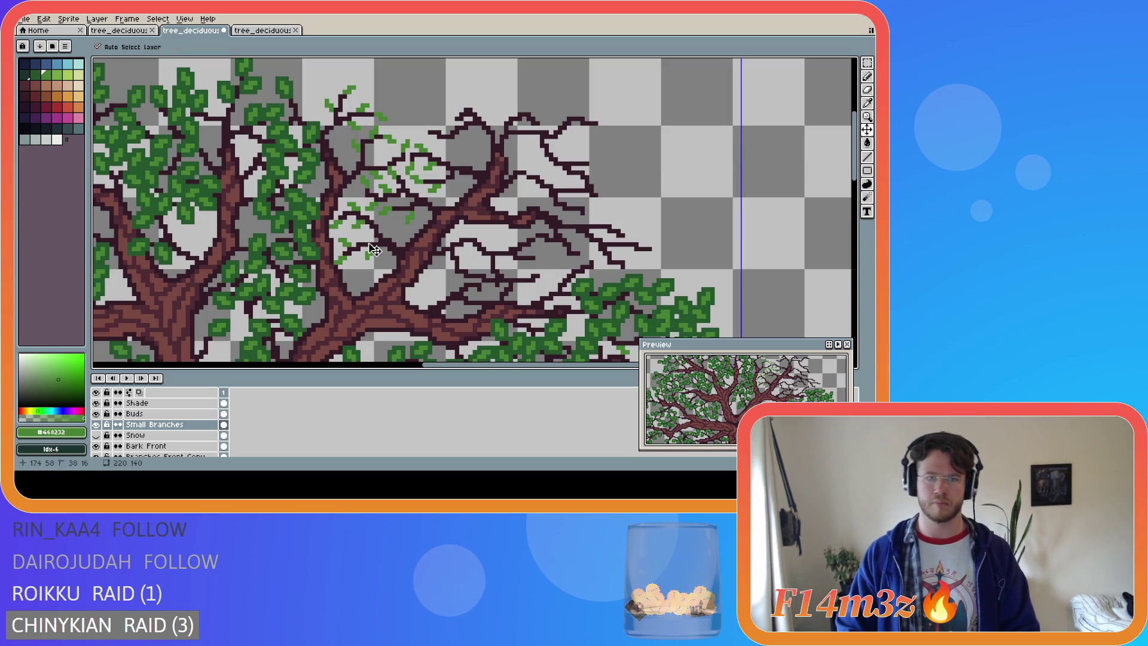
{"action": "left_click", "coordinate": [364, 227]}
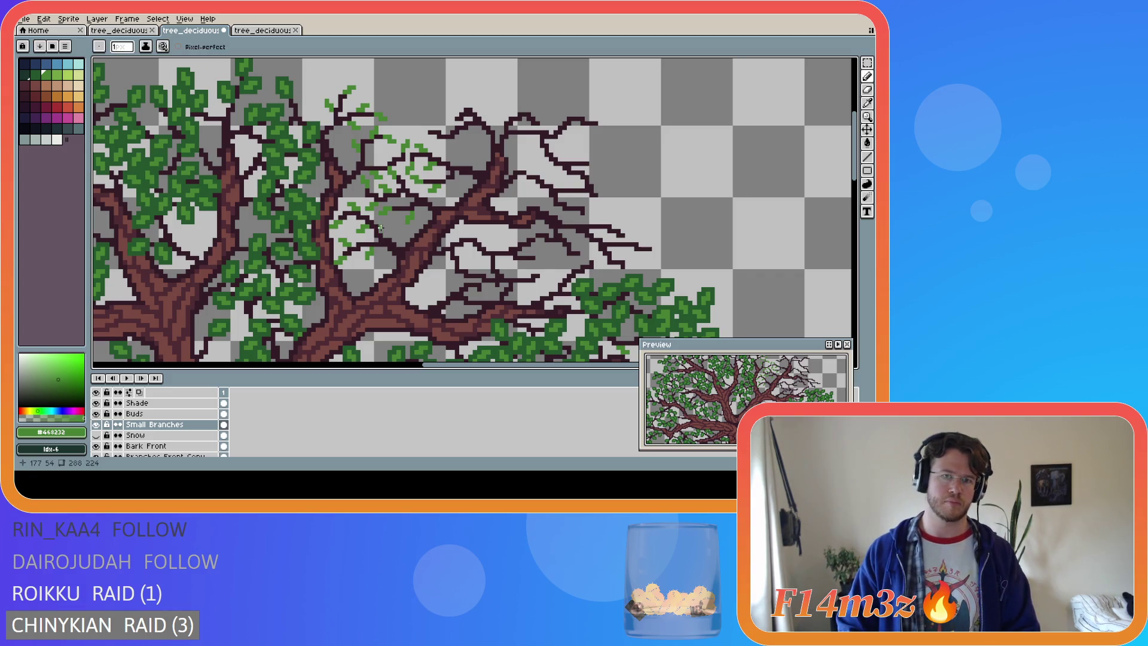
{"action": "left_click", "coordinate": [383, 220]}
{"action": "key", "text": "v"}
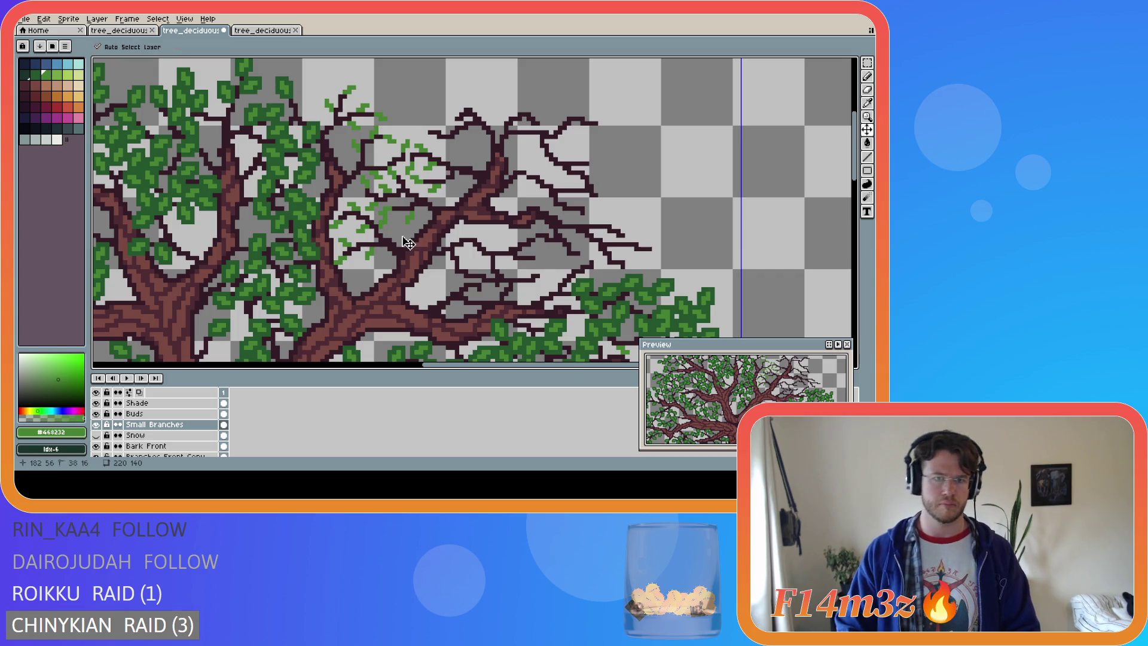
{"action": "key", "text": "b"}
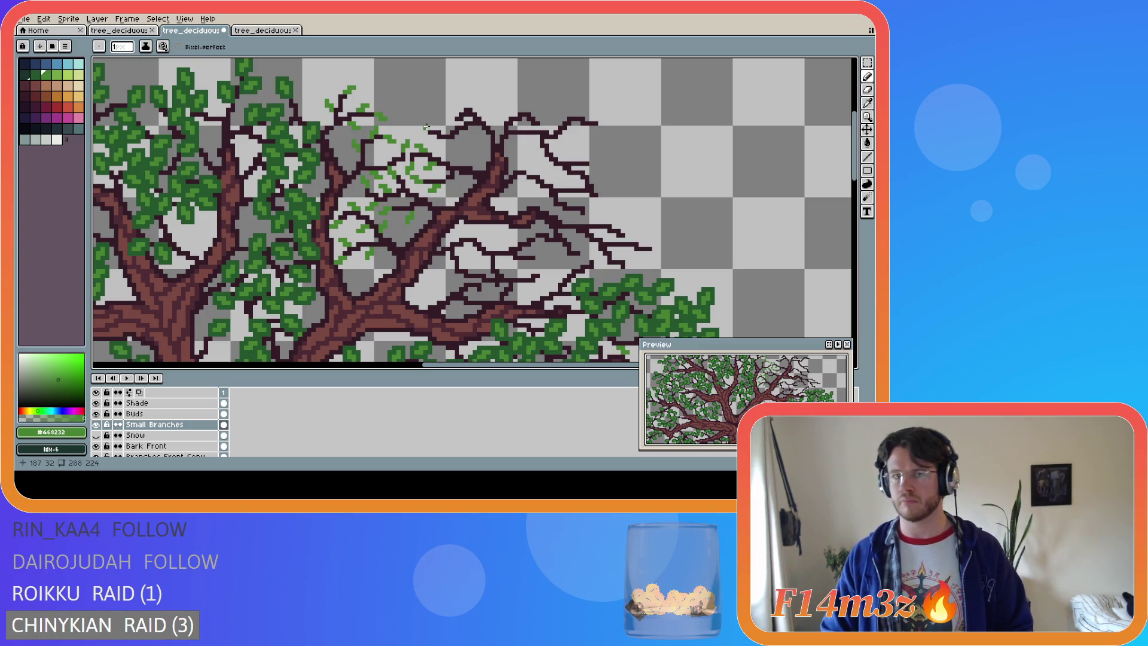
Paint a few leaf pixels onto the top twigs and start a leaf at the upper branch tip
{"action": "left_click_drag", "start_coordinate": [428, 128], "coordinate": [423, 124]}
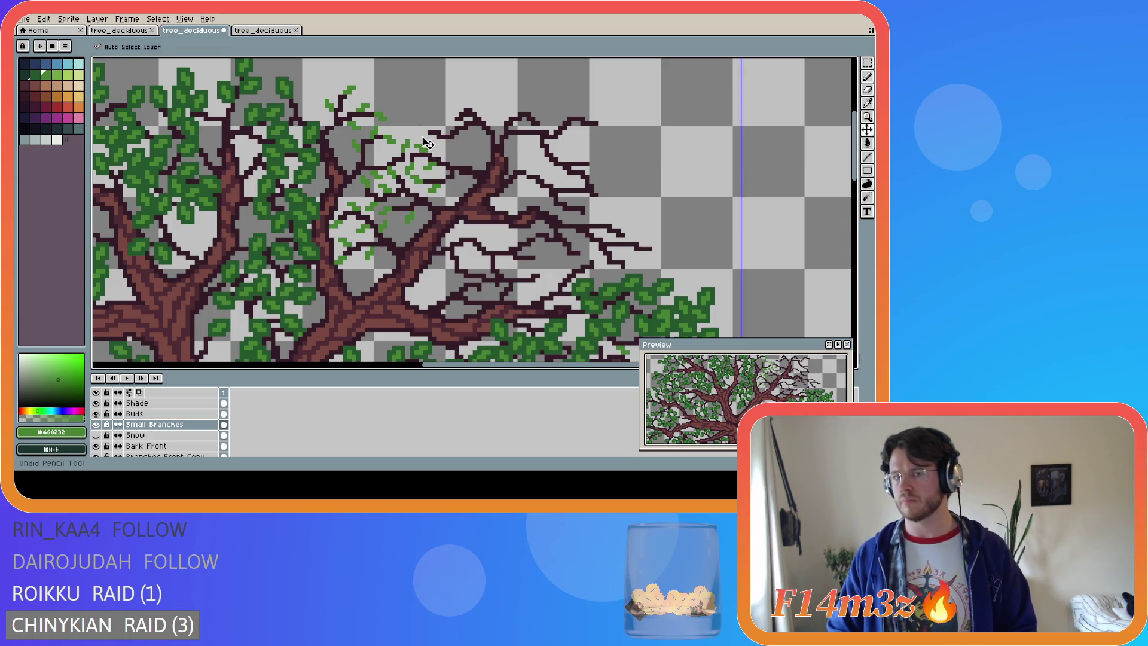
{"action": "key", "text": "ctrl"}
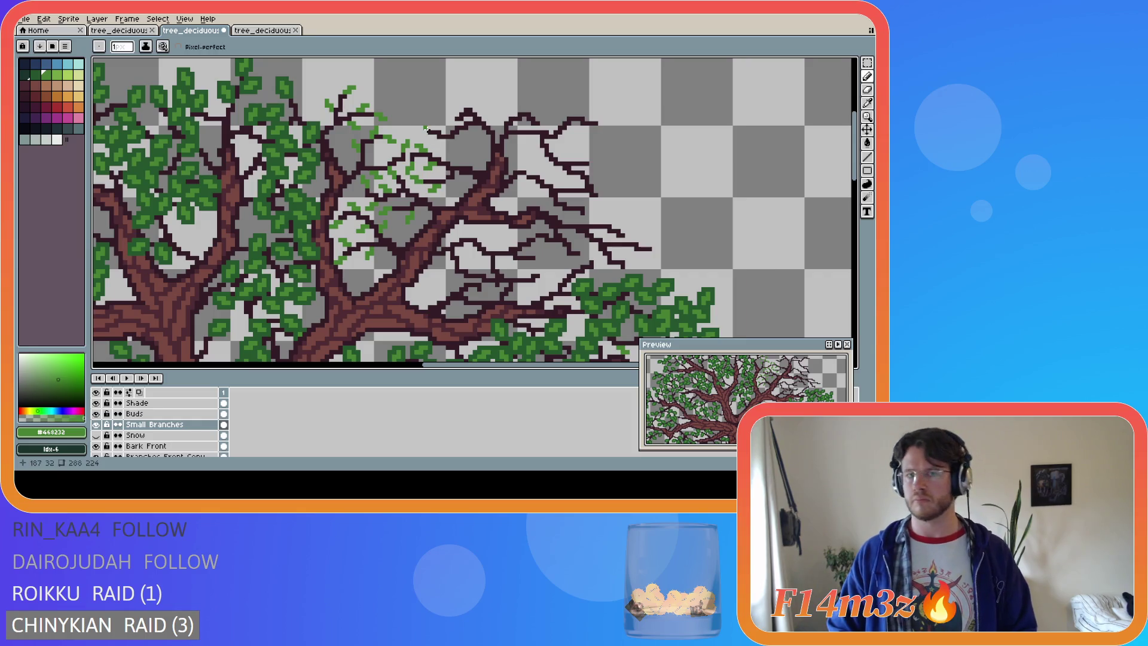
{"action": "key", "text": "ctrl"}
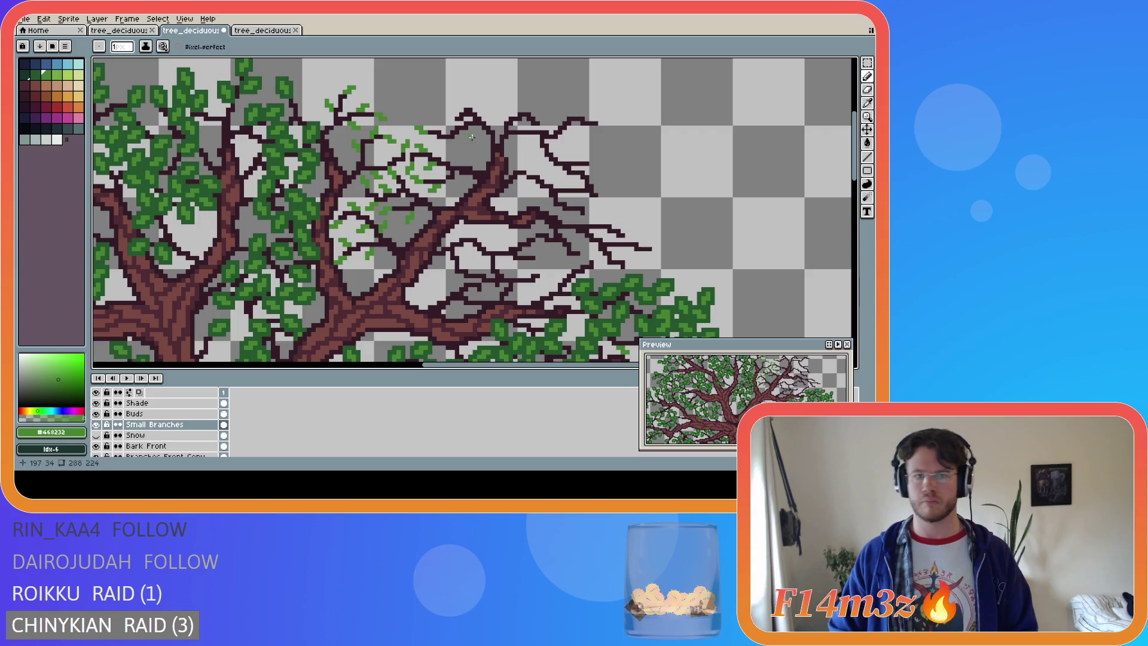
{"action": "key", "text": "ctrl"}
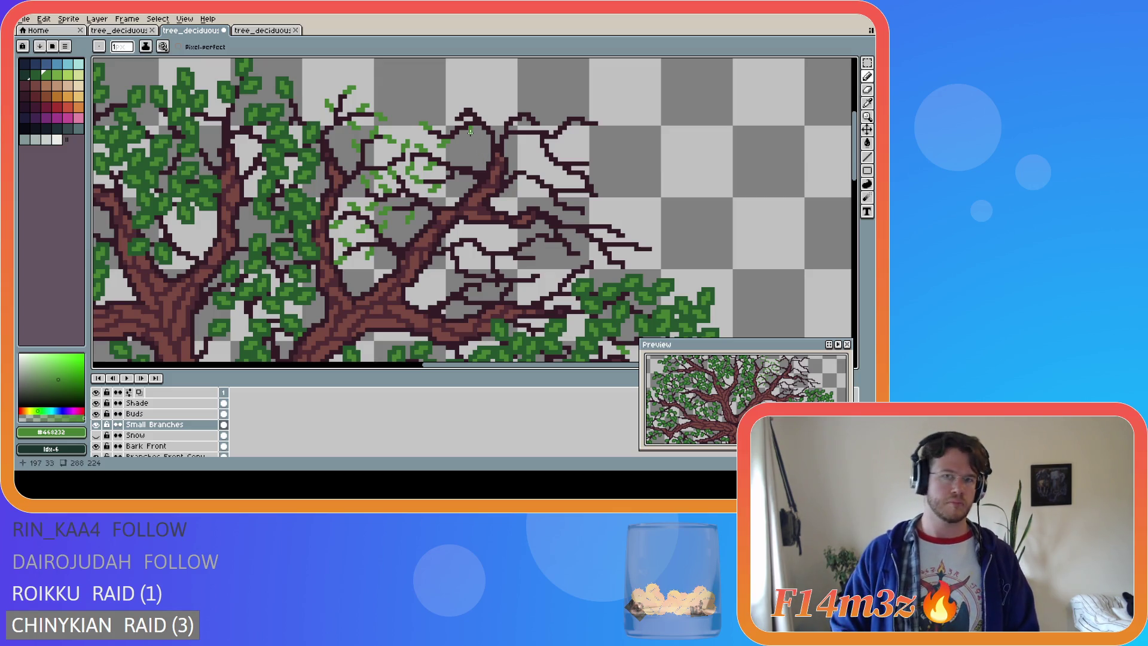
{"action": "left_click", "coordinate": [469, 136]}
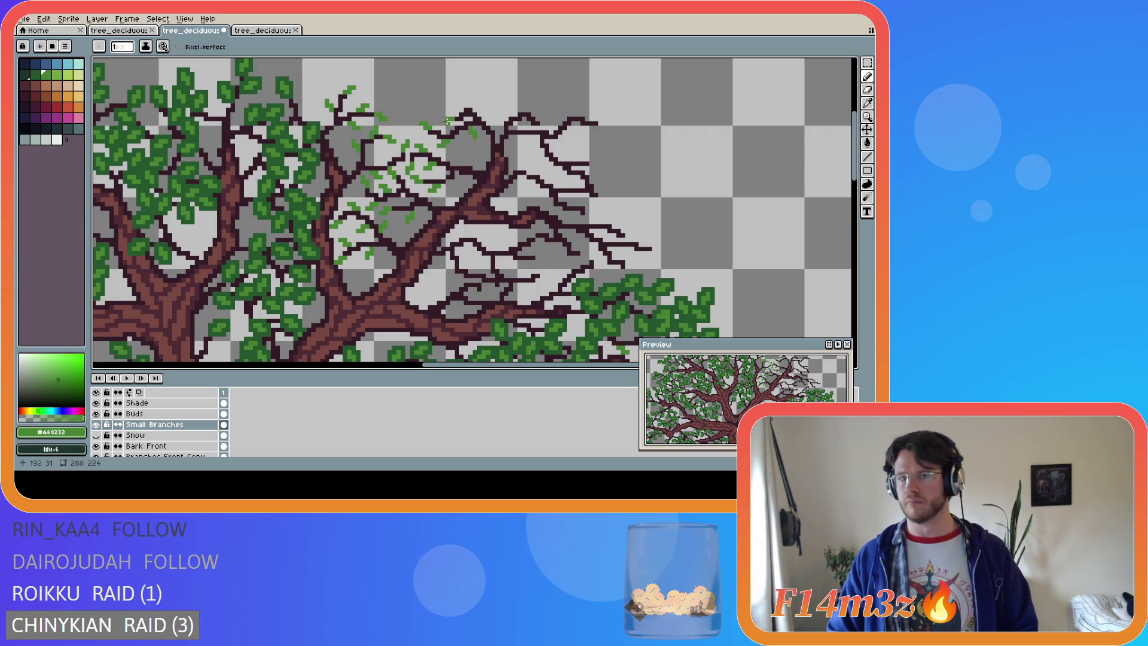
{"action": "left_click", "coordinate": [466, 105]}
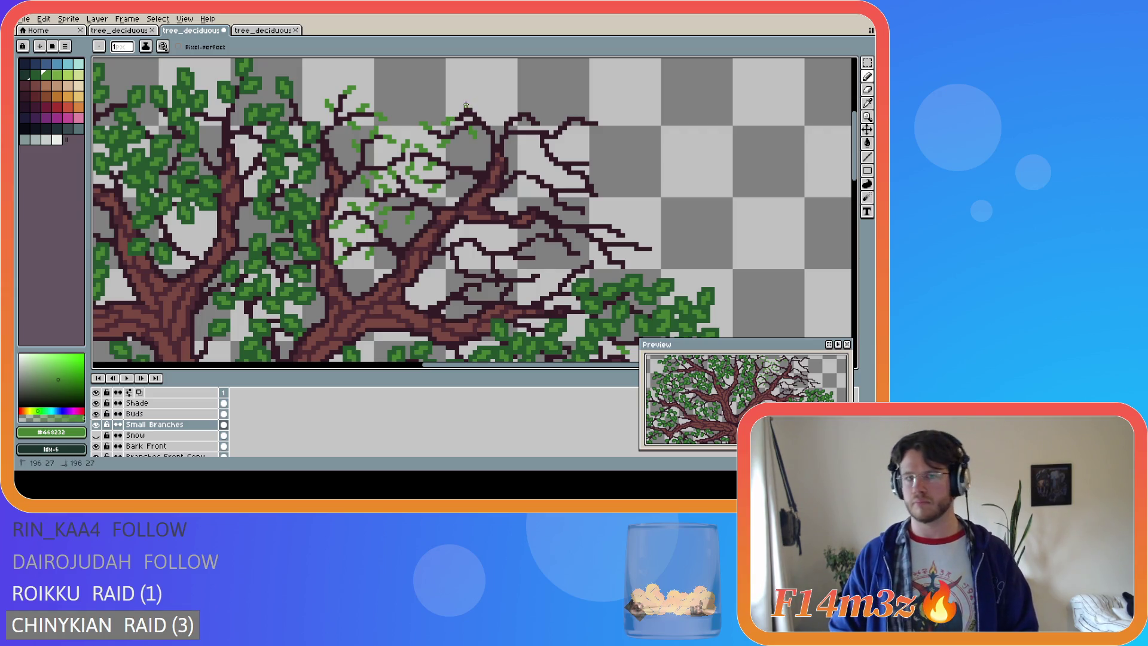
Paint leaf pixels at the upper branch tips, with a longer stroke at the top branch
{"action": "left_click_drag", "start_coordinate": [462, 105], "coordinate": [461, 102]}
{"action": "left_click", "coordinate": [458, 101]}
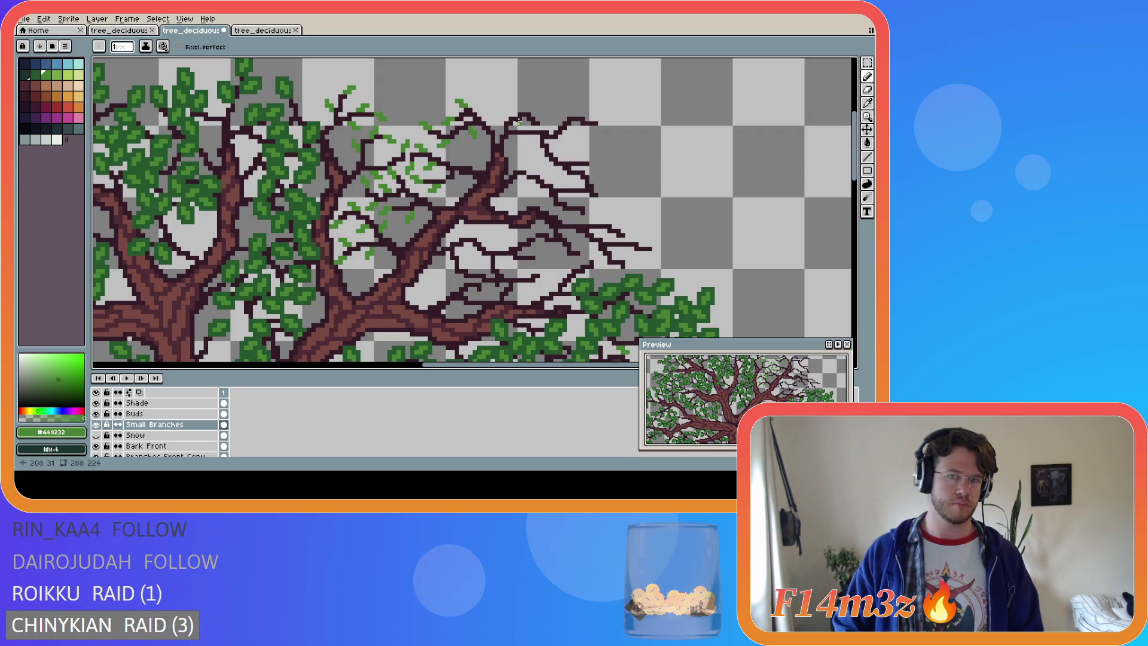
{"action": "left_click", "coordinate": [483, 116]}
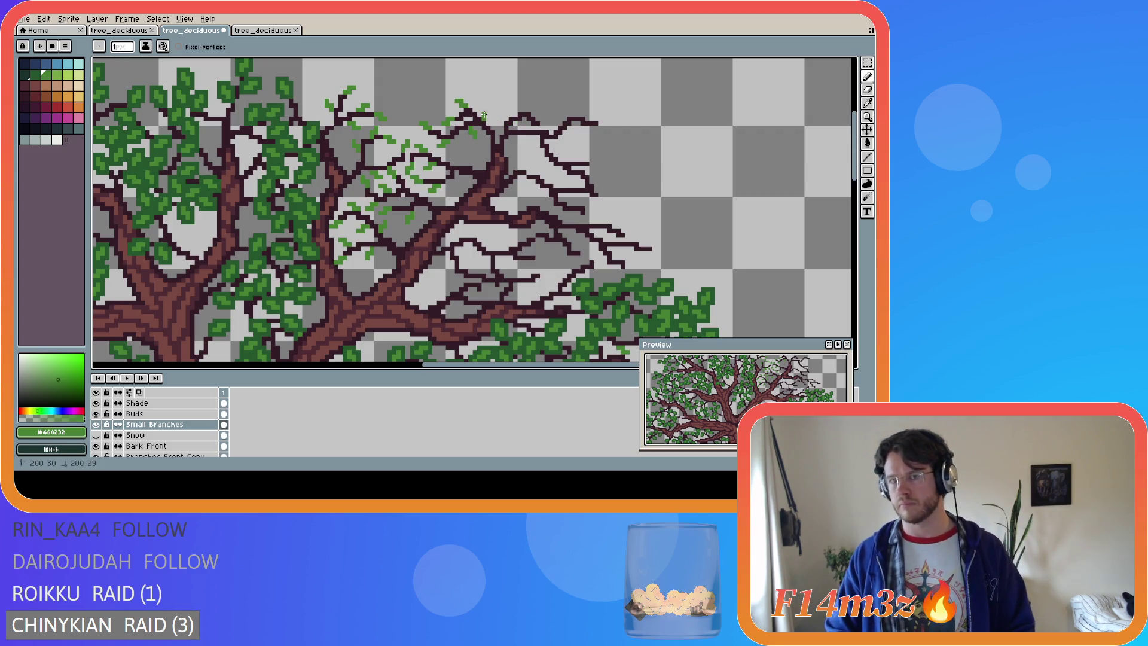
{"action": "left_click", "coordinate": [487, 112]}
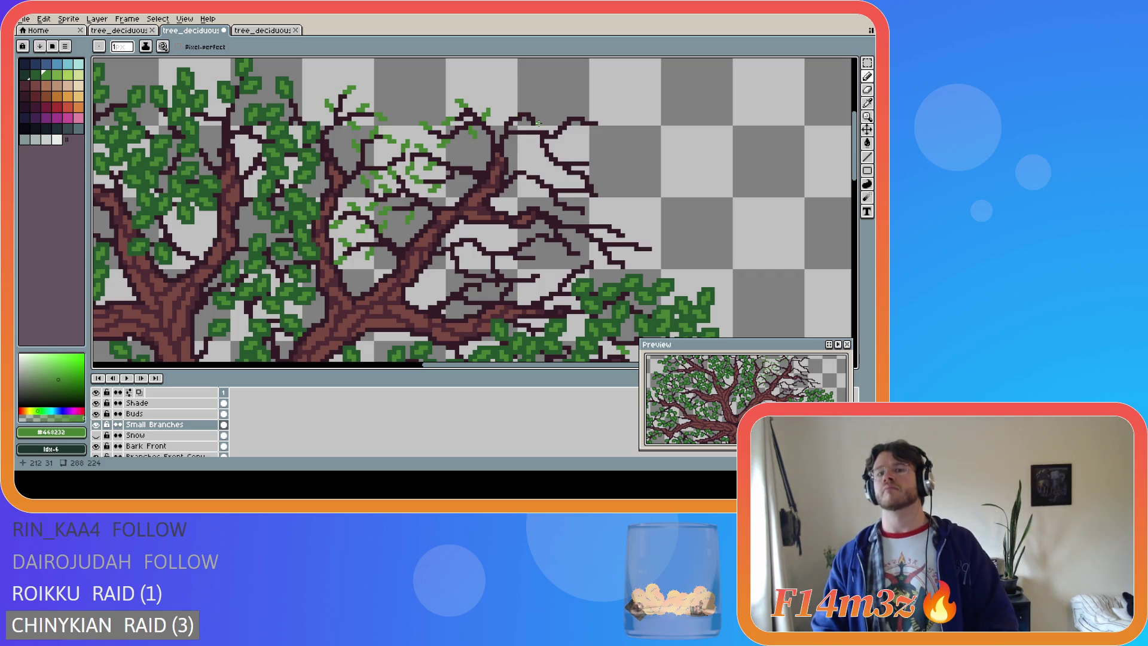
{"action": "left_click", "coordinate": [538, 128]}
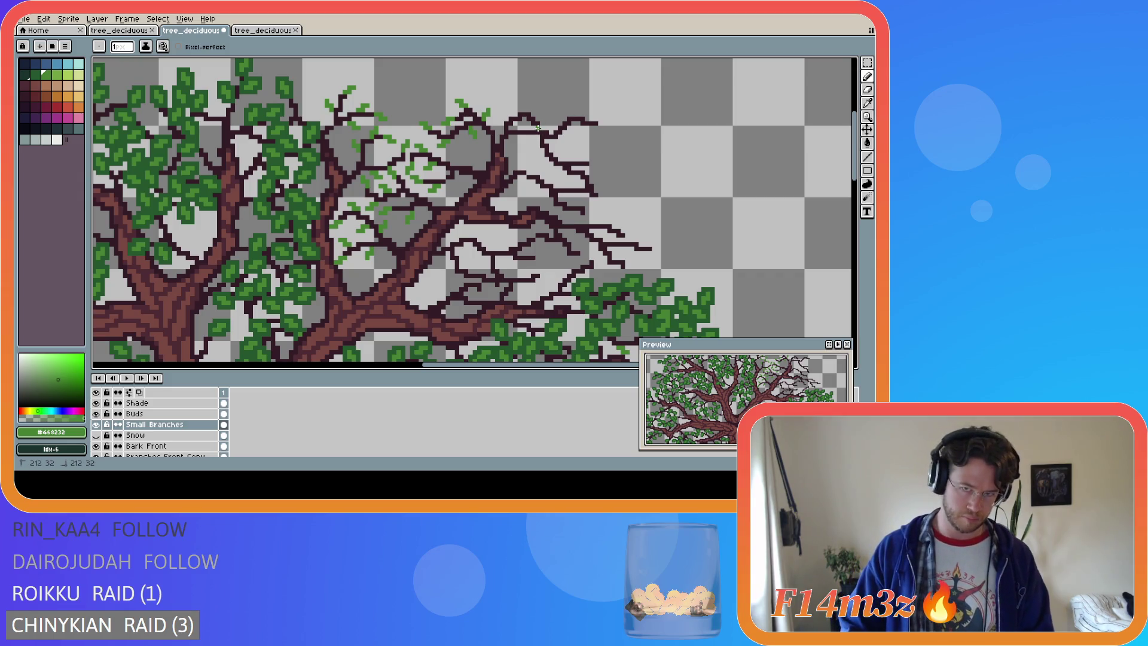
{"action": "left_click_drag", "start_coordinate": [540, 128], "coordinate": [542, 128]}
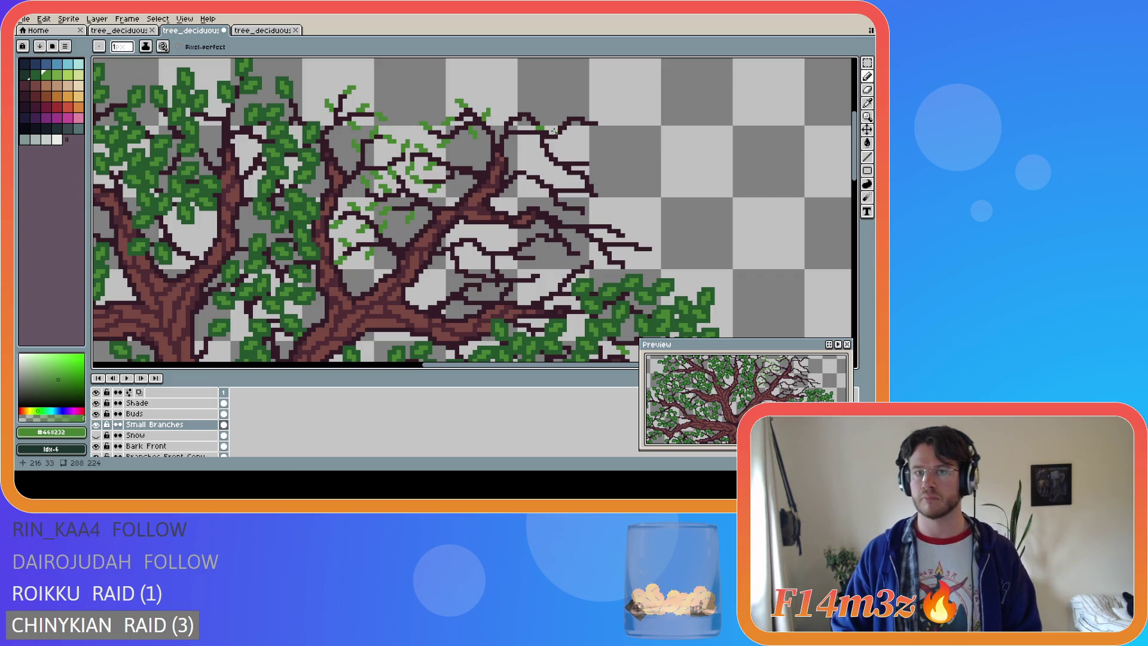
{"action": "left_click", "coordinate": [546, 127]}
{"action": "left_click_drag", "start_coordinate": [545, 127], "coordinate": [560, 140]}
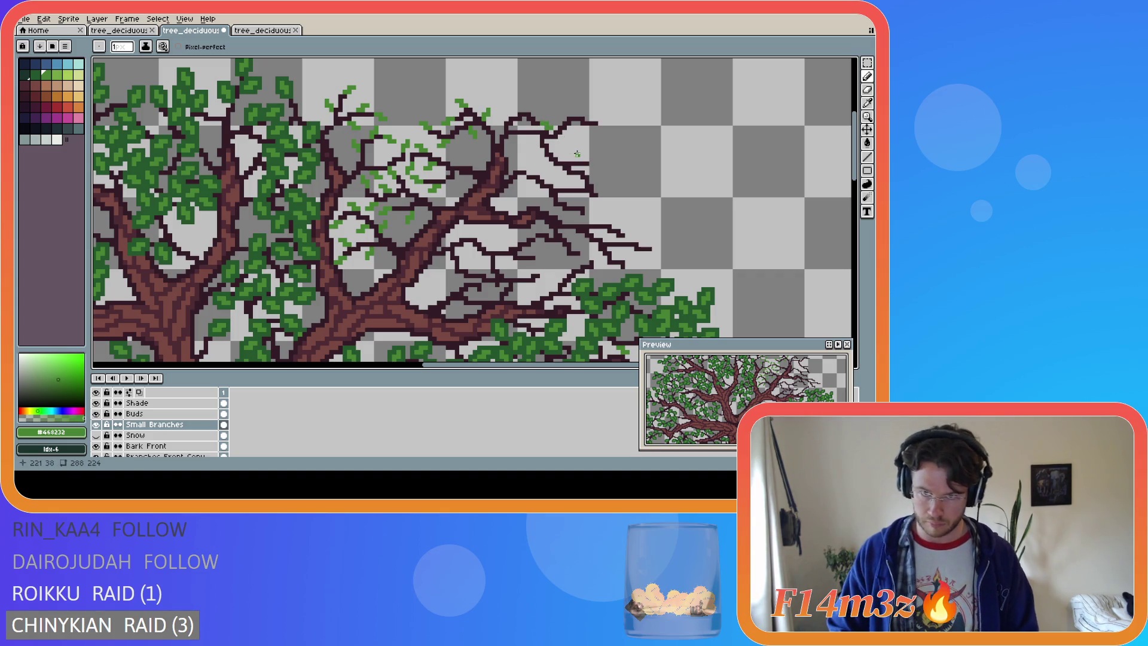
Dot leaf pixels onto the neighbouring and rightmost branch tips
{"action": "key", "text": "v"}
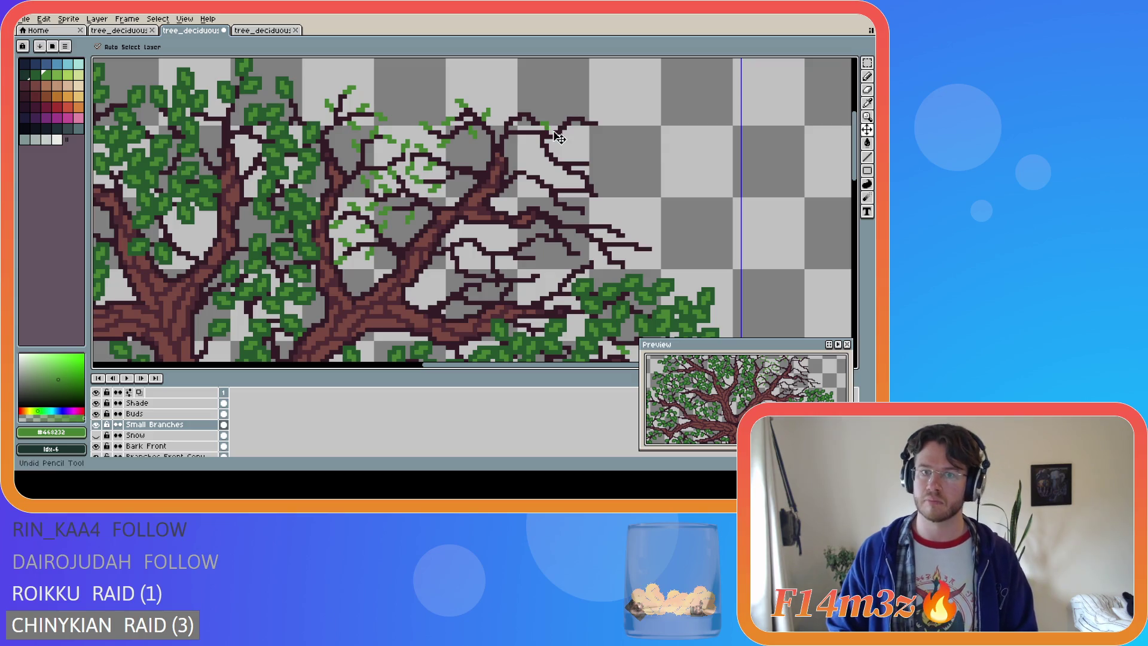
{"action": "key", "text": "b"}
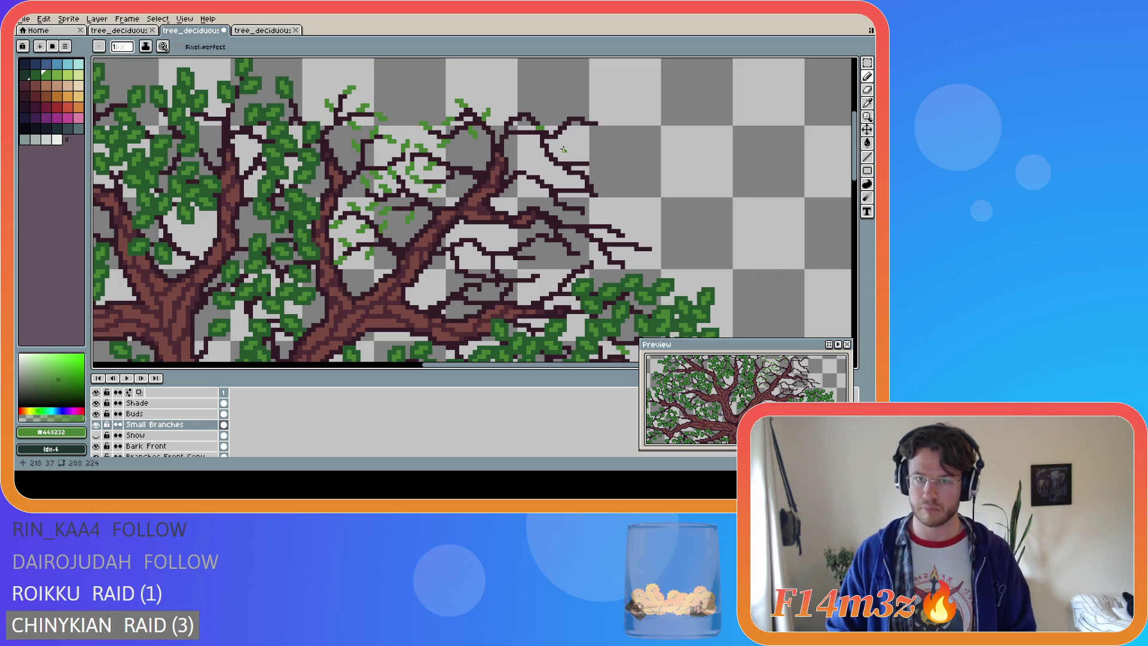
{"action": "left_click", "coordinate": [604, 126]}
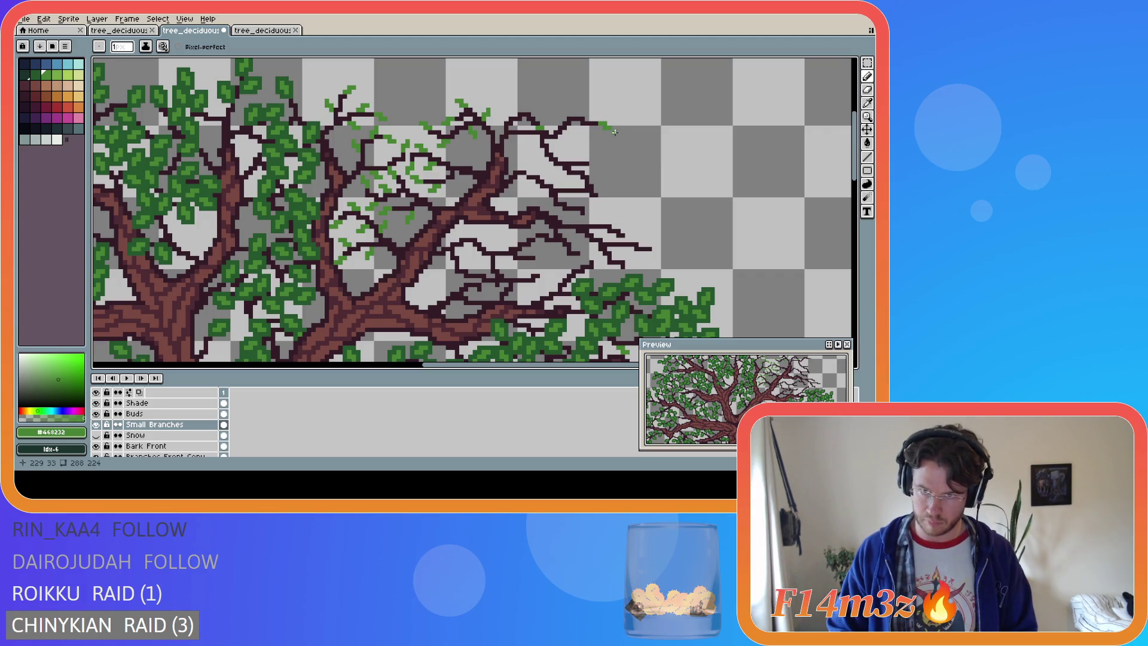
{"action": "left_click", "coordinate": [582, 114]}
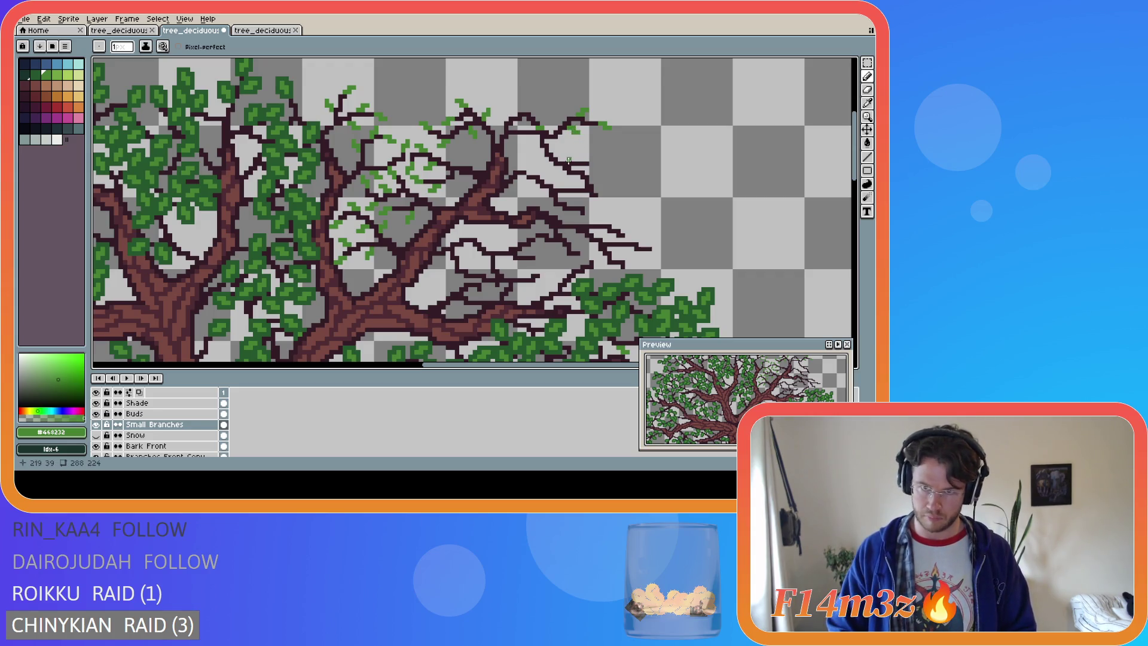
{"action": "left_click", "coordinate": [560, 144]}
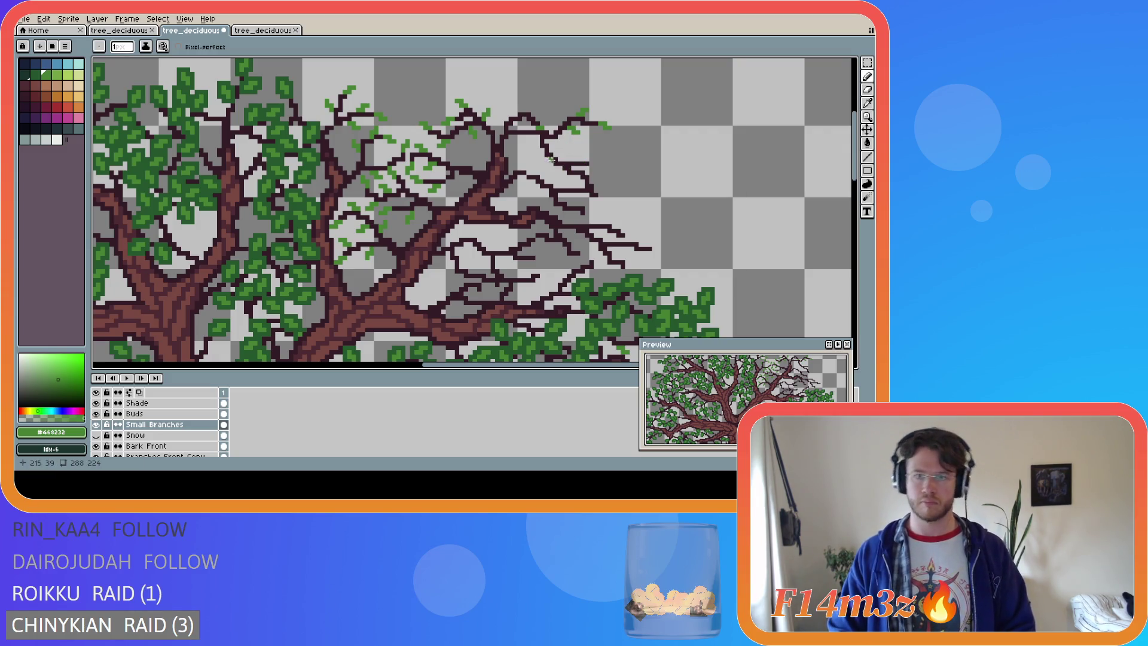
{"action": "left_click_drag", "start_coordinate": [592, 163], "coordinate": [595, 163]}
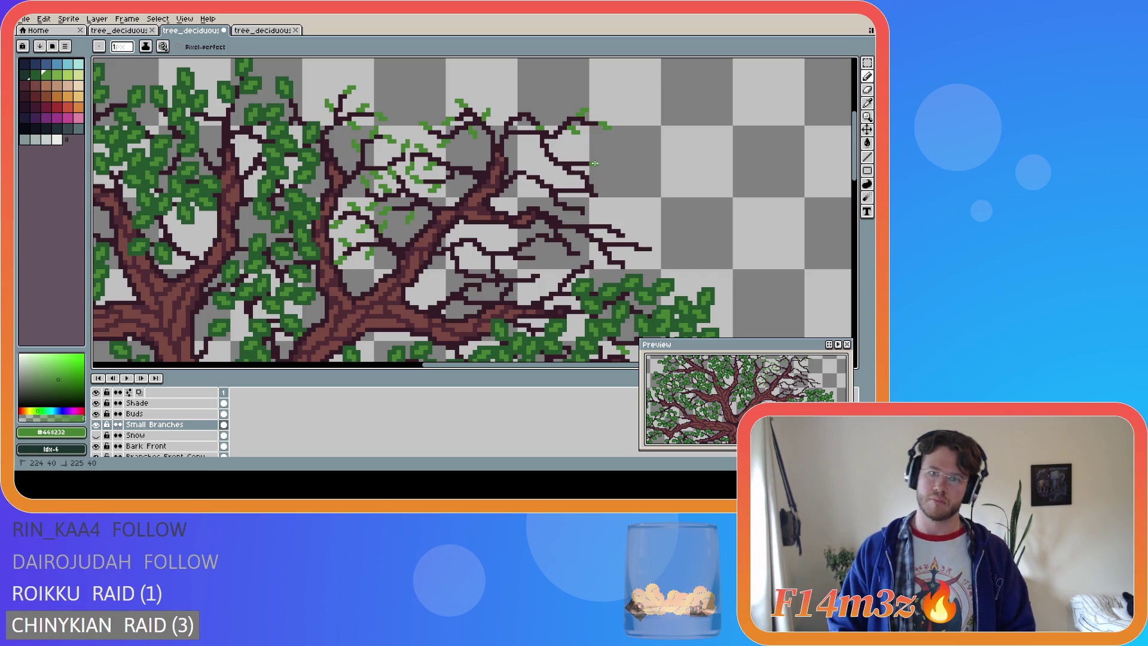
{"action": "left_click", "coordinate": [595, 160]}
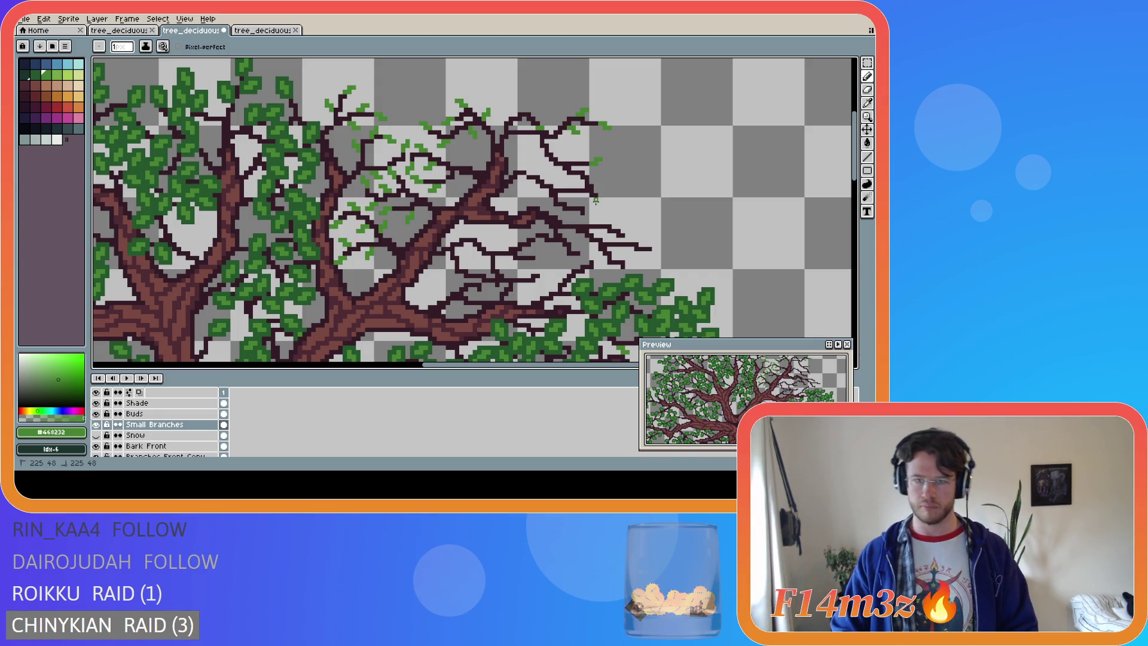
Add small leaves to the lower right twigs and branch tips, then save the file
{"action": "left_click", "coordinate": [597, 203]}
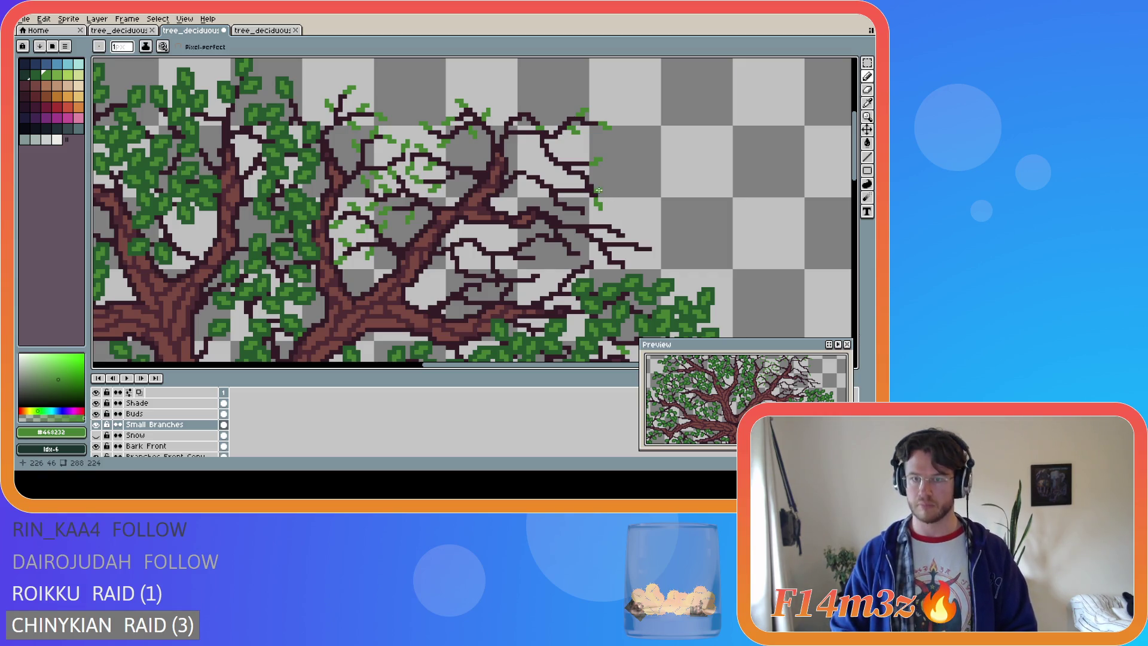
{"action": "left_click_drag", "start_coordinate": [600, 186], "coordinate": [598, 190]}
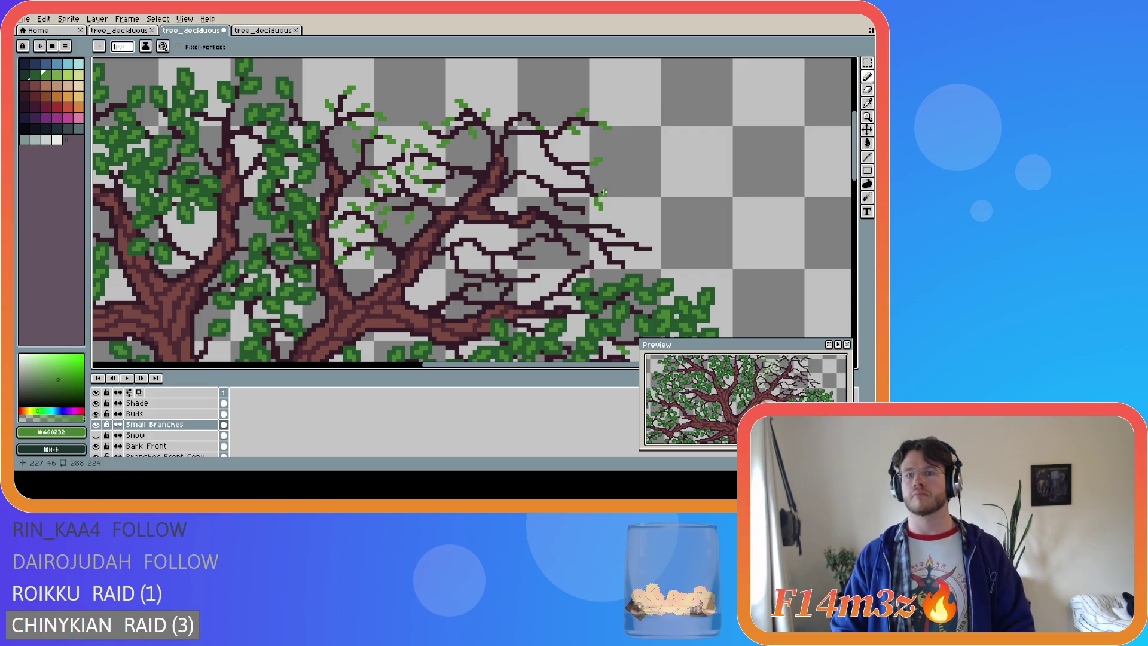
{"action": "key", "text": "v"}
{"action": "key", "text": "b"}
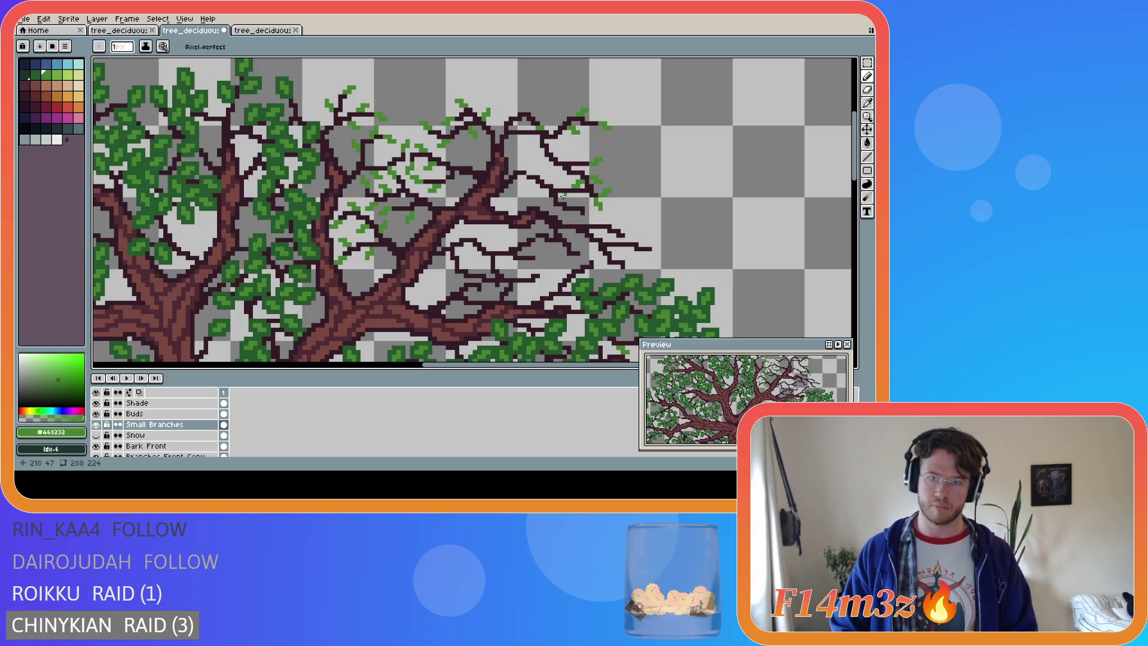
{"action": "left_click_drag", "start_coordinate": [568, 199], "coordinate": [572, 199]}
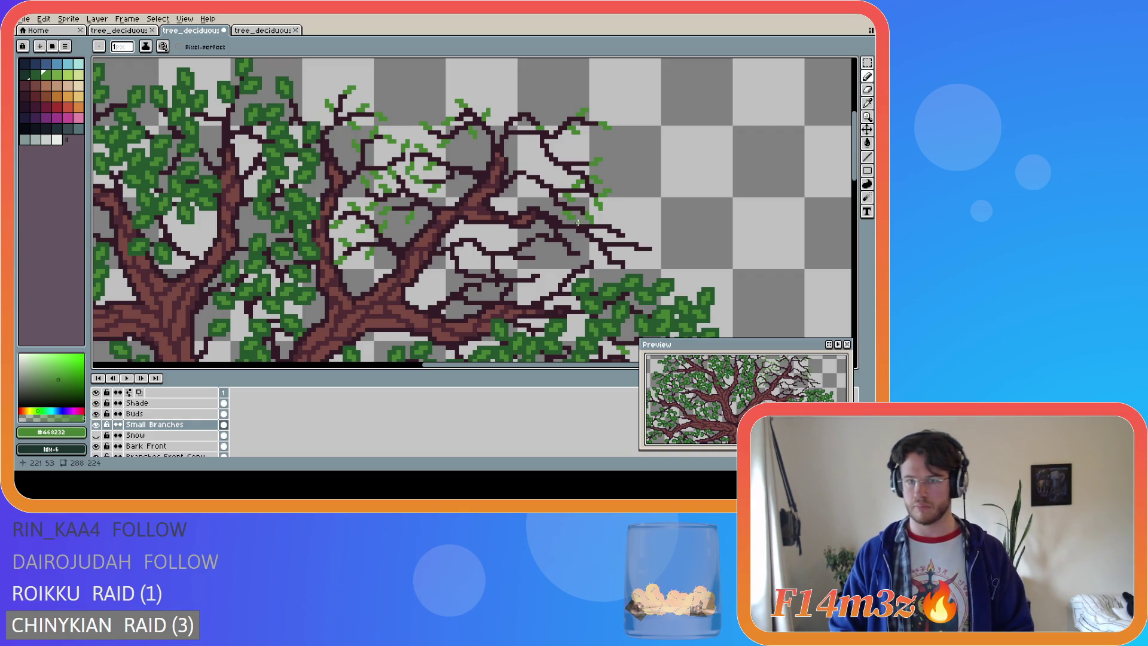
{"action": "left_click_drag", "start_coordinate": [537, 191], "coordinate": [541, 193]}
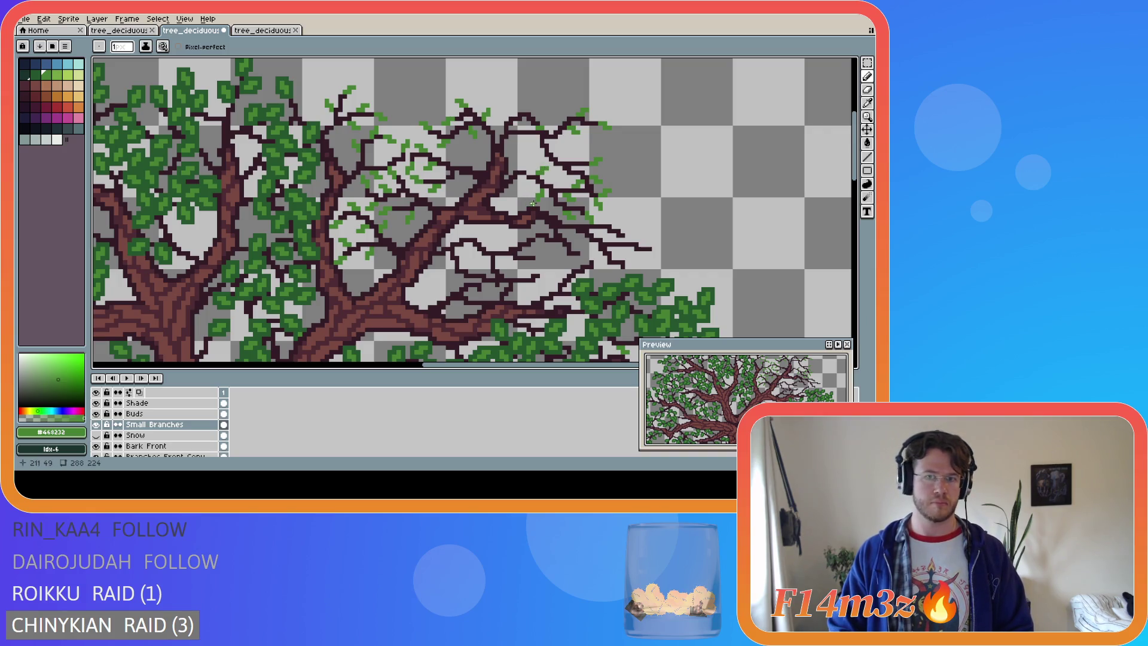
{"action": "left_click", "coordinate": [536, 188]}
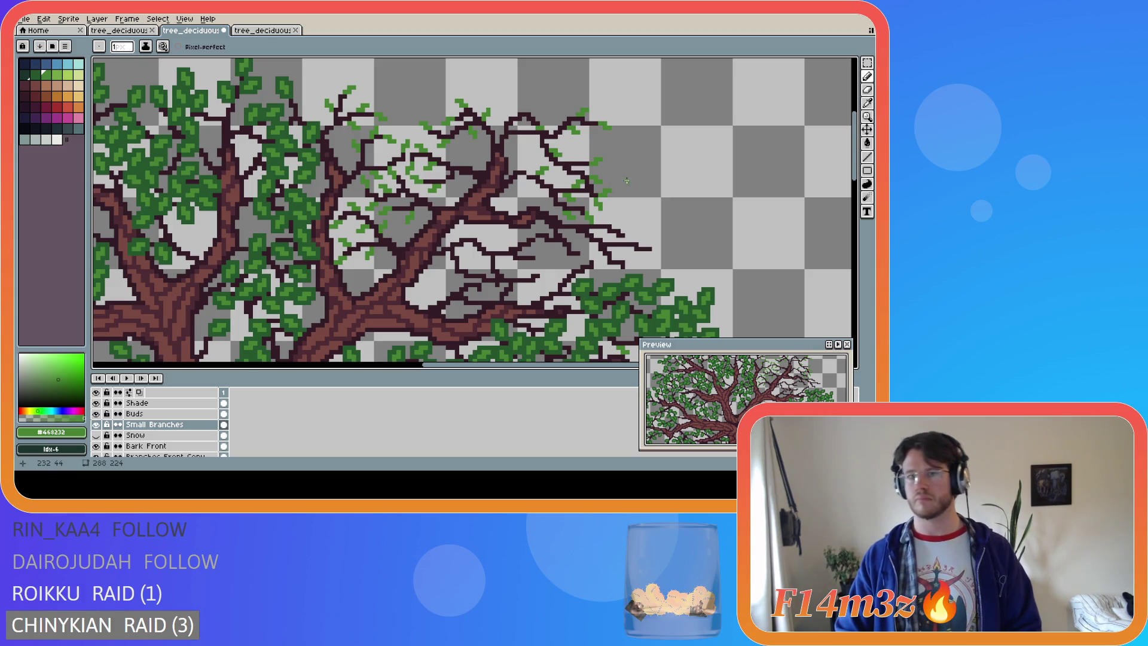
{"action": "key", "text": "ctrl+s"}
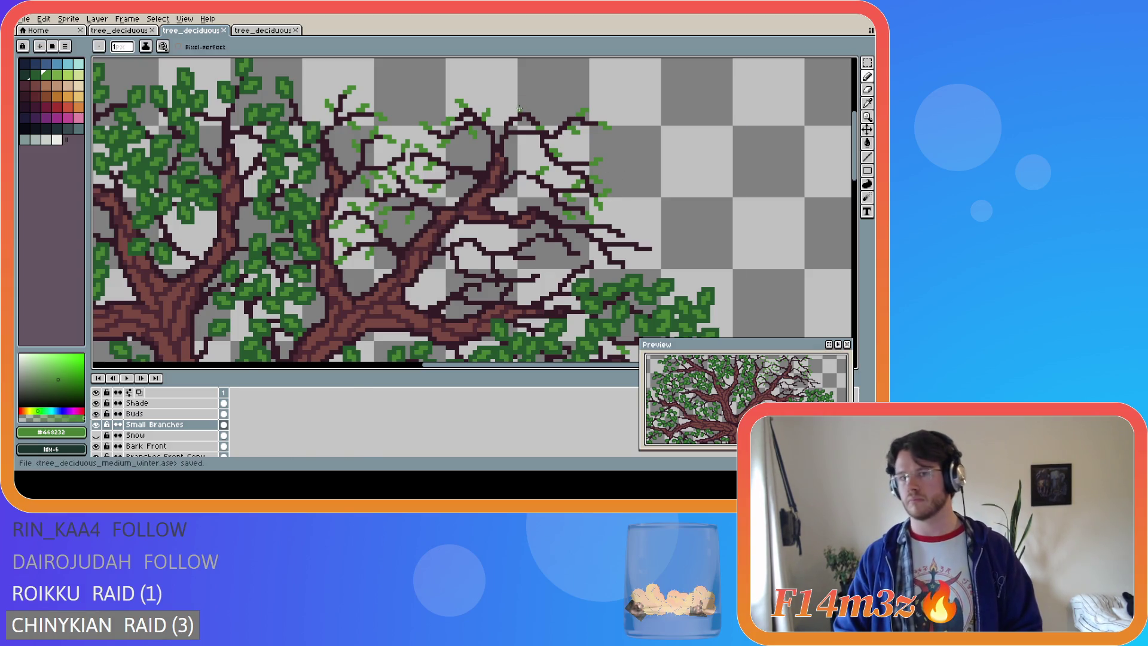
Add leaf pixels to the upper branch tips and save again
{"action": "left_click", "coordinate": [523, 104]}
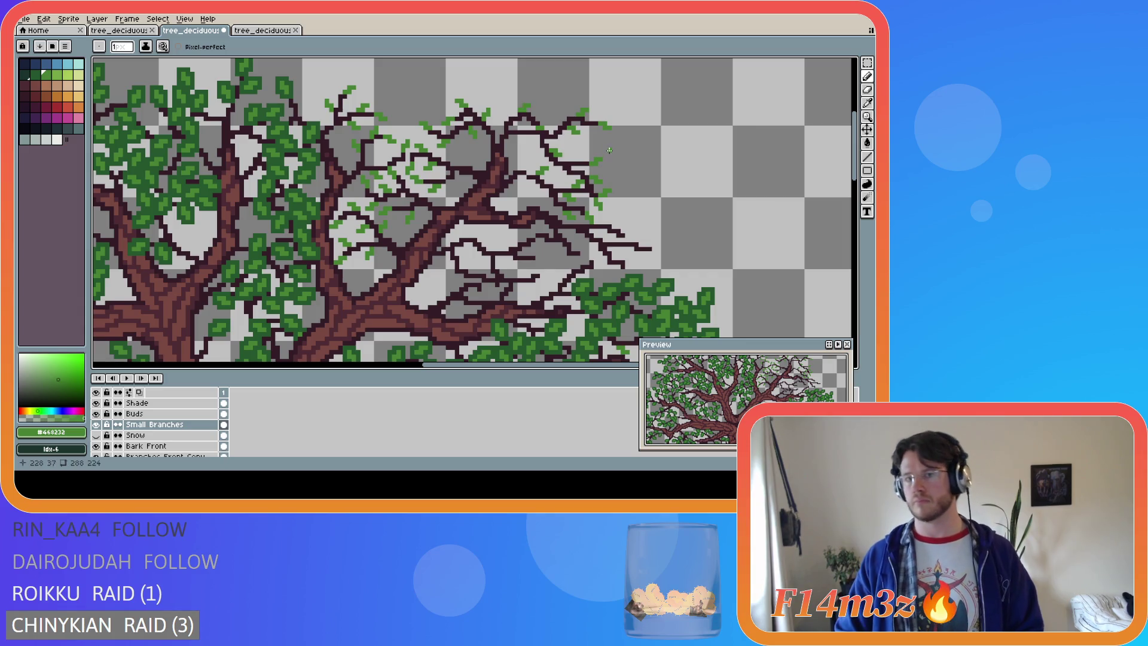
{"action": "key", "text": "ctrl"}
{"action": "key", "text": "ctrl+s"}
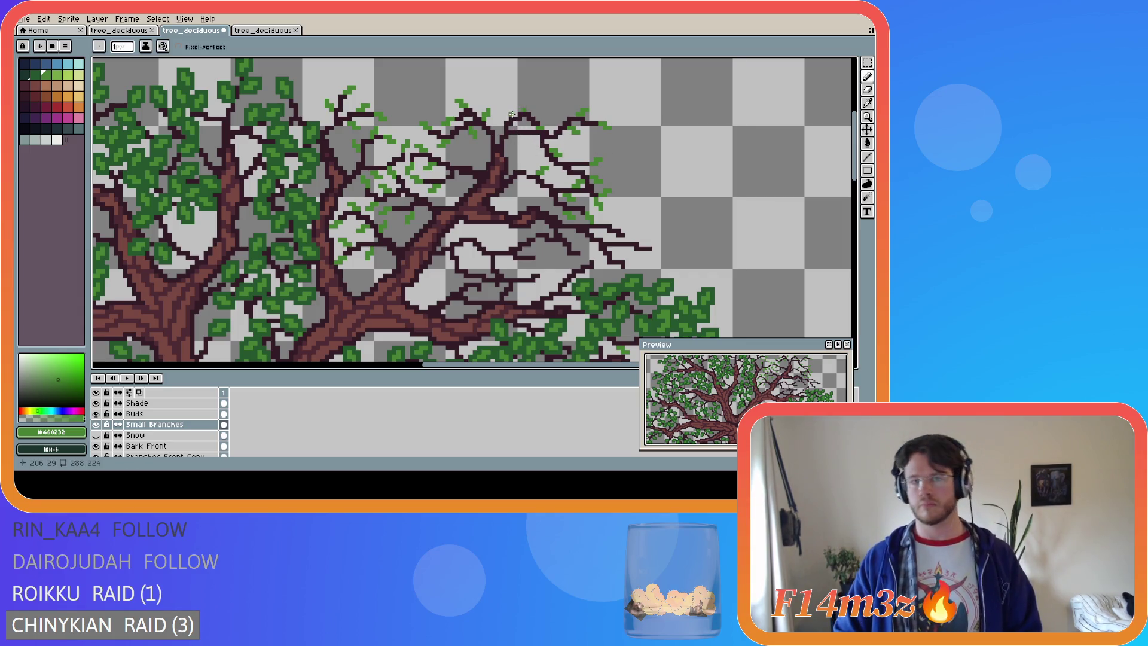
{"action": "left_click", "coordinate": [512, 113]}
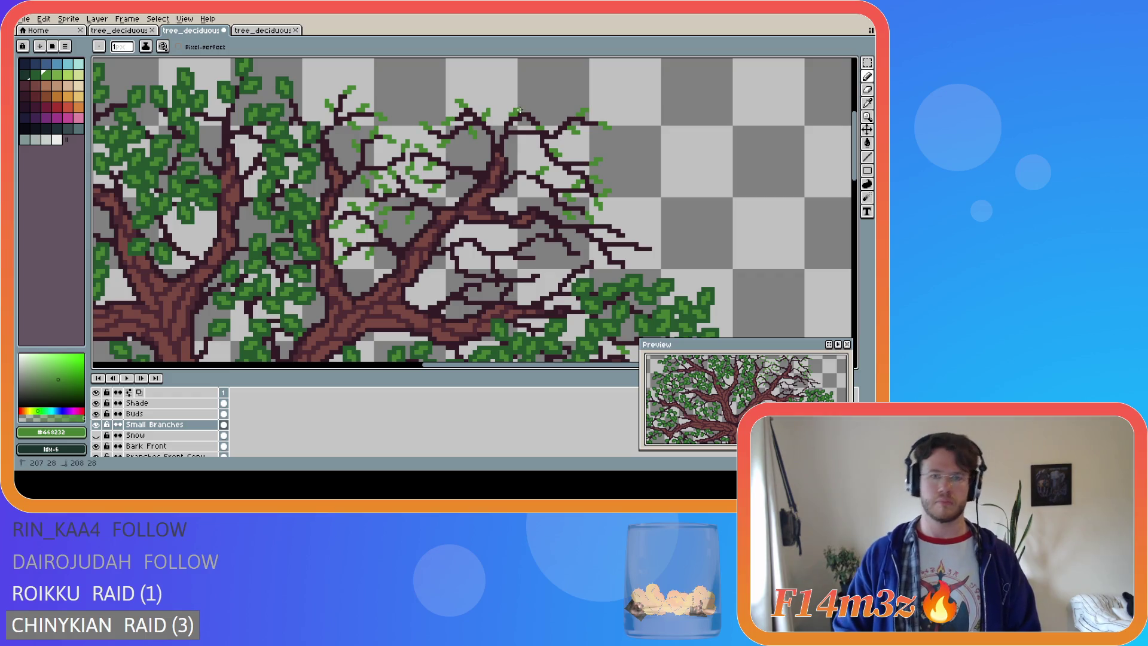
{"action": "key", "text": "ctrl+s"}
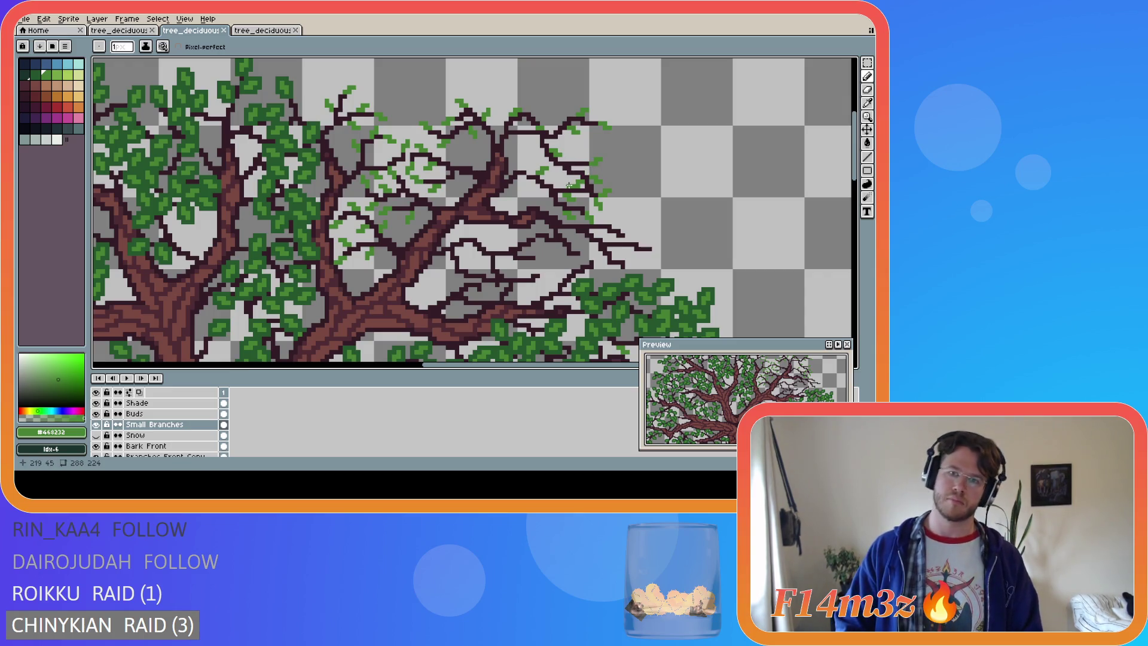
Redraw leaf pixels at the far-right branch tip, extend it with a dark pixel, and hide the Small Branches layer
{"action": "left_click", "coordinate": [629, 237]}
{"action": "left_click", "coordinate": [631, 237]}
{"action": "left_click", "coordinate": [635, 238]}
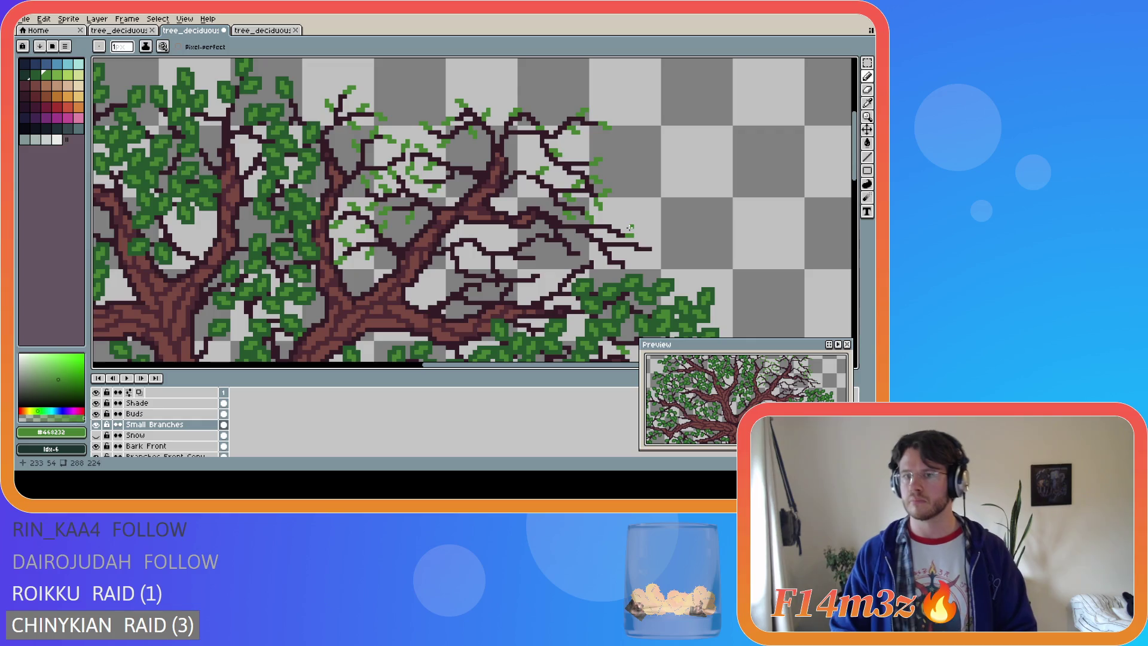
{"action": "key", "text": "ctrl+z"}
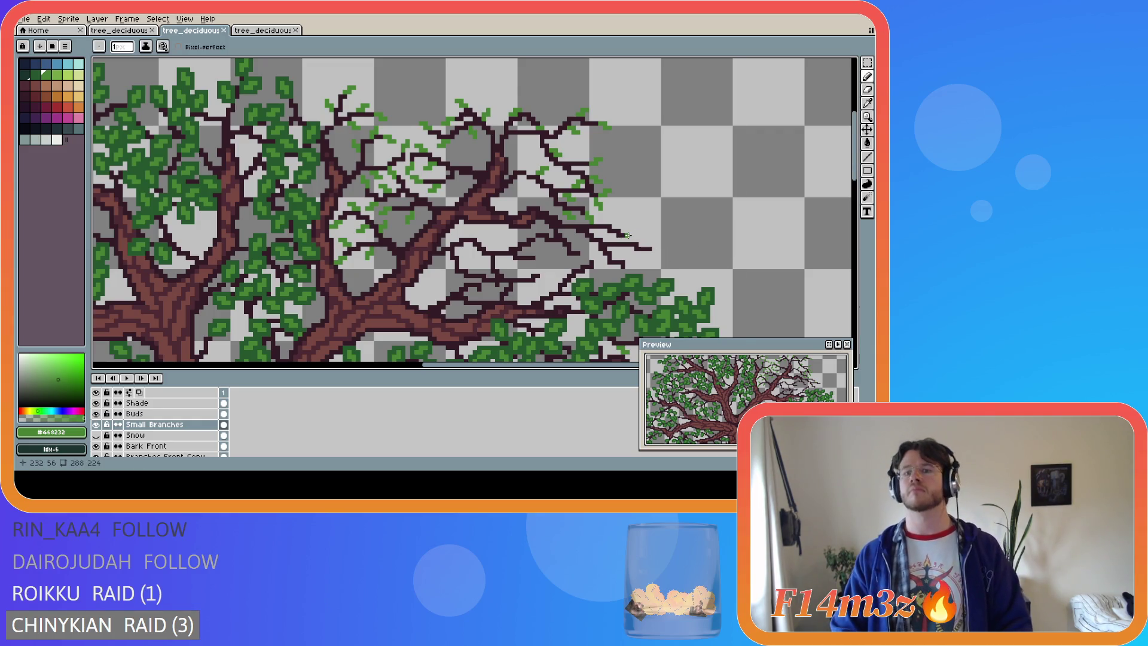
{"action": "left_click", "coordinate": [628, 237]}
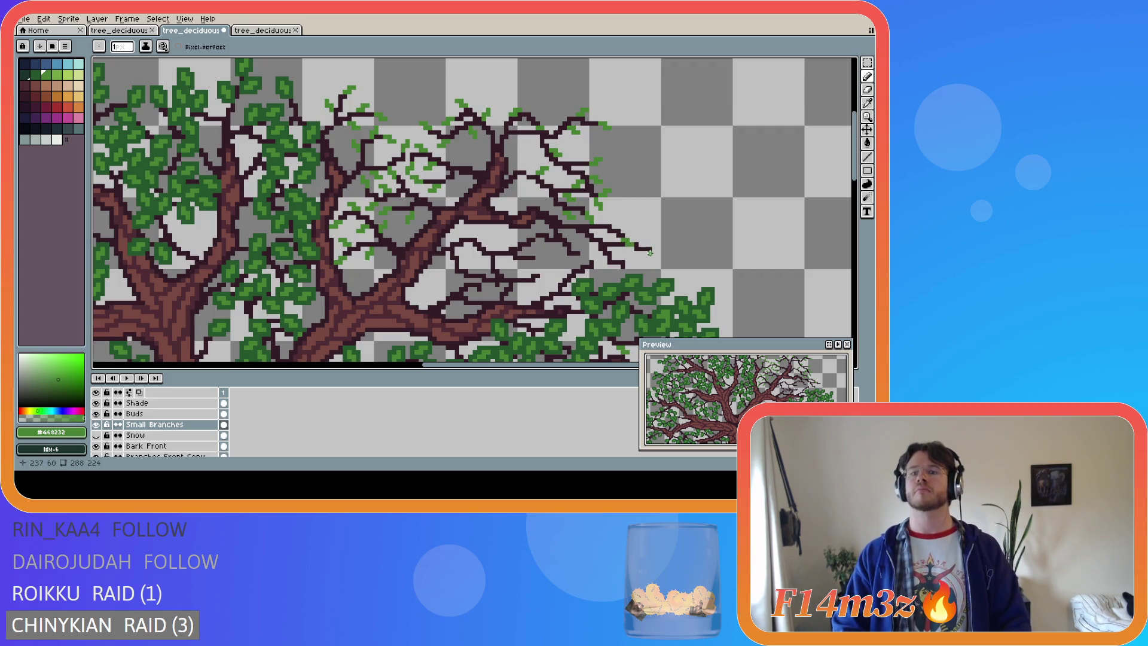
{"action": "left_click", "coordinate": [658, 257]}
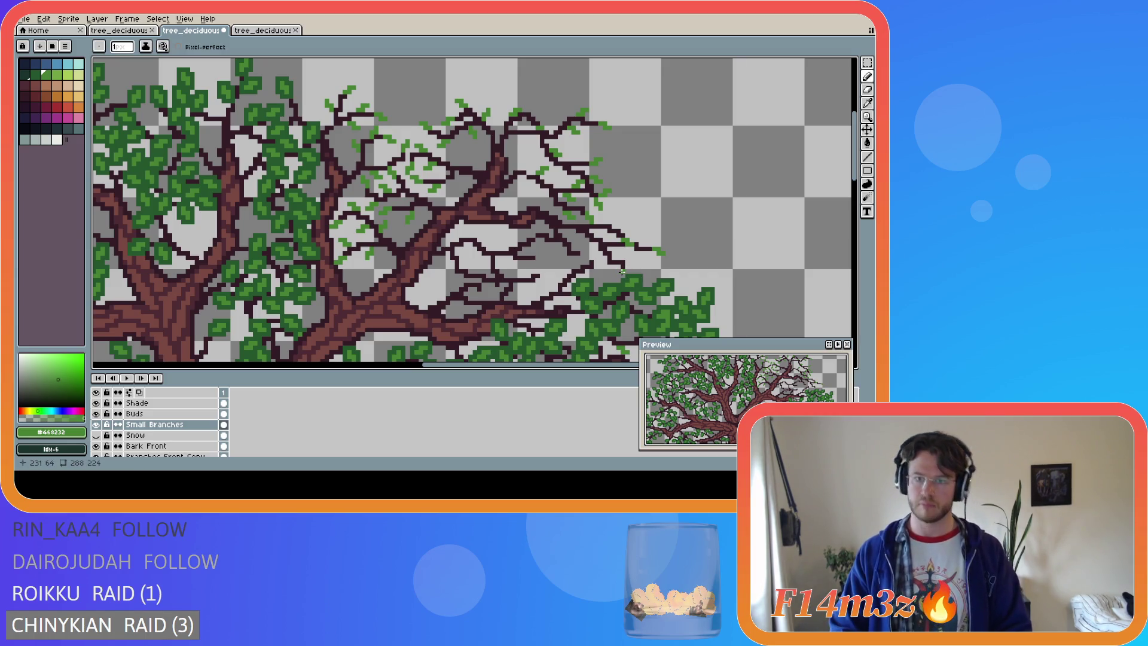
{"action": "left_click", "coordinate": [623, 272]}
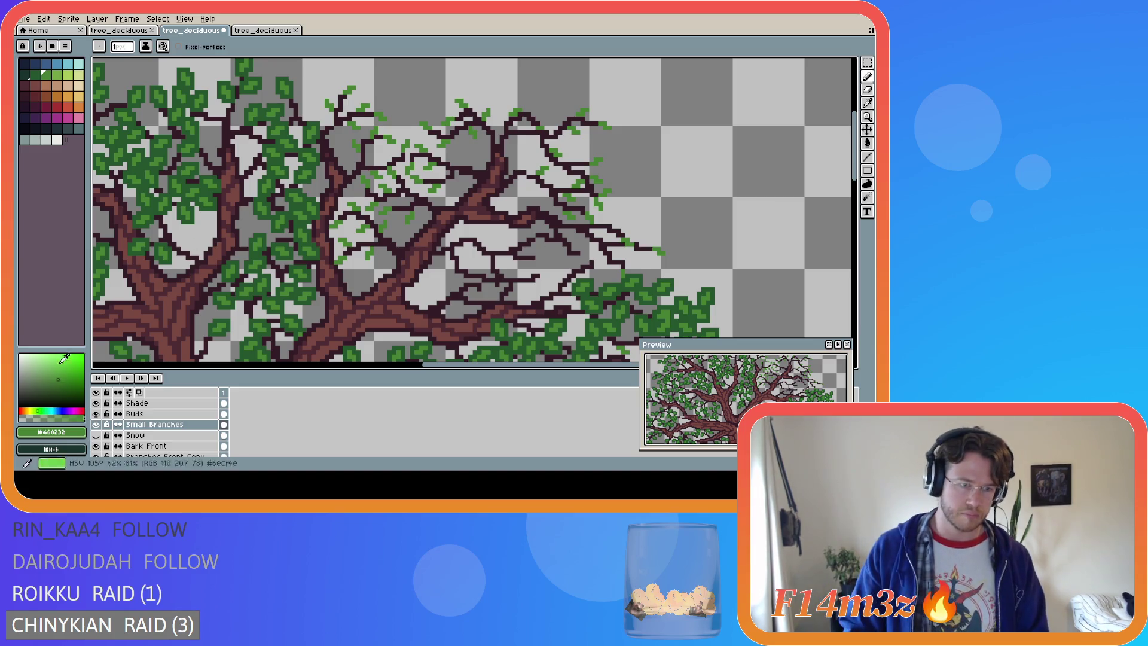
{"action": "left_click", "coordinate": [97, 424]}
{"action": "left_click", "coordinate": [97, 424]}
{"action": "left_click", "coordinate": [97, 424]}
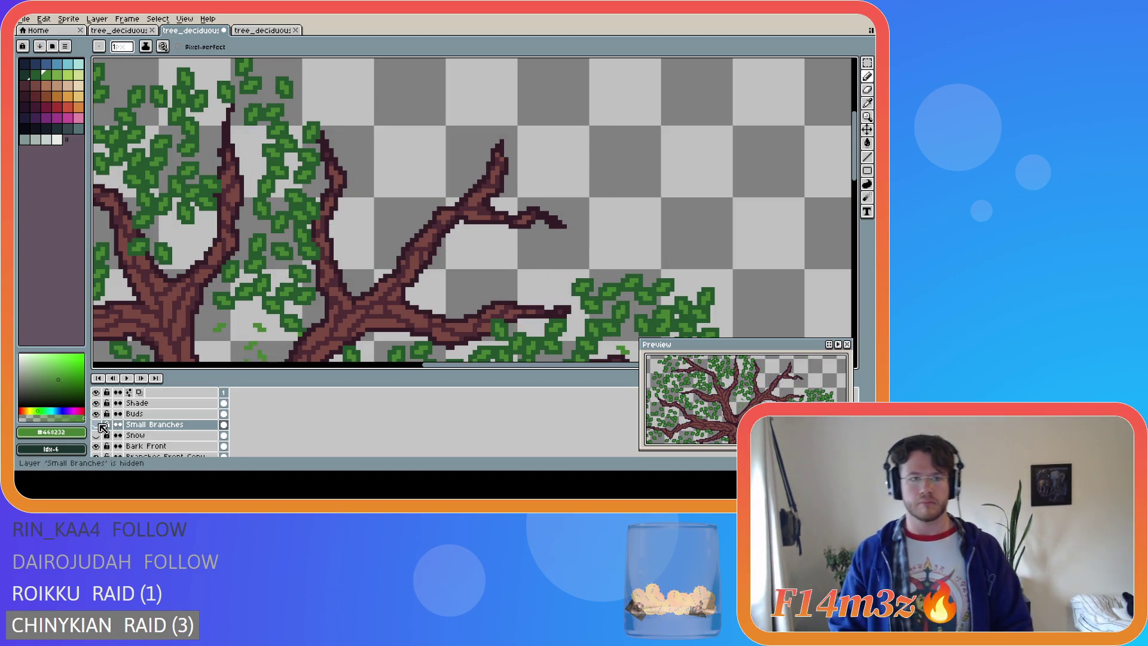
{"action": "left_click", "coordinate": [96, 425]}
{"action": "left_click", "coordinate": [97, 425]}
{"action": "left_click", "coordinate": [97, 424]}
{"action": "left_click", "coordinate": [97, 424]}
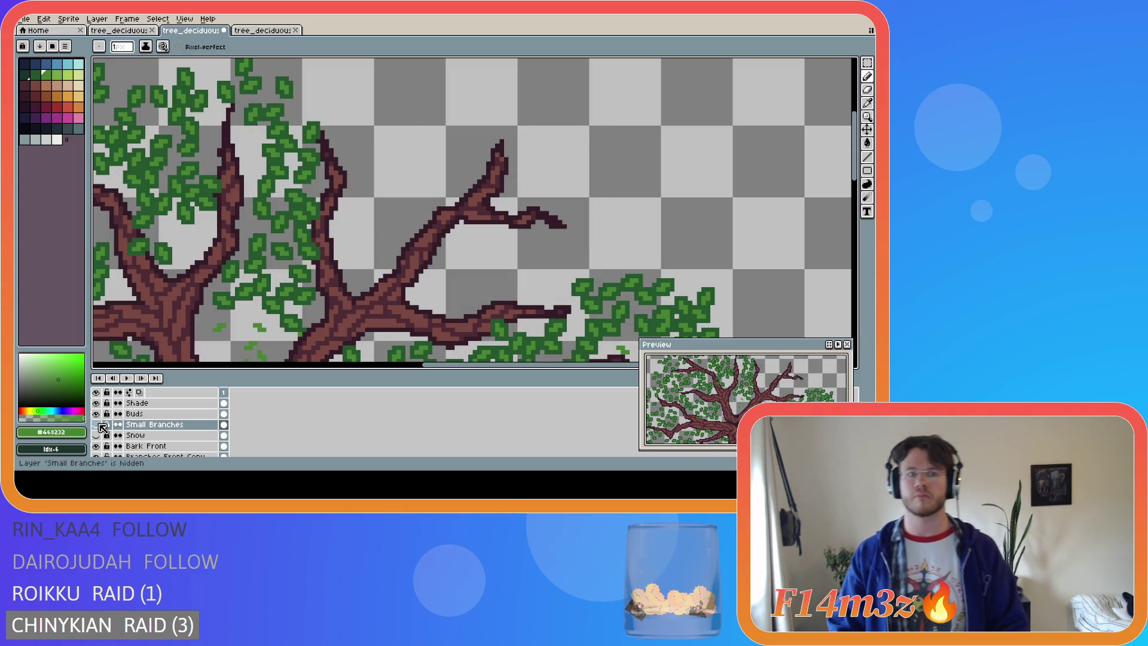
{"action": "left_click", "coordinate": [97, 425]}
{"action": "left_click", "coordinate": [97, 425]}
{"action": "left_click", "coordinate": [96, 425]}
{"action": "left_click", "coordinate": [97, 425]}
{"action": "left_click", "coordinate": [97, 424]}
{"action": "left_click", "coordinate": [97, 425]}
{"action": "left_click", "coordinate": [97, 425]}
{"action": "left_click", "coordinate": [97, 425]}
{"action": "left_click", "coordinate": [97, 424]}
{"action": "scroll", "coordinate": [163, 345], "scroll_direction": "down", "scroll_amount": 3}
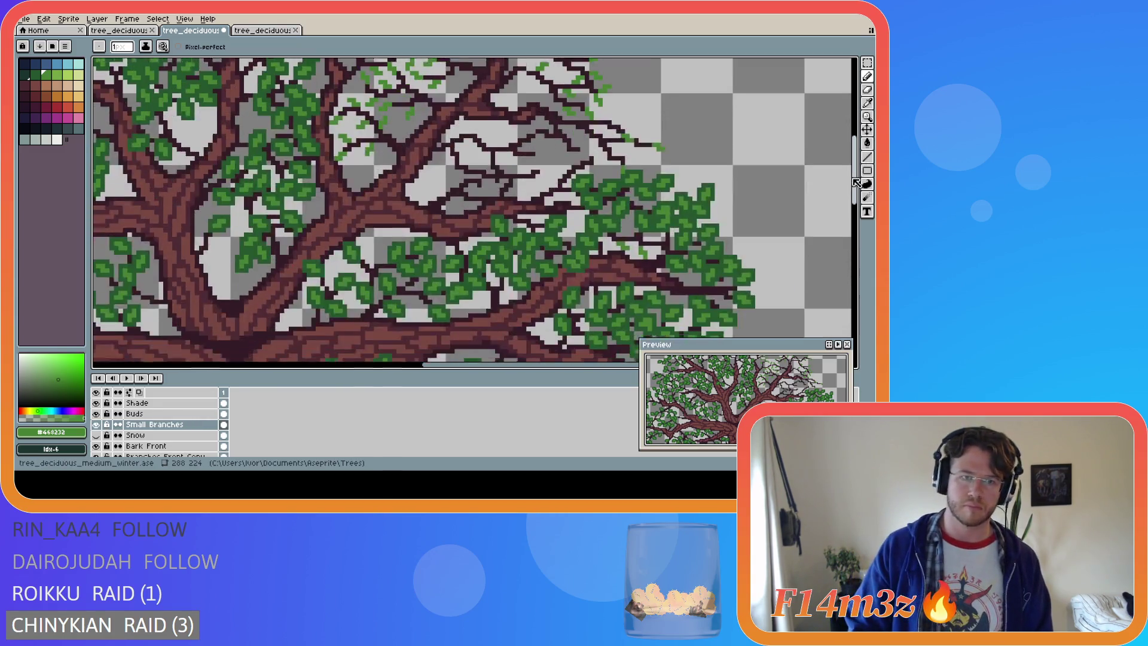
{"action": "left_click", "coordinate": [97, 424]}
{"action": "left_click", "coordinate": [97, 424]}
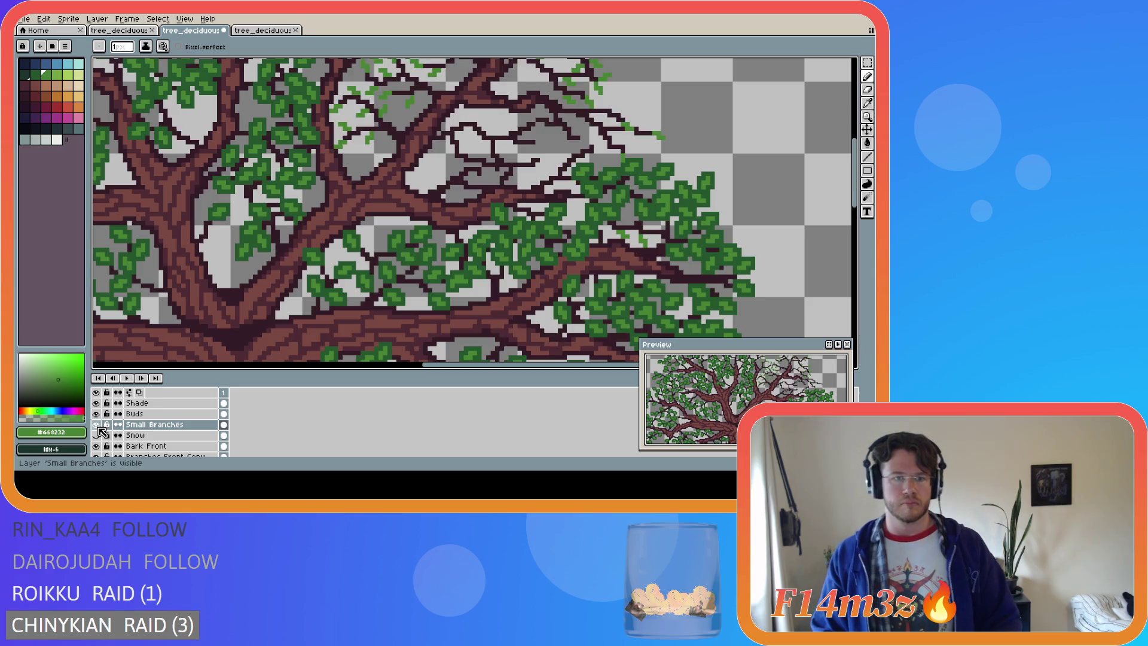
{"action": "left_click", "coordinate": [96, 425]}
{"action": "left_click", "coordinate": [97, 424]}
{"action": "left_click", "coordinate": [96, 425]}
{"action": "left_click", "coordinate": [96, 424]}
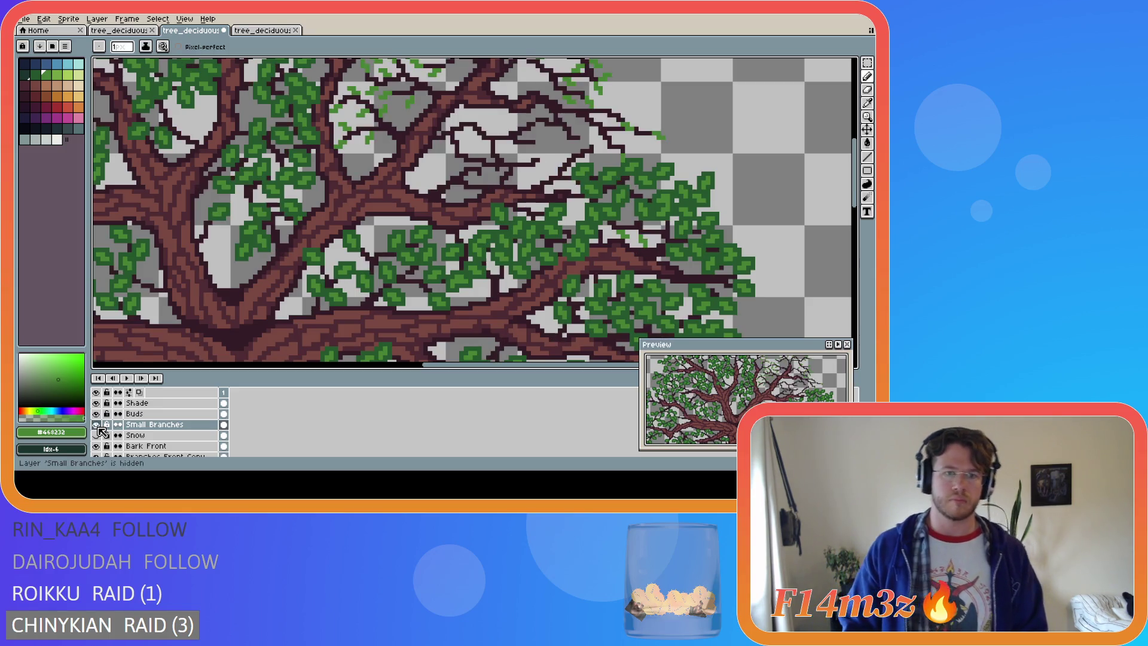
{"action": "left_click", "coordinate": [97, 425]}
{"action": "left_click", "coordinate": [97, 425]}
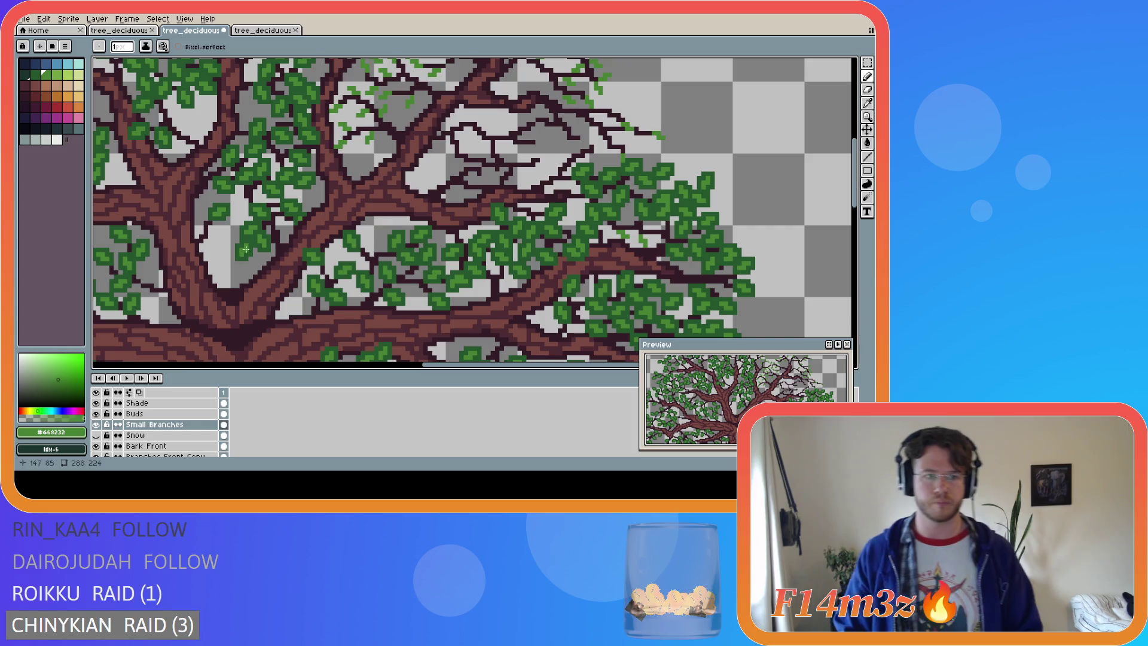
Magic-wand select a leaf cluster after clearing an initial selection and transform
{"action": "key", "text": "w"}
{"action": "left_click", "coordinate": [219, 212], "text": "shift"}
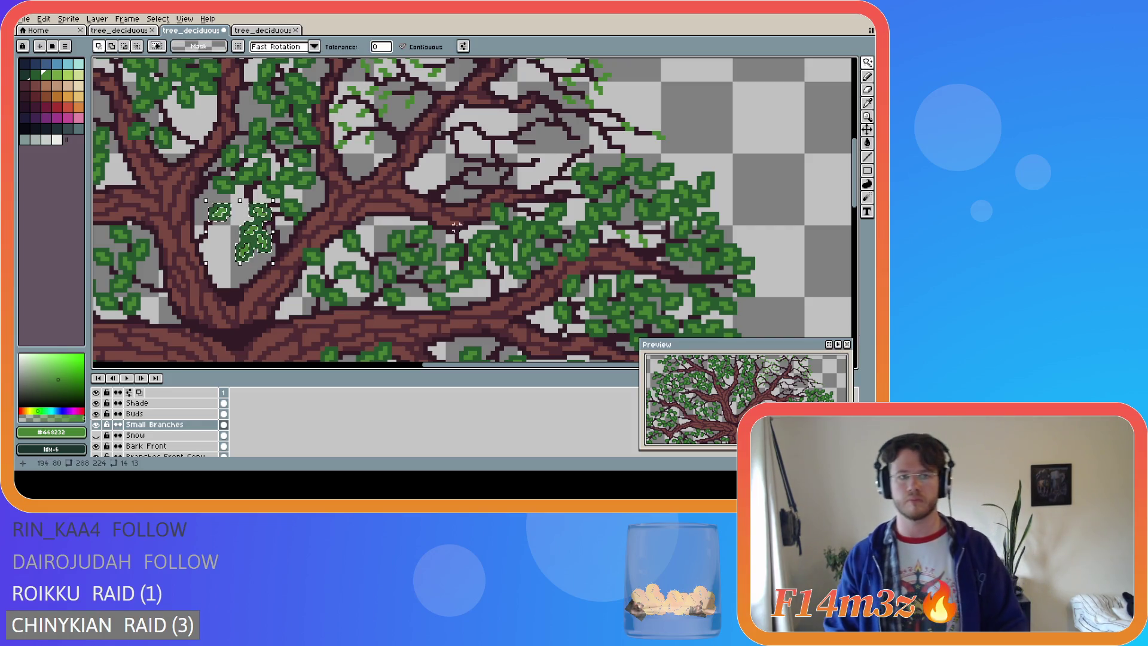
{"action": "key", "text": "ctrl+d"}
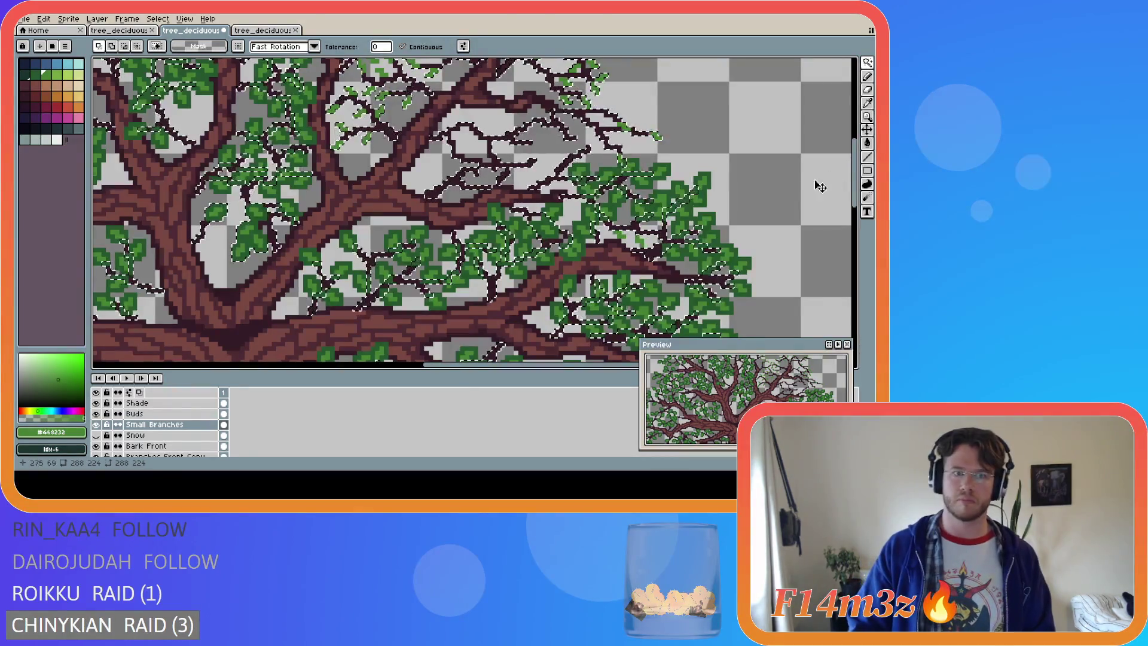
{"action": "key", "text": "ctrl+t"}
{"action": "key", "text": "Return"}
{"action": "left_click", "coordinate": [250, 234]}
{"action": "left_click", "coordinate": [250, 236]}
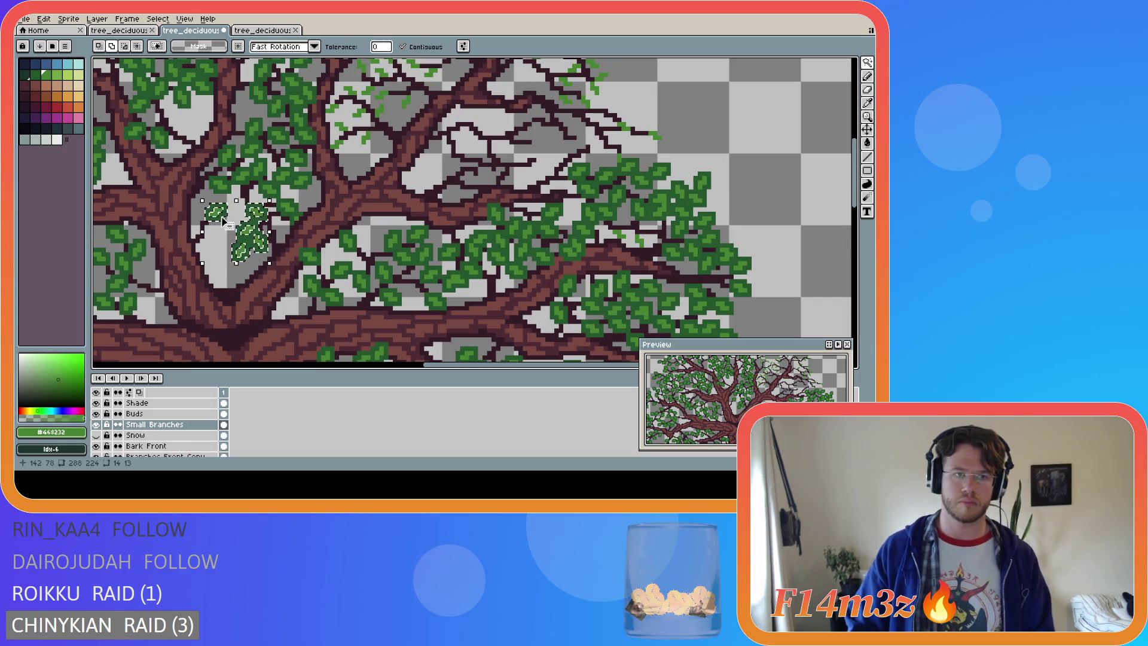
Add the leaf sprigs from the lower twigs up to the topmost and right-hand leaves to the selection
{"action": "scroll", "coordinate": [338, 254], "scroll_direction": "up", "scroll_amount": 3}
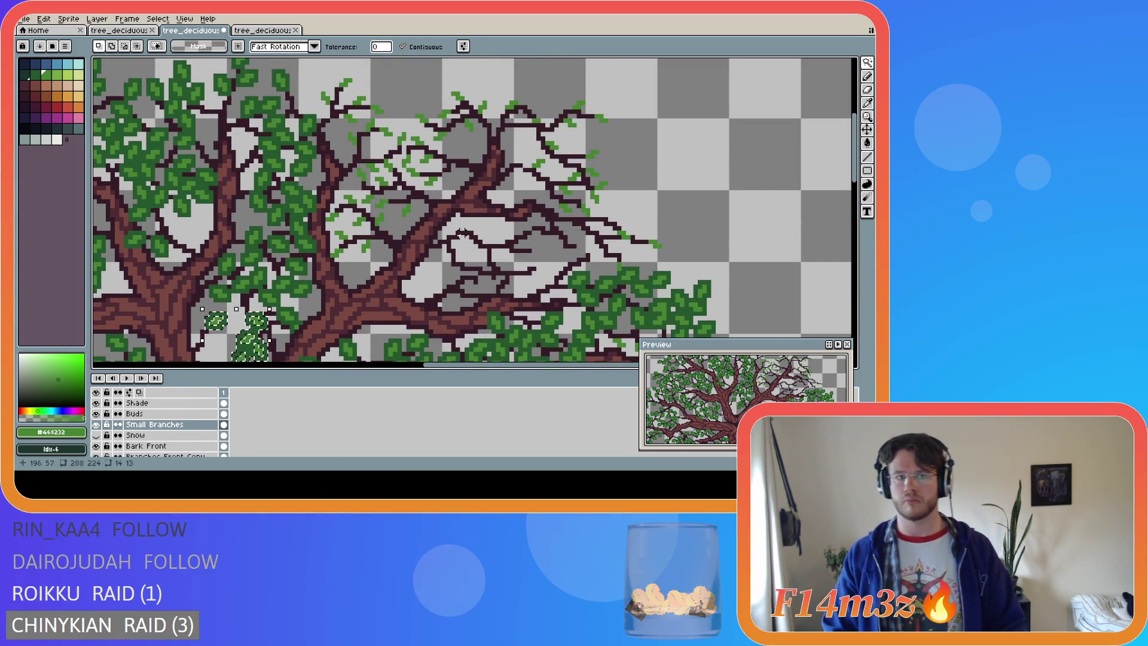
{"action": "left_click", "coordinate": [338, 254], "text": "shift"}
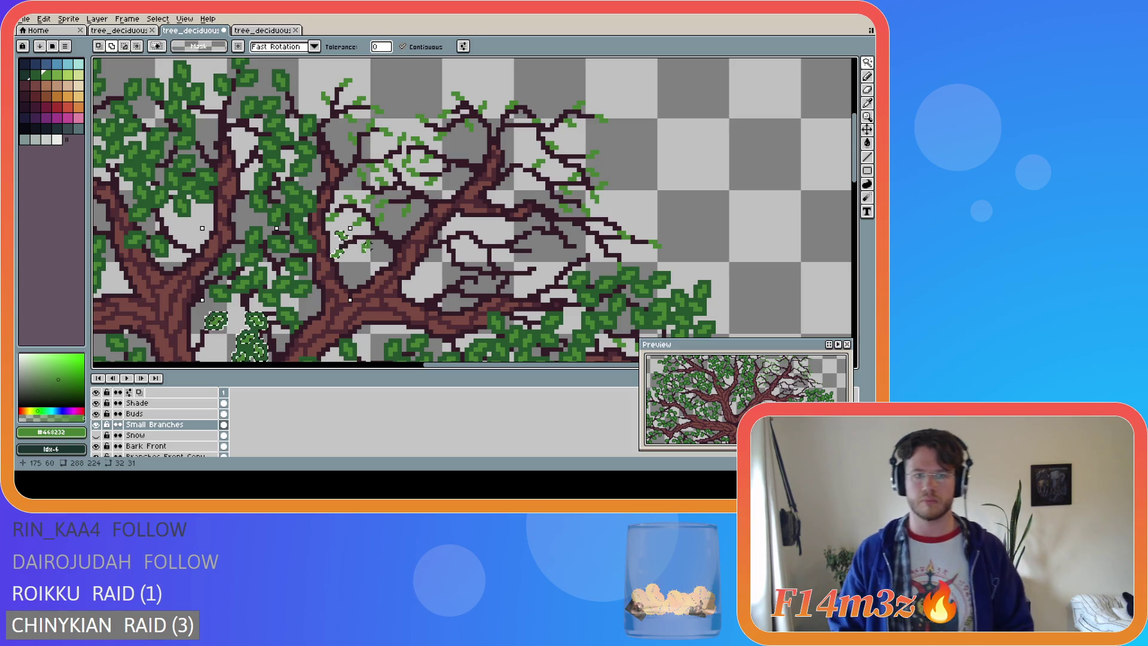
{"action": "left_click", "coordinate": [364, 244], "text": "shift"}
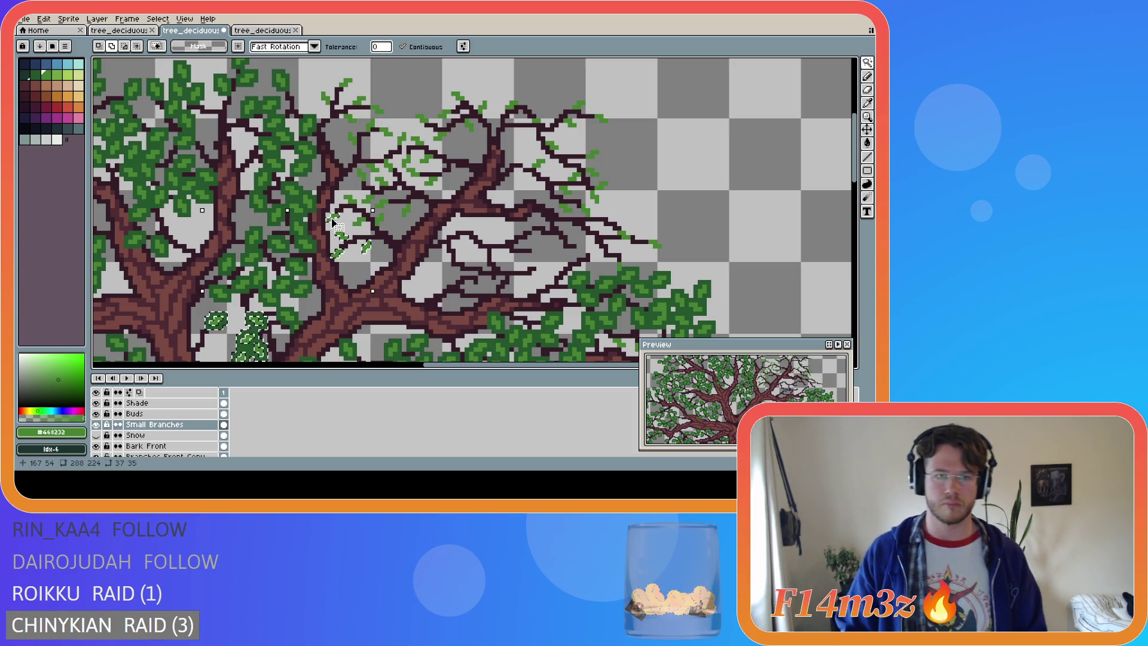
{"action": "left_click", "coordinate": [352, 199], "text": "shift"}
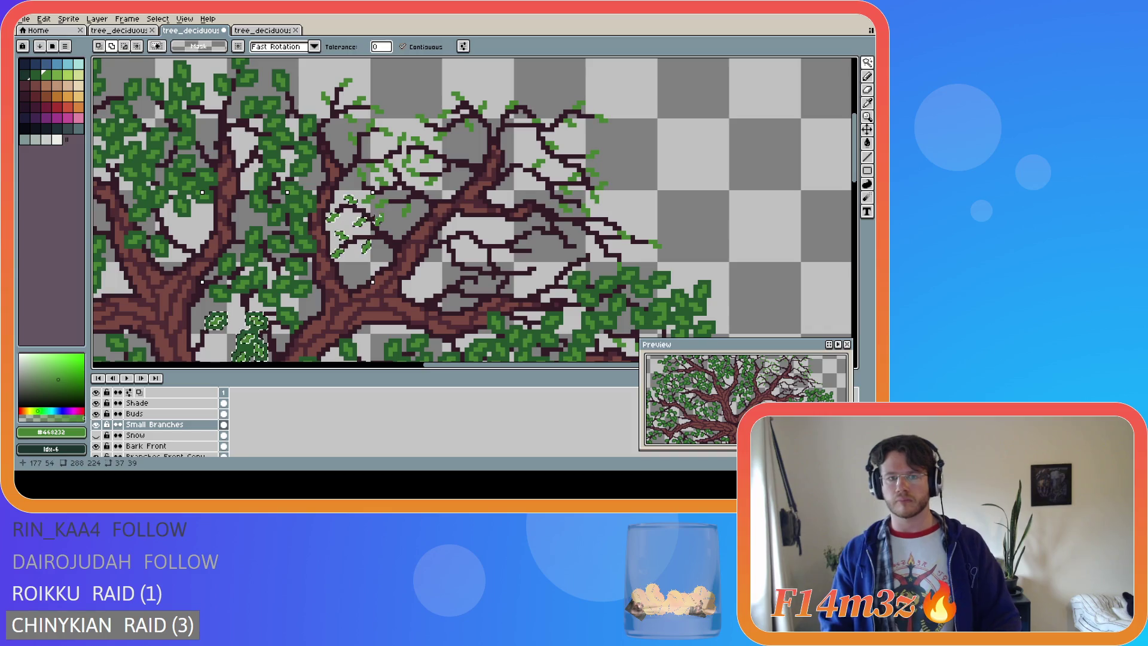
{"action": "left_click", "coordinate": [376, 205], "text": "shift"}
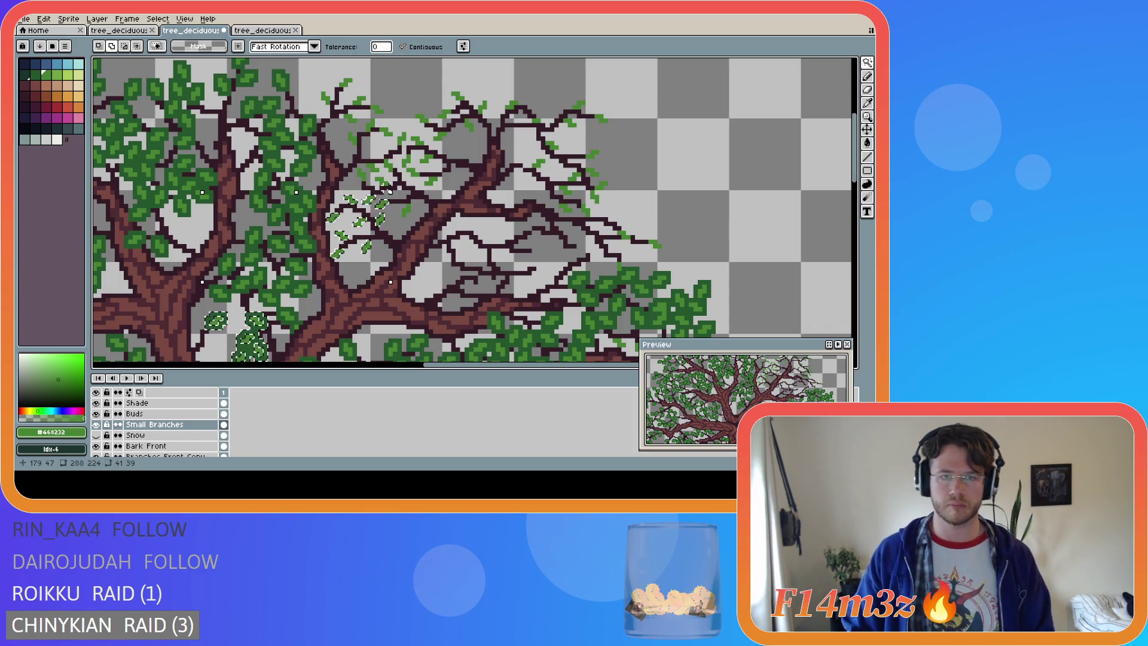
{"action": "left_click", "coordinate": [366, 175], "text": "shift"}
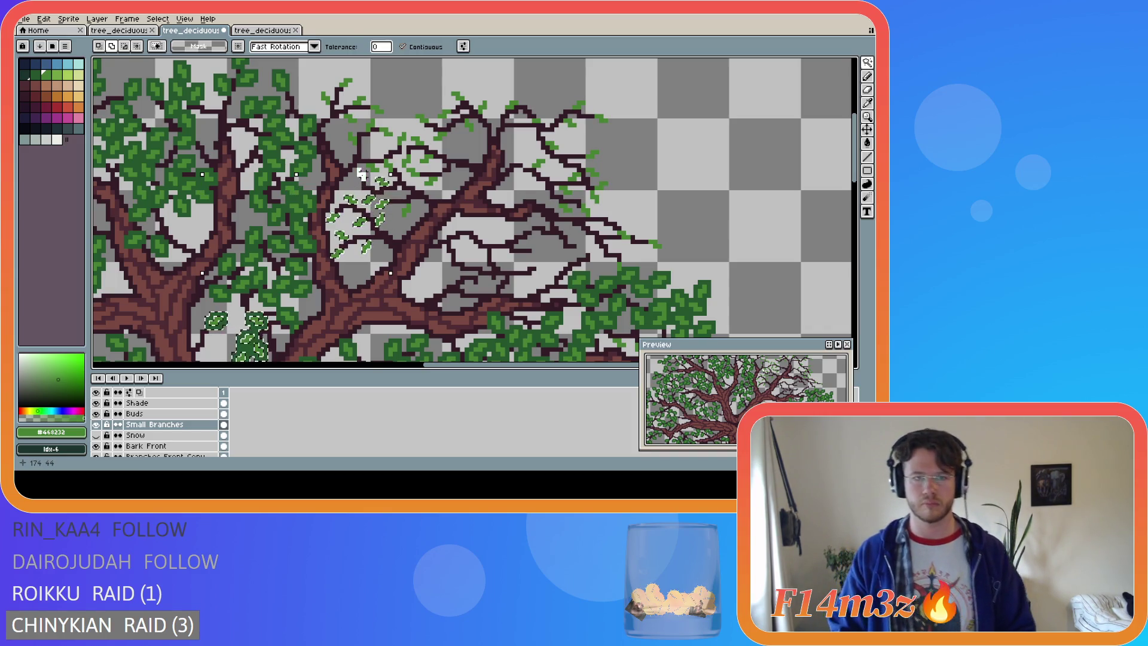
{"action": "left_click", "coordinate": [370, 168], "text": "shift"}
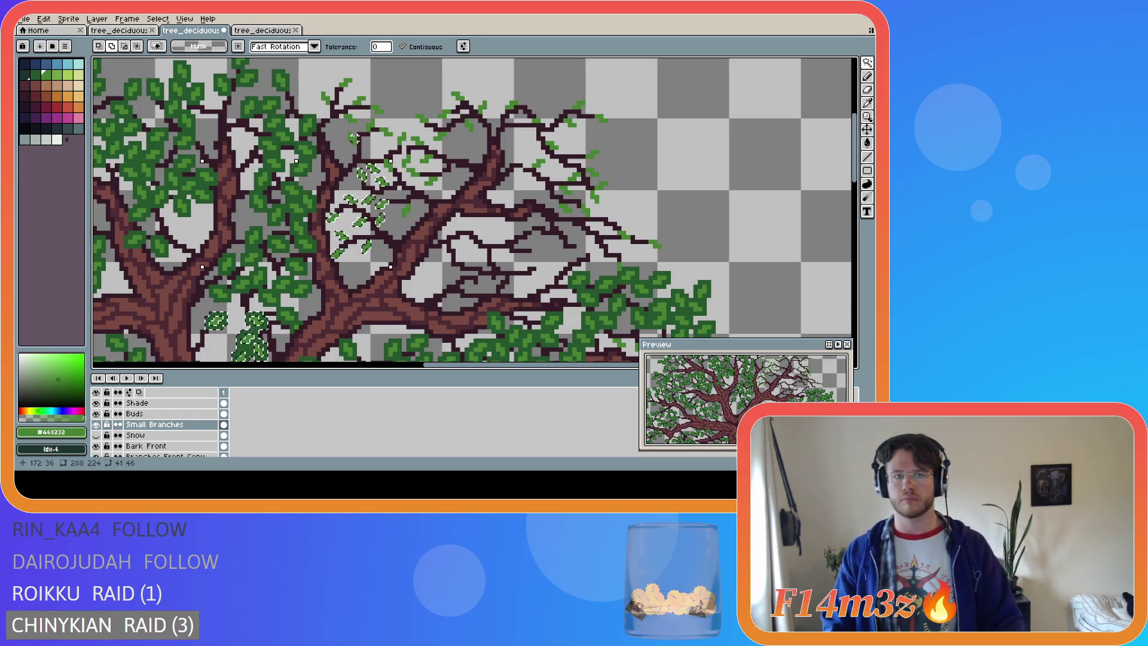
{"action": "left_click", "coordinate": [379, 128], "text": "shift"}
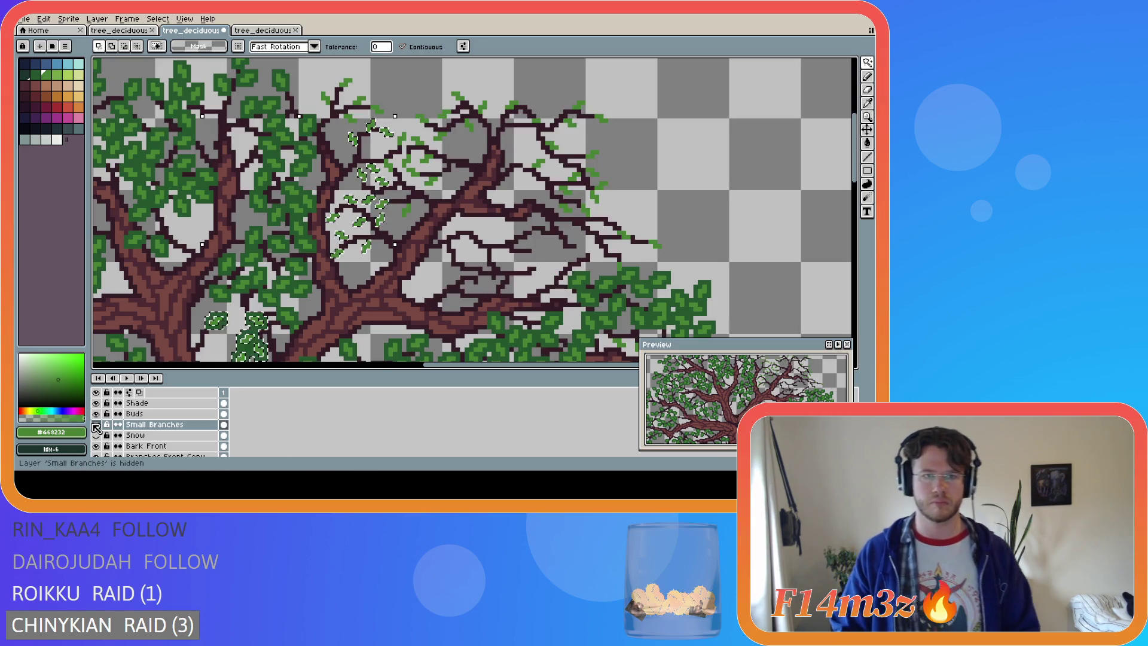
{"action": "left_click", "coordinate": [355, 125], "text": "shift"}
{"action": "left_click", "coordinate": [339, 87], "text": "shift"}
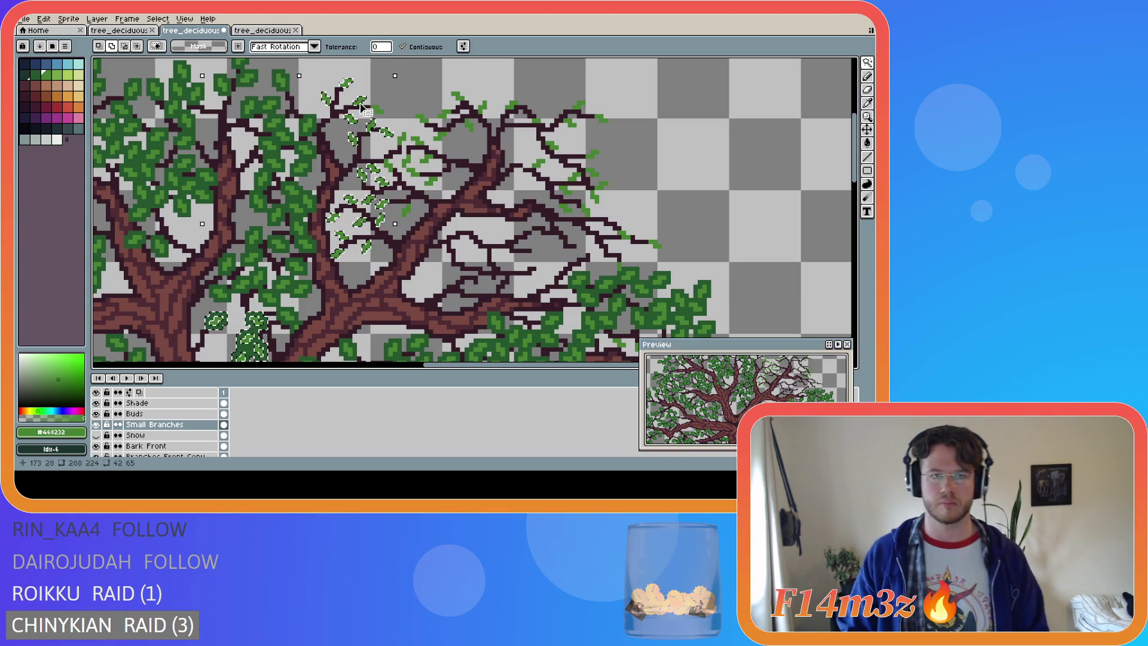
{"action": "left_click", "coordinate": [402, 144], "text": "shift"}
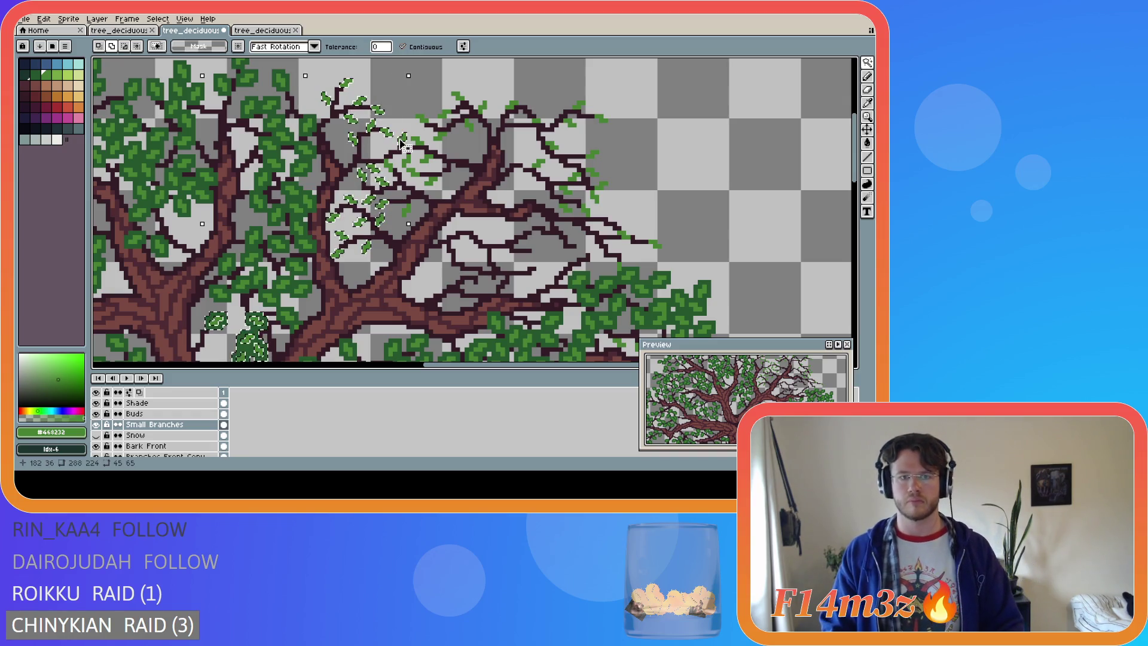
{"action": "left_click", "coordinate": [410, 149], "text": "shift"}
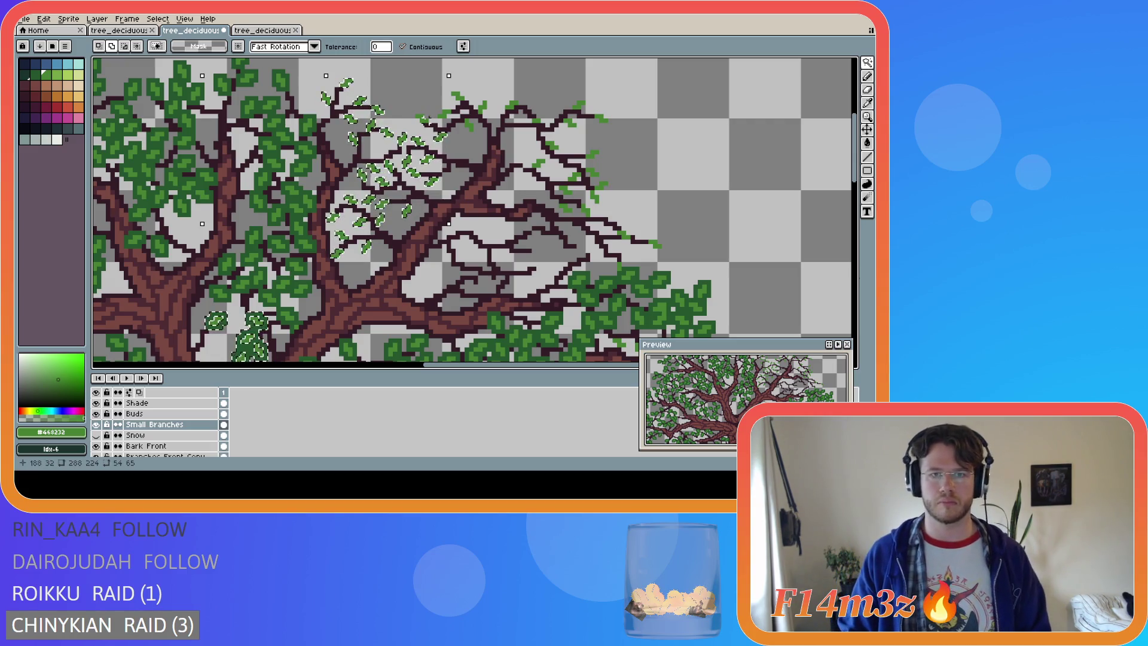
Stretch the selected leaf clusters out to the far right branch tips, then delete and paste them back
{"action": "mouse_move", "coordinate": [447, 109]}
{"action": "left_mouse_down"}
{"action": "mouse_move", "coordinate": [475, 98]}
{"action": "mouse_move", "coordinate": [513, 106]}
{"action": "left_mouse_up"}
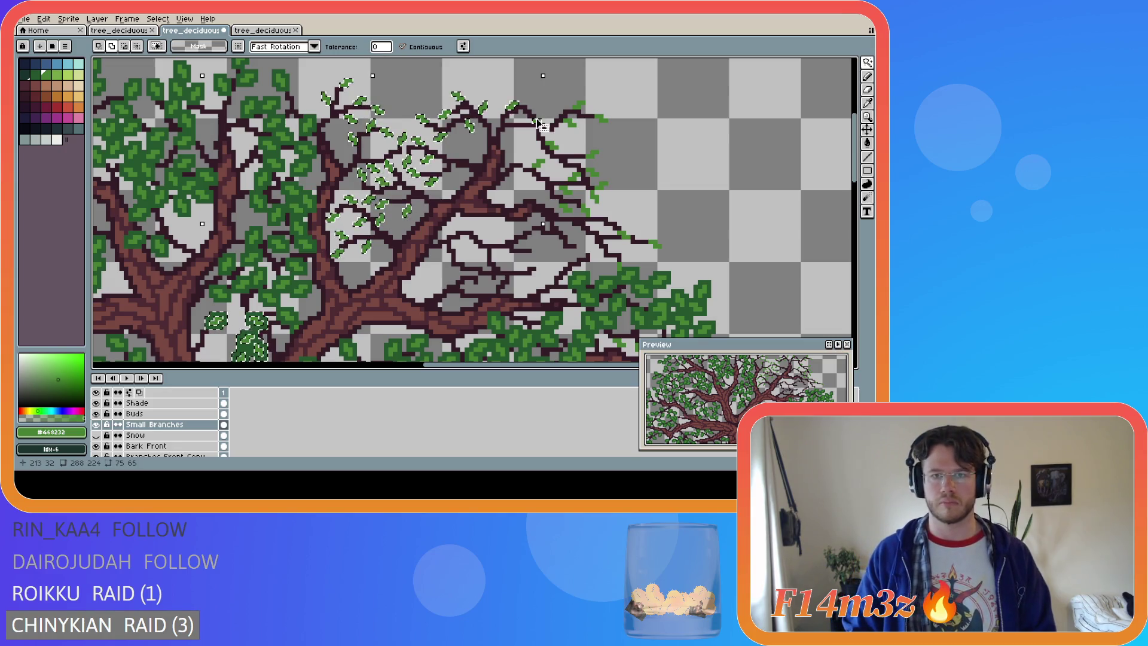
{"action": "left_click_drag", "start_coordinate": [551, 144], "coordinate": [556, 154]}
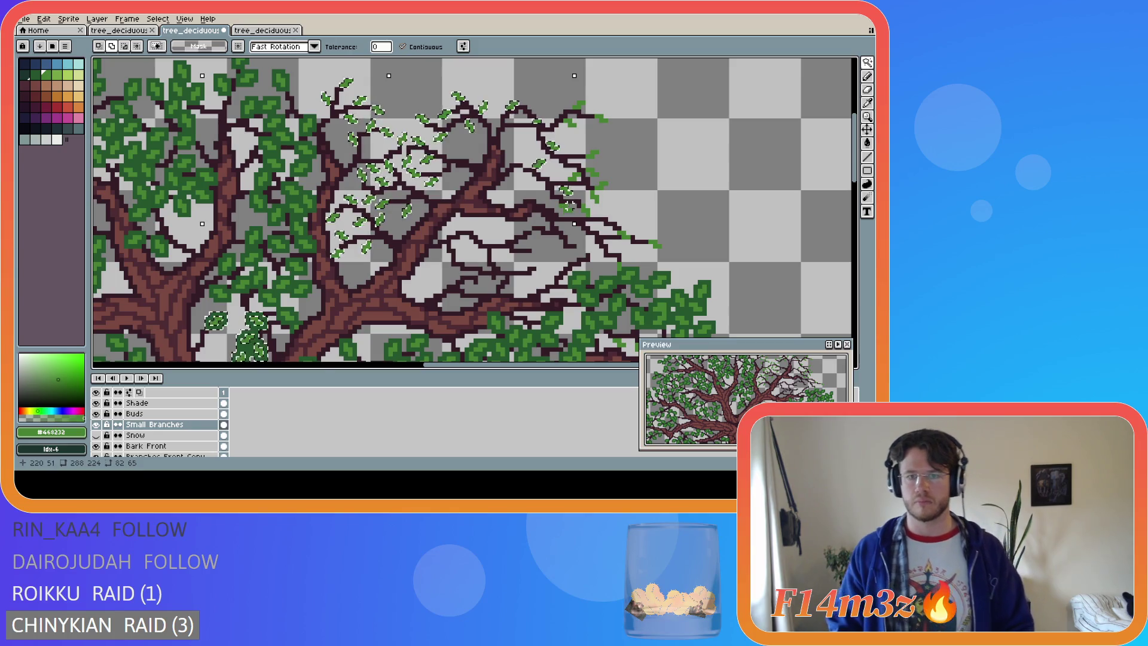
{"action": "left_click_drag", "start_coordinate": [574, 152], "coordinate": [589, 139]}
{"action": "left_click_drag", "start_coordinate": [605, 182], "coordinate": [574, 126]}
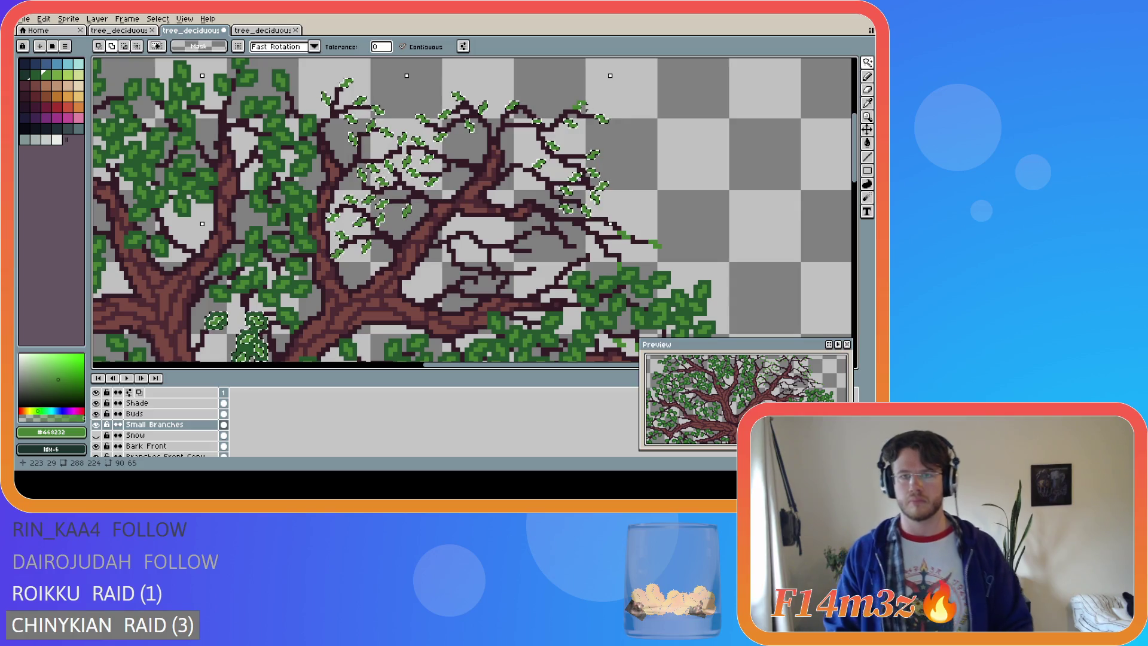
{"action": "left_click_drag", "start_coordinate": [605, 238], "coordinate": [658, 242]}
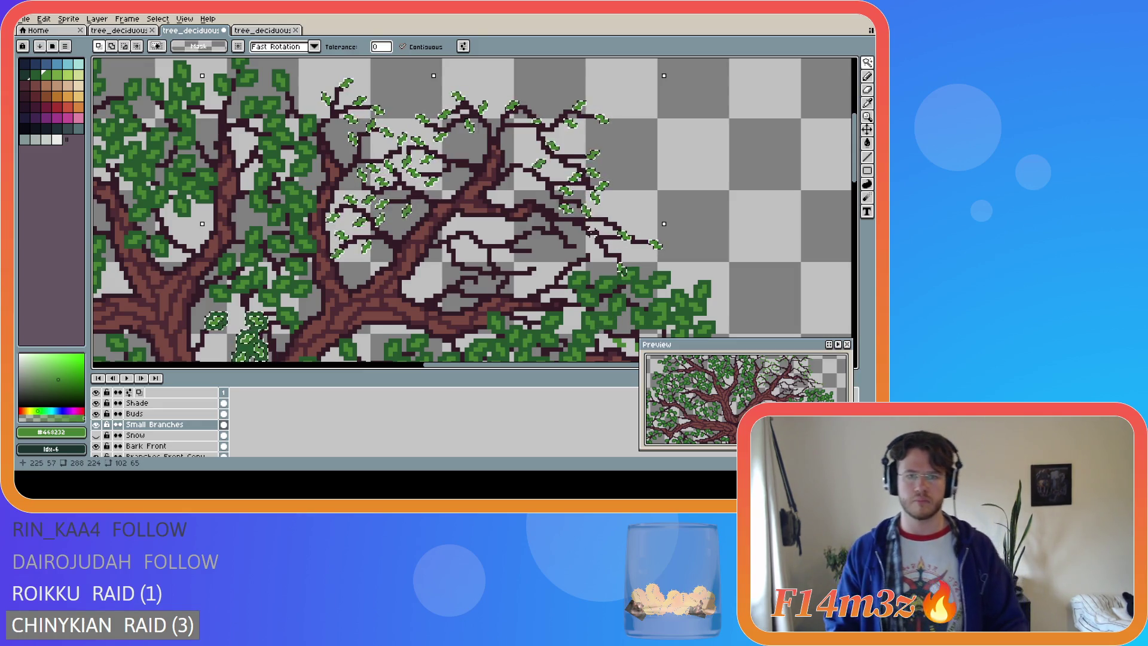
{"action": "key", "text": "Delete"}
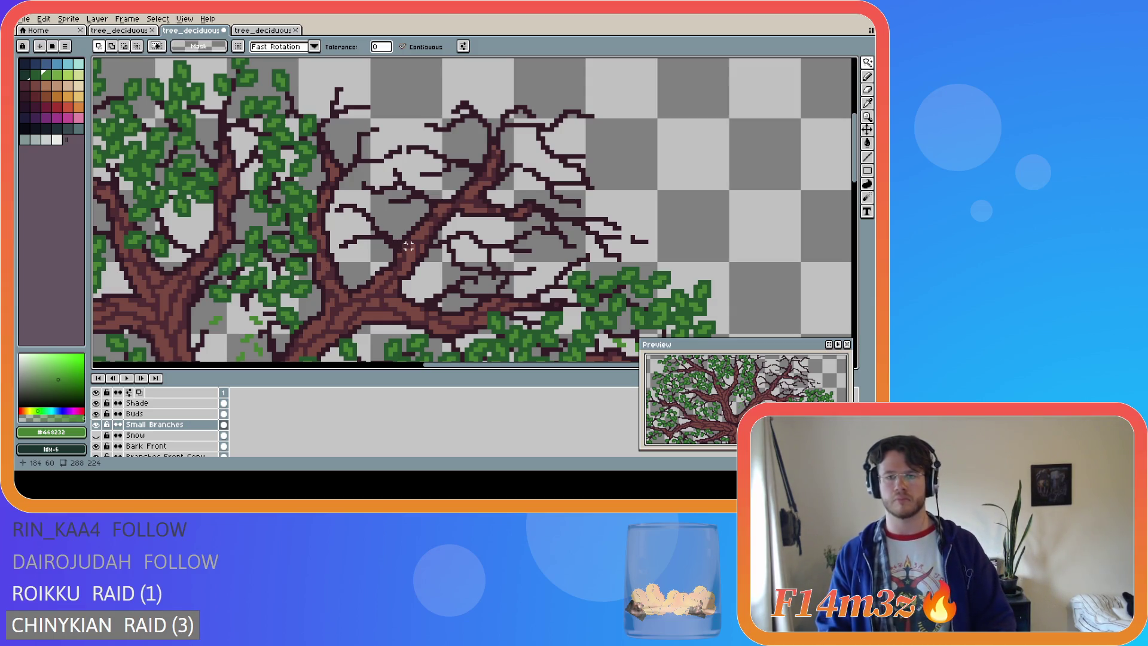
{"action": "key", "text": "ctrl+v"}
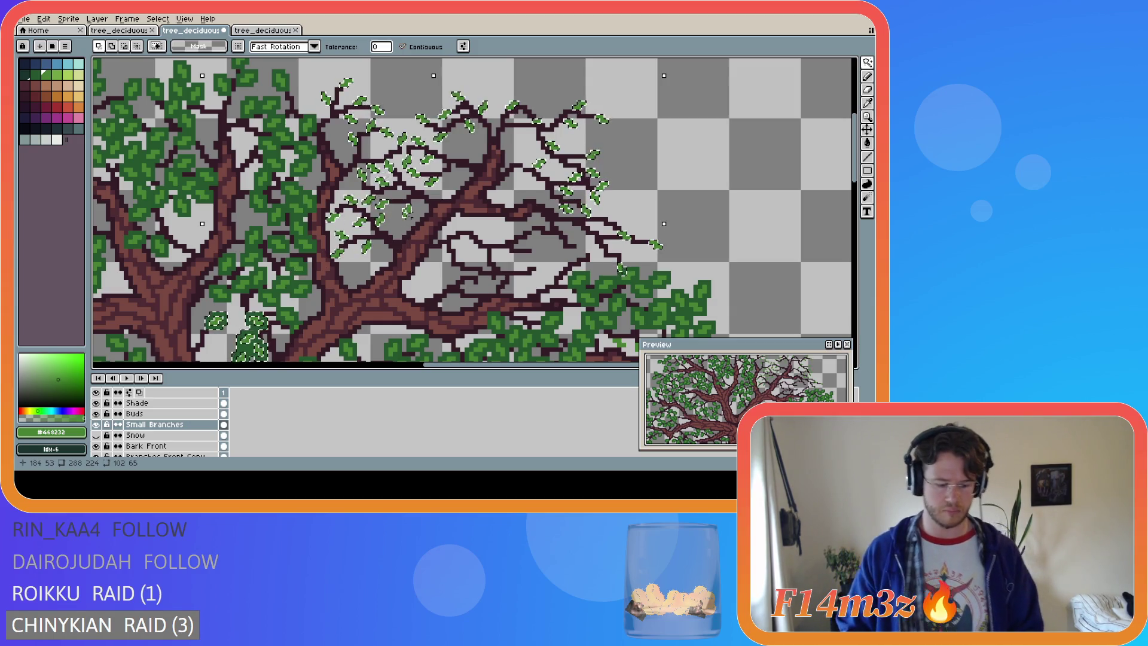
Squeeze the pasted leaves narrower, then undo the transforms back to the original cluster
{"action": "left_click_drag", "start_coordinate": [406, 221], "coordinate": [511, 247]}
{"action": "key", "text": "ctrl+z"}
{"action": "key", "text": "ctrl+z"}
{"action": "key", "text": "ctrl+z"}
{"action": "key", "text": "ctrl+z"}
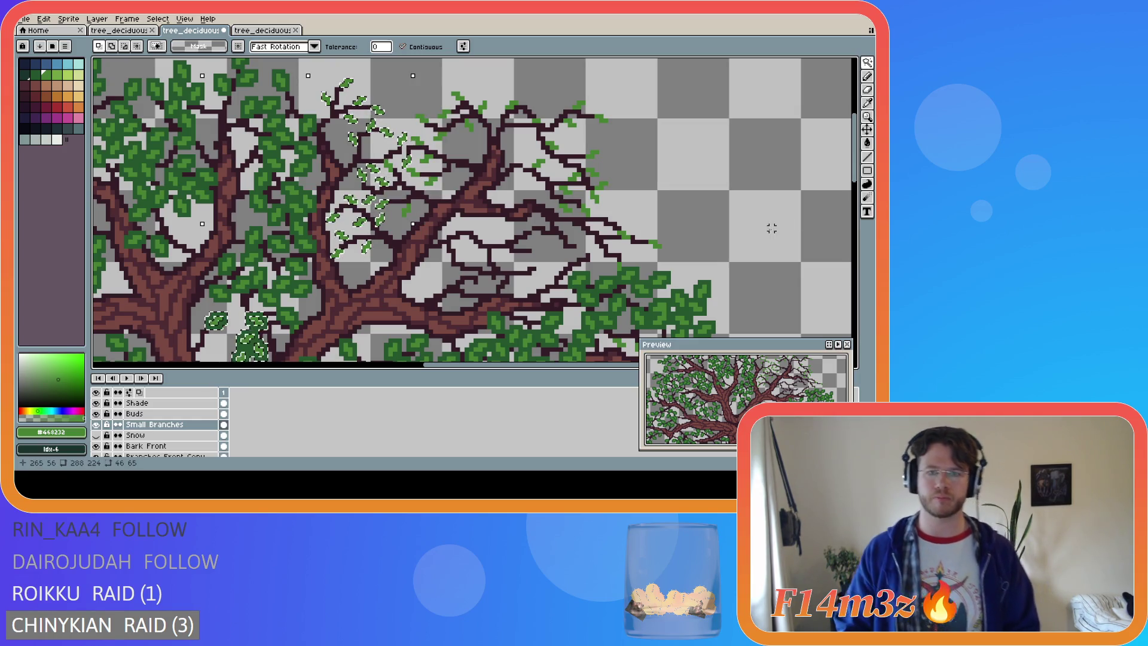
{"action": "key", "text": "ctrl+z"}
{"action": "key", "text": "ctrl+z"}
{"action": "key", "text": "ctrl+z"}
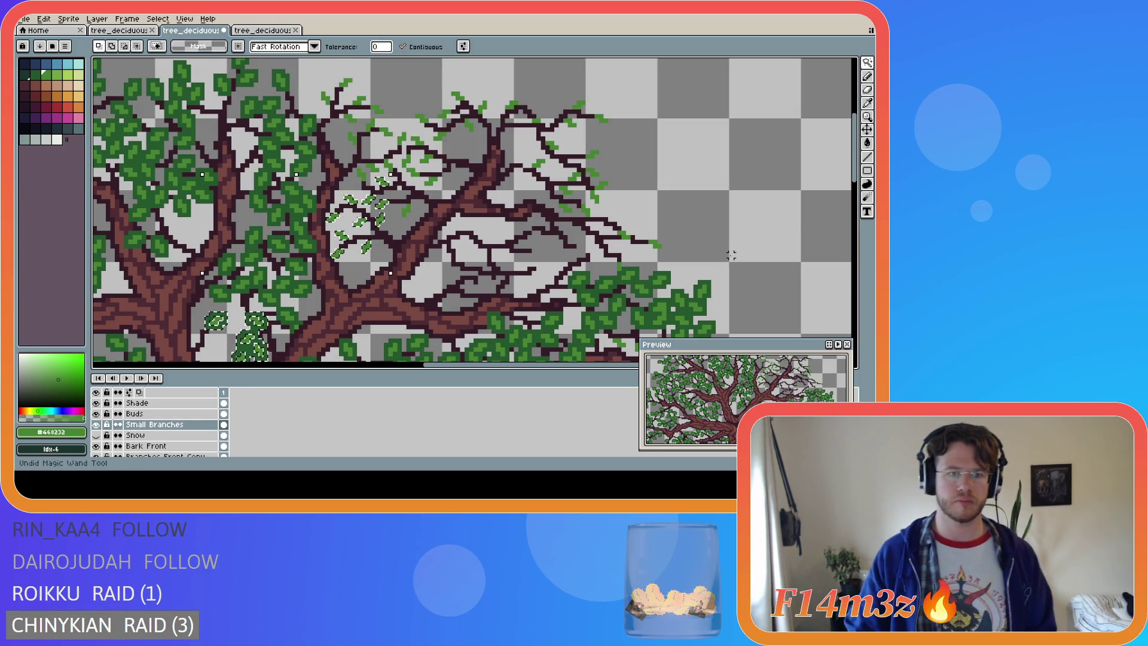
{"action": "key", "text": "ctrl+z"}
{"action": "key", "text": "ctrl+z"}
{"action": "key", "text": "ctrl+z"}
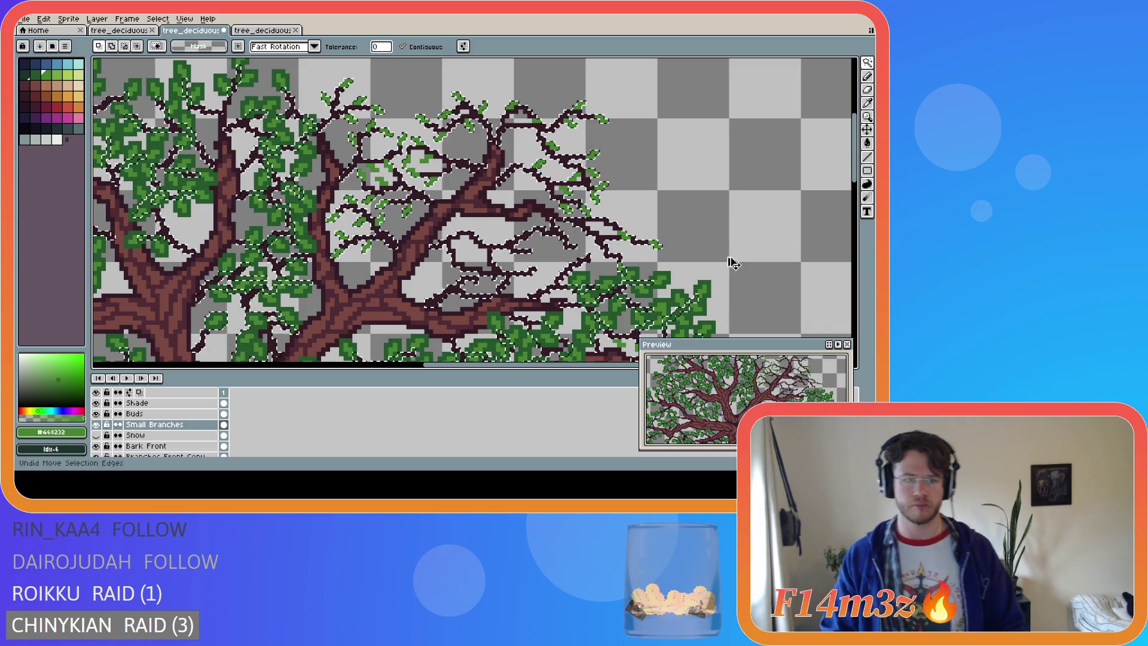
Undo the pencil leaf strokes on the right and lower branches, leaving the twigs bare
{"action": "key", "text": "ctrl+z"}
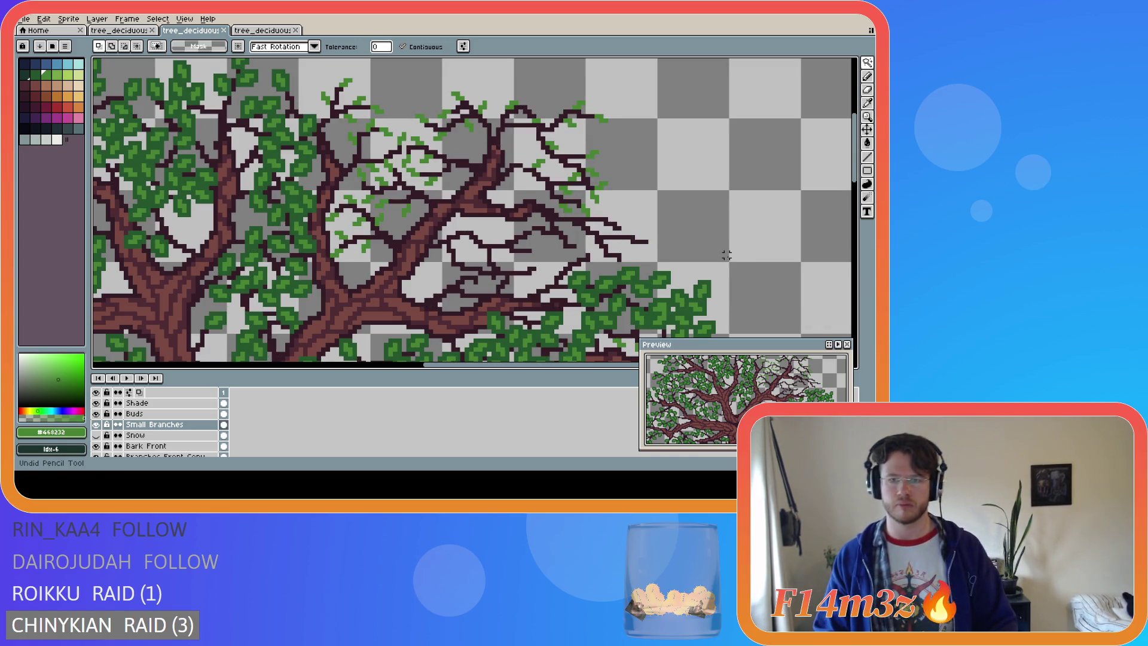
{"action": "key", "text": "ctrl+z"}
{"action": "key", "text": "ctrl+z"}
{"action": "key", "text": "ctrl+z"}
{"action": "key", "text": "ctrl+z"}
{"action": "key", "text": "ctrl+z"}
{"action": "key", "text": "ctrl+z"}
{"action": "key", "text": "ctrl+z"}
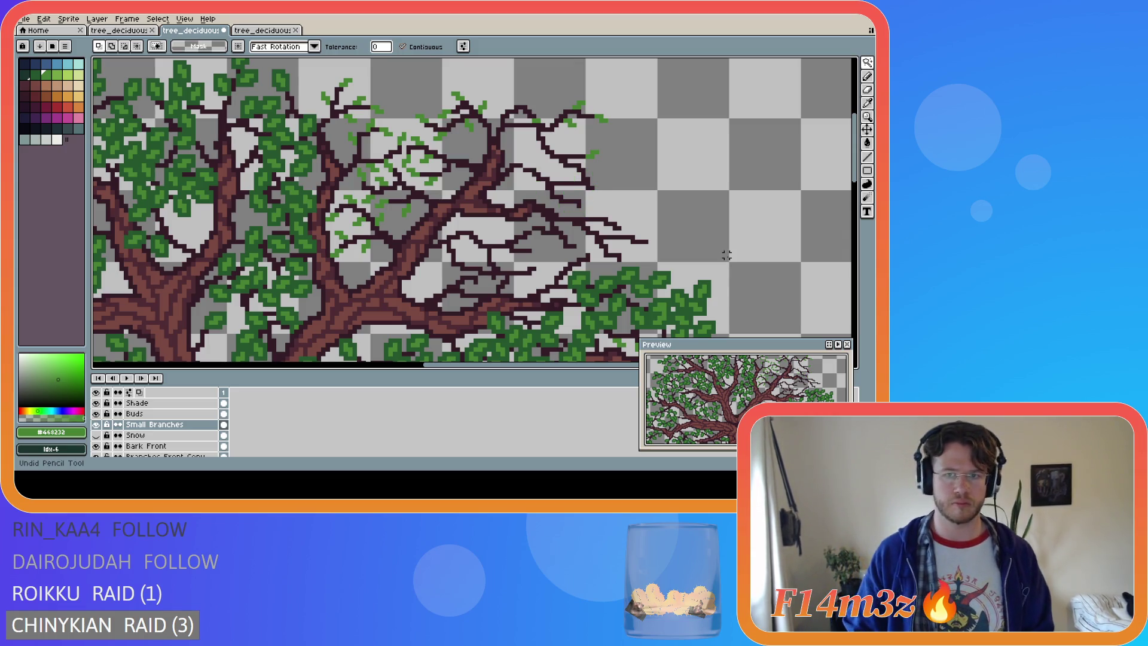
{"action": "key", "text": "ctrl+z"}
{"action": "key", "text": "ctrl+z"}
{"action": "key", "text": "ctrl+z"}
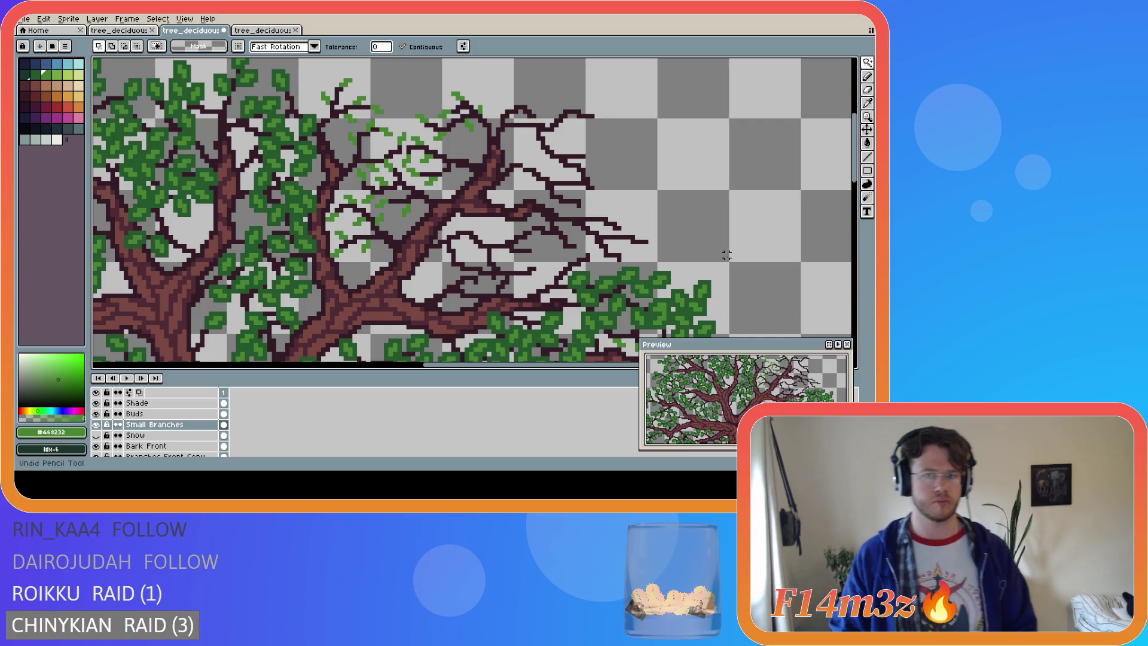
{"action": "key", "text": "ctrl+z"}
{"action": "key", "text": "ctrl+z"}
{"action": "key", "text": "ctrl+z"}
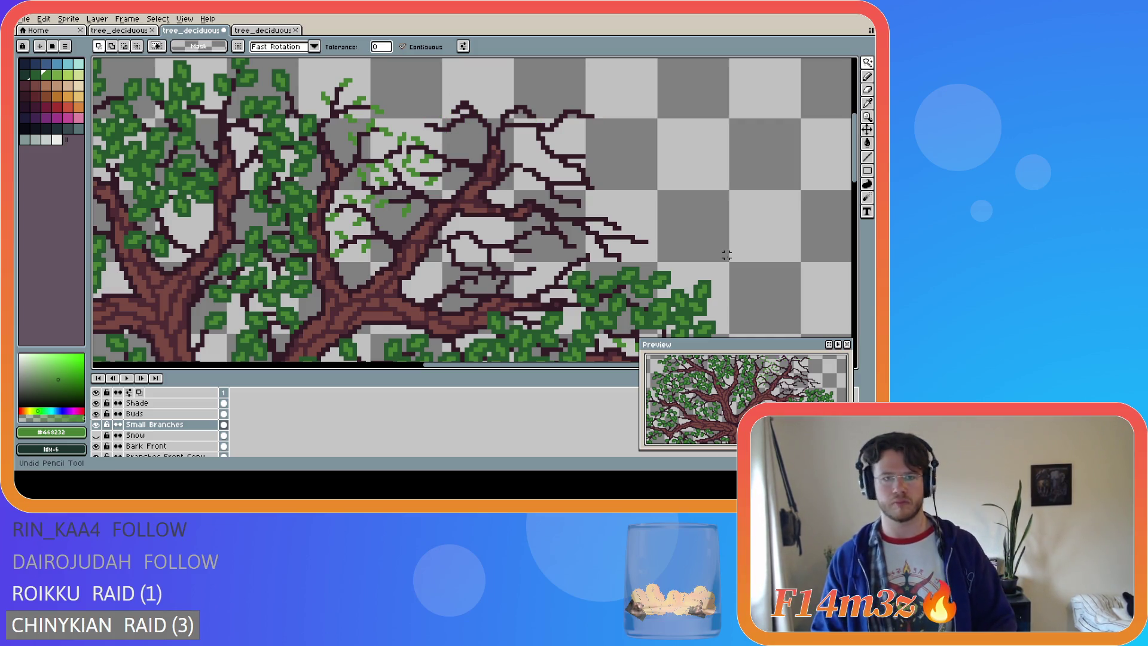
{"action": "key", "text": "ctrl+z"}
{"action": "key", "text": "ctrl+z"}
{"action": "key", "text": "ctrl+z"}
{"action": "key", "text": "ctrl+z"}
{"action": "key", "text": "ctrl+z"}
{"action": "key", "text": "ctrl+z"}
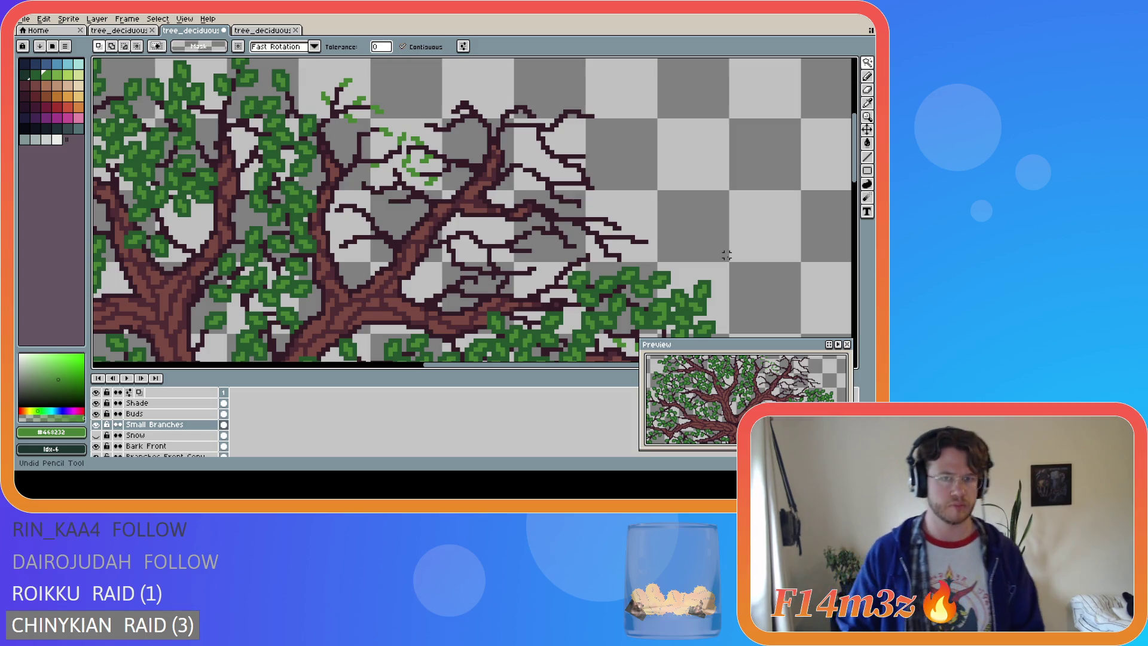
{"action": "key", "text": "ctrl+z"}
{"action": "key", "text": "ctrl+z"}
{"action": "key", "text": "ctrl+z"}
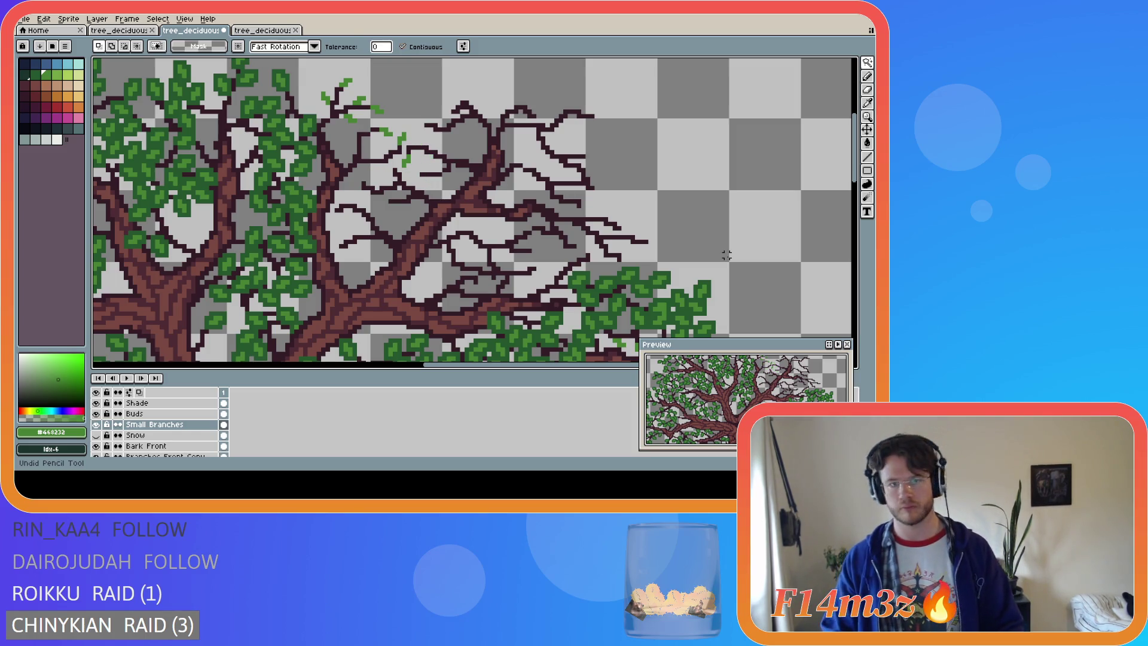
{"action": "key", "text": "ctrl+z"}
{"action": "key", "text": "ctrl+z"}
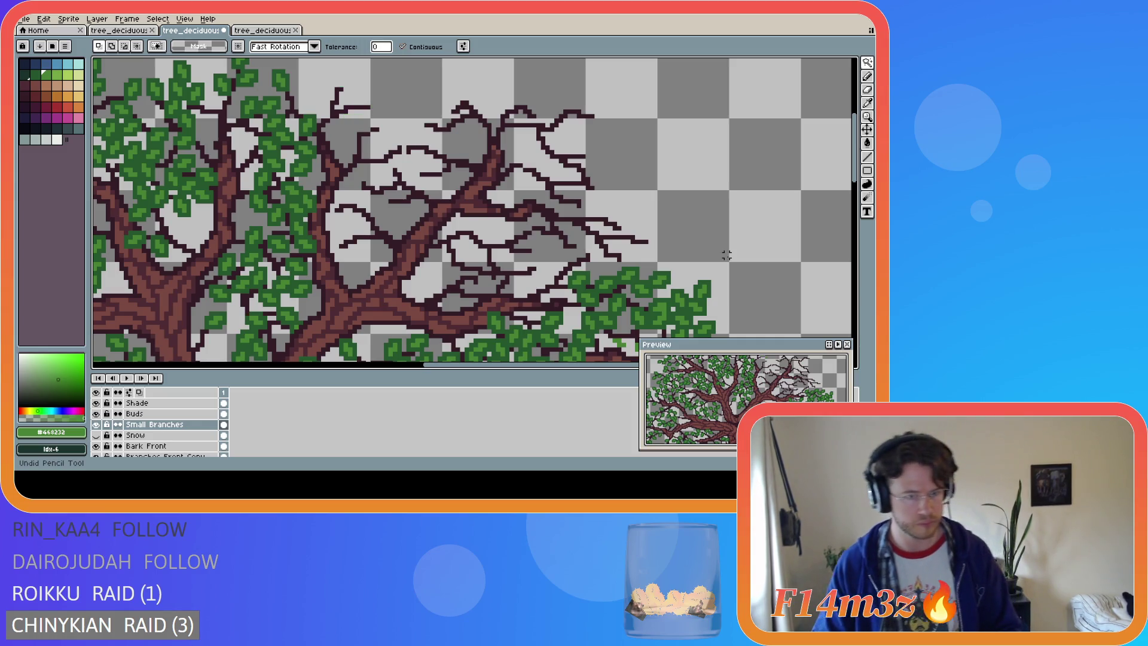
{"action": "key", "text": "ctrl+z"}
{"action": "key", "text": "ctrl+z"}
{"action": "key", "text": "ctrl+z"}
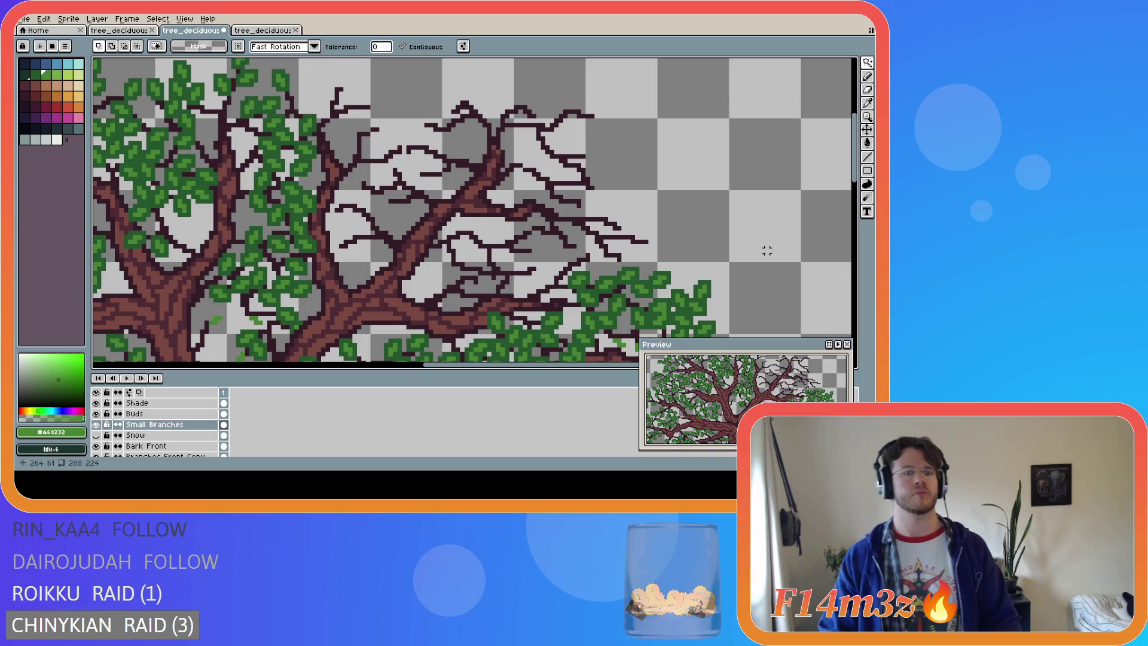
{"action": "key", "text": "ctrl+z"}
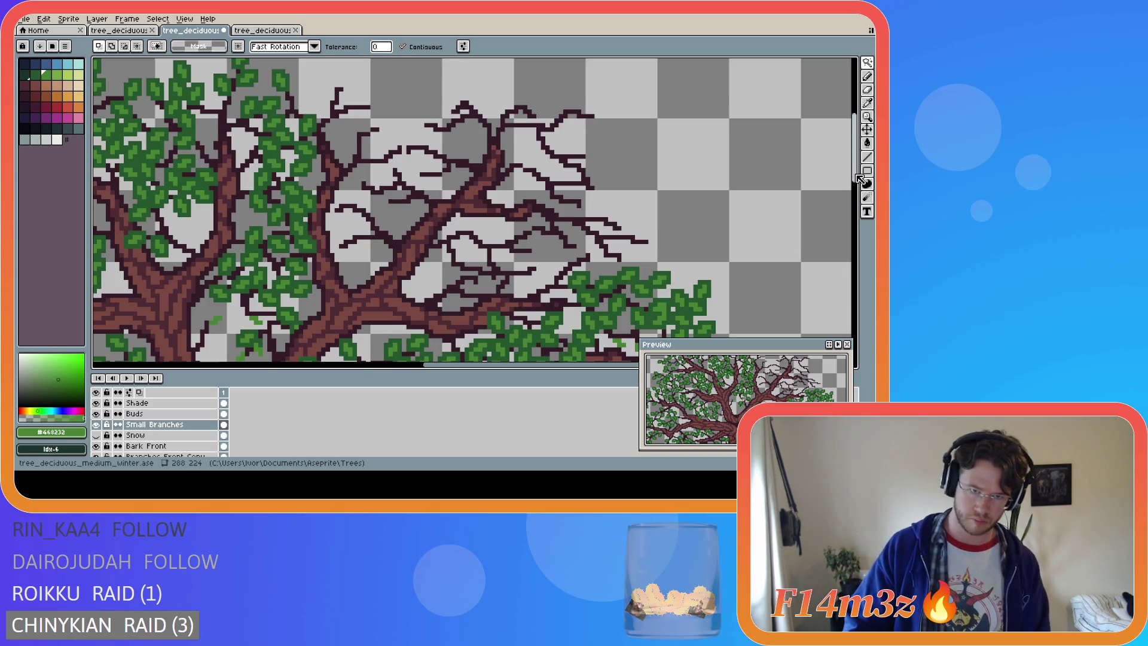
Make the Buds layer active, magic-wand select its leaf pixels, then deselect them
{"action": "scroll", "coordinate": [859, 179], "scroll_direction": "down", "scroll_amount": 2}
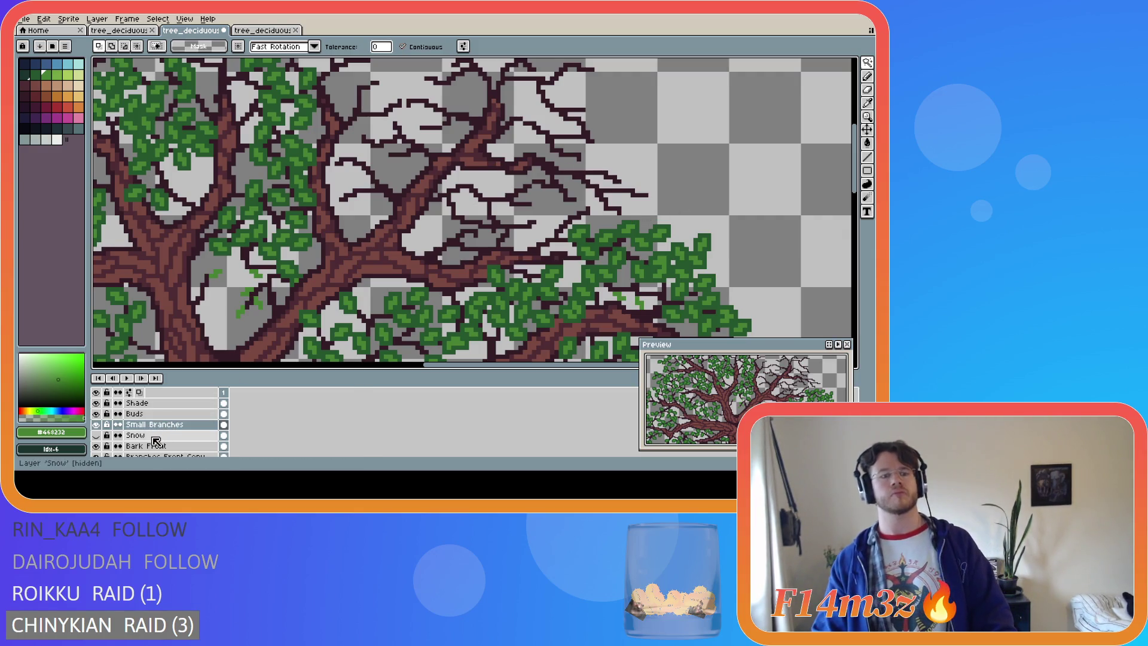
{"action": "left_click", "coordinate": [143, 414]}
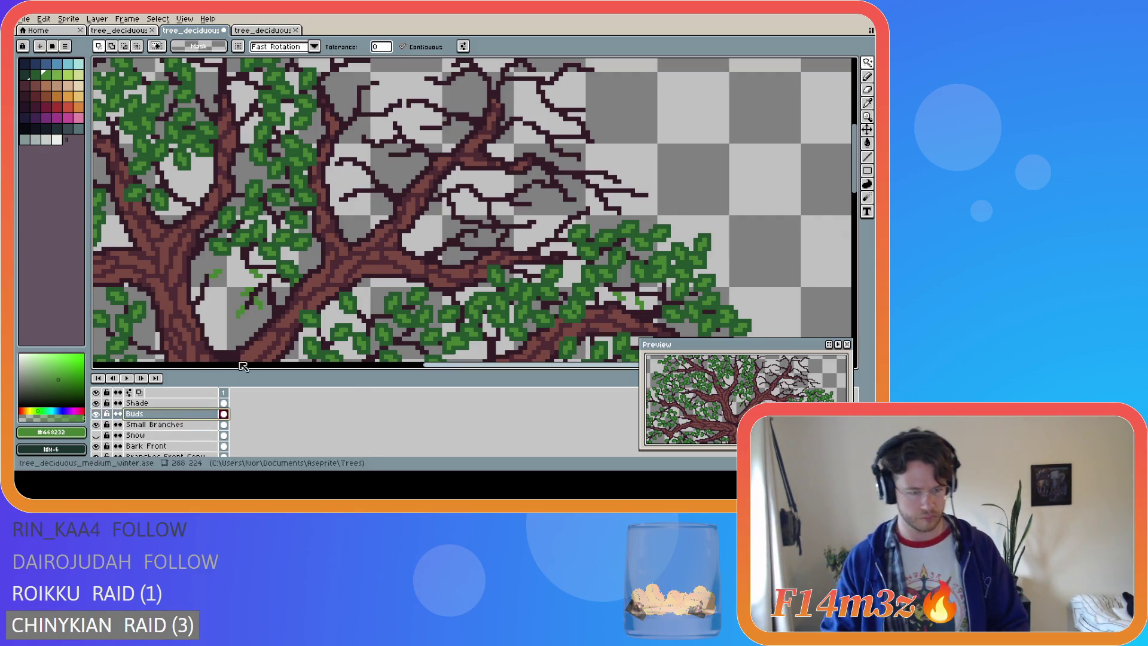
{"action": "left_click", "coordinate": [440, 221]}
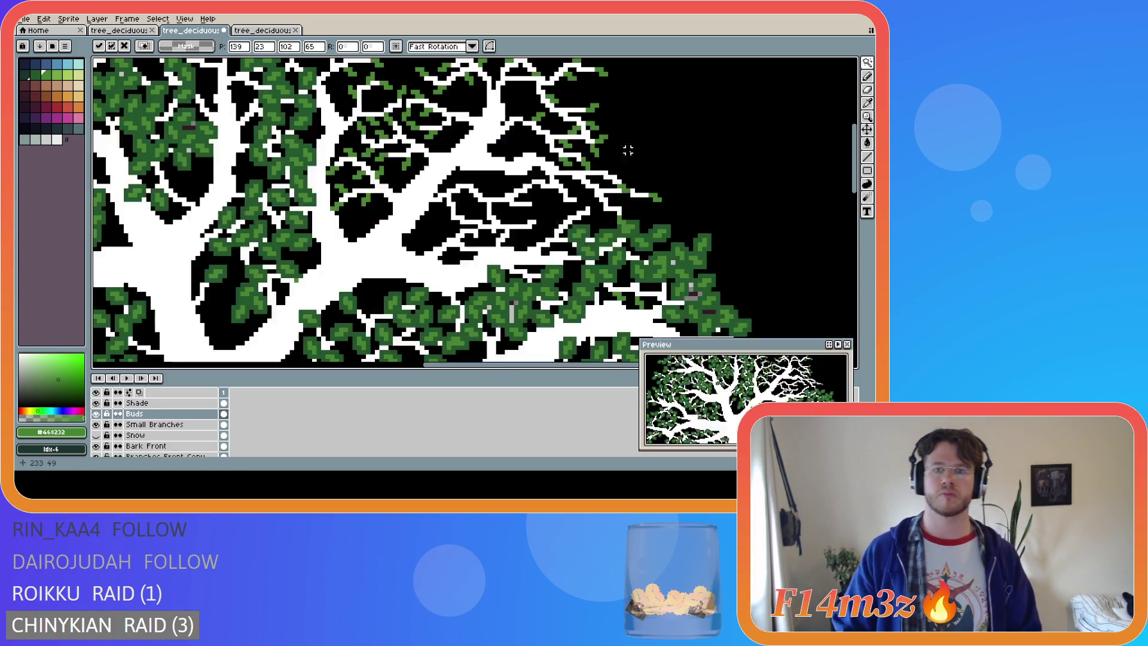
{"action": "key", "text": "Return"}
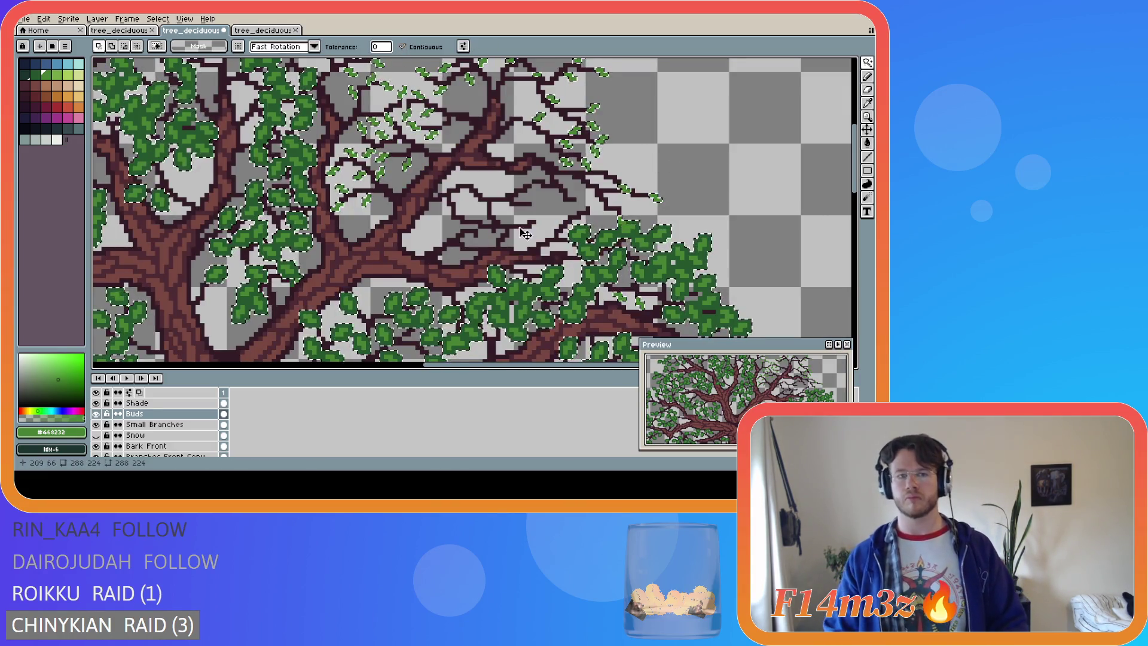
{"action": "key", "text": "ctrl+d"}
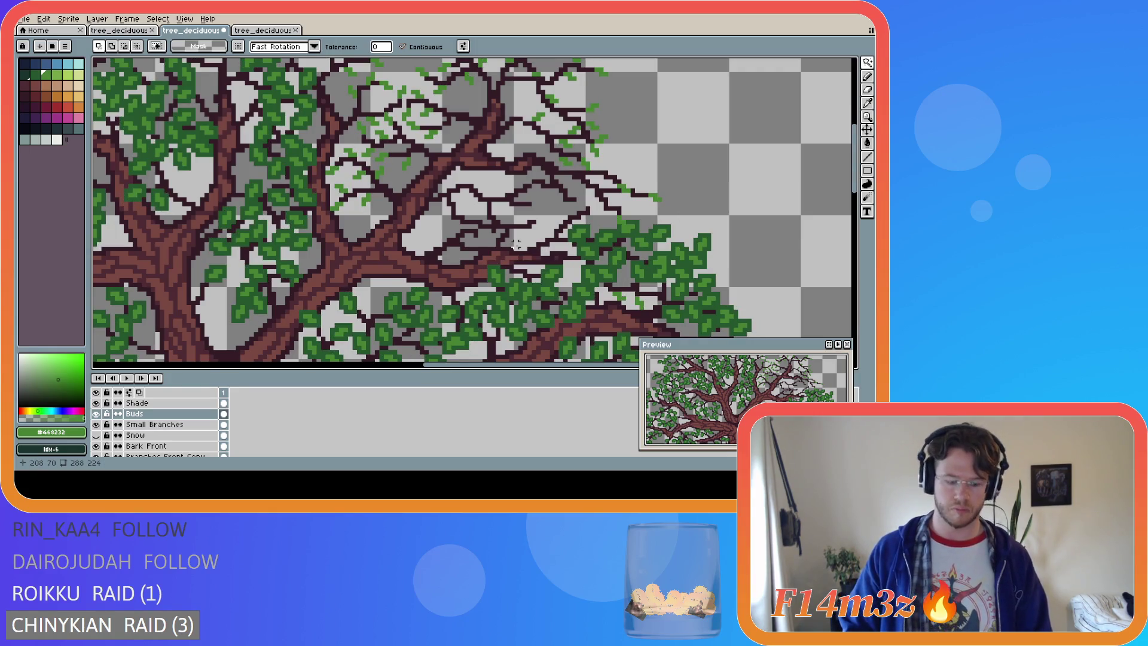
Toggle the Buds layer off and on to check bare branches, pick a green, and dot a bud pixel
{"action": "key", "text": "b"}
{"action": "left_click", "coordinate": [95, 414]}
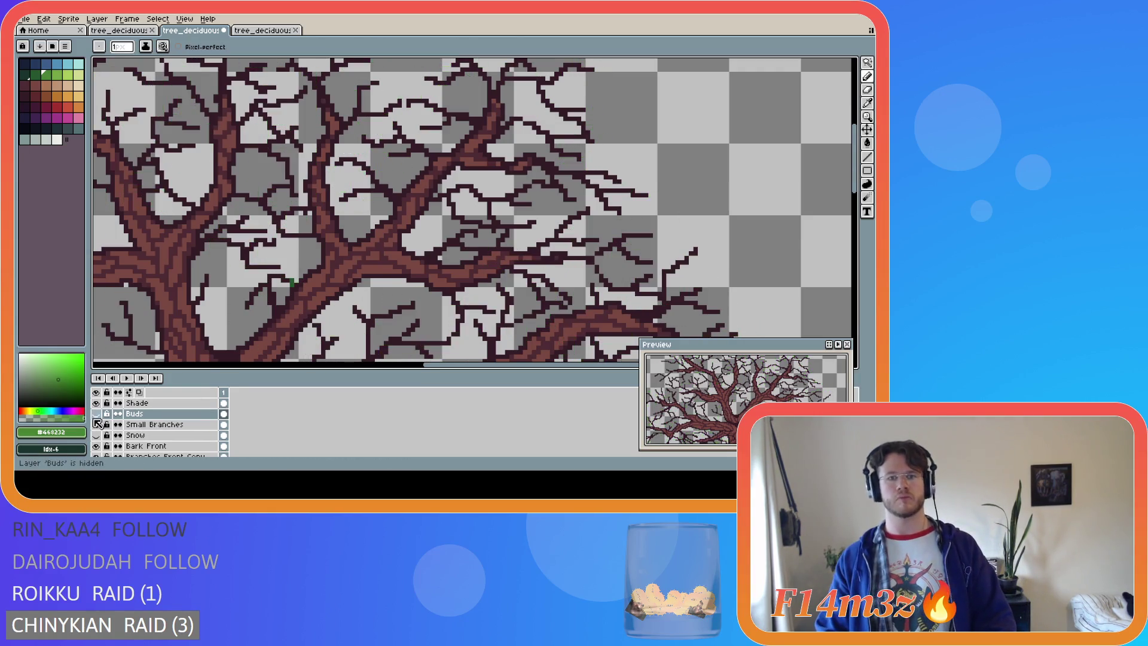
{"action": "left_click", "coordinate": [96, 413]}
{"action": "left_click_drag", "start_coordinate": [855, 190], "coordinate": [857, 173]}
{"action": "key", "text": "i"}
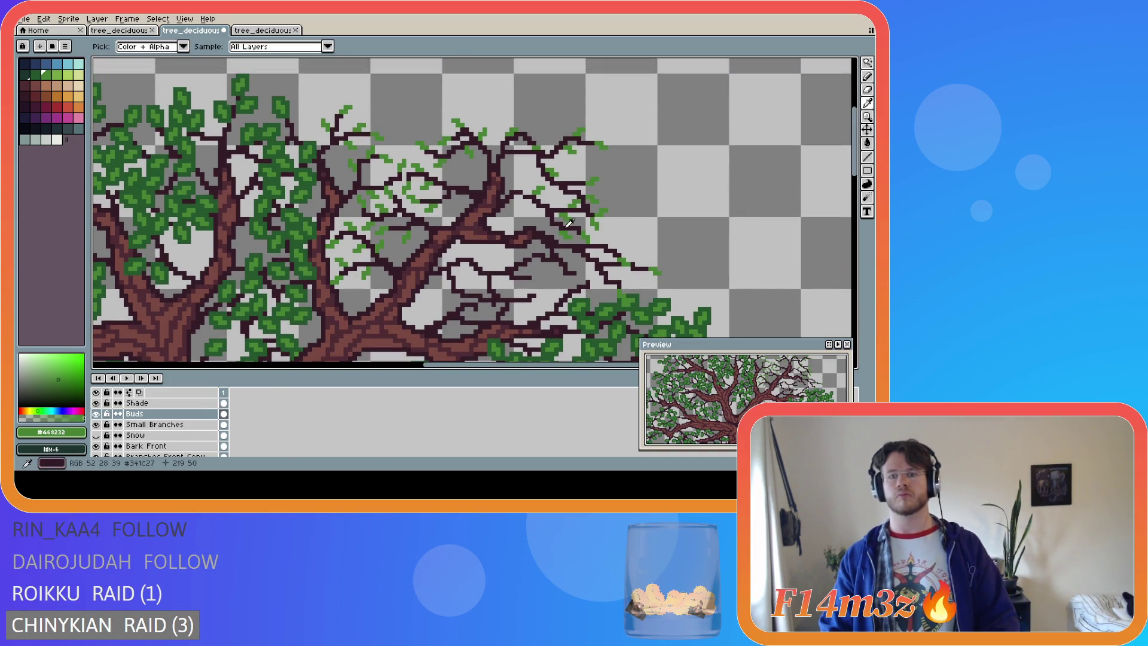
{"action": "key", "text": "b"}
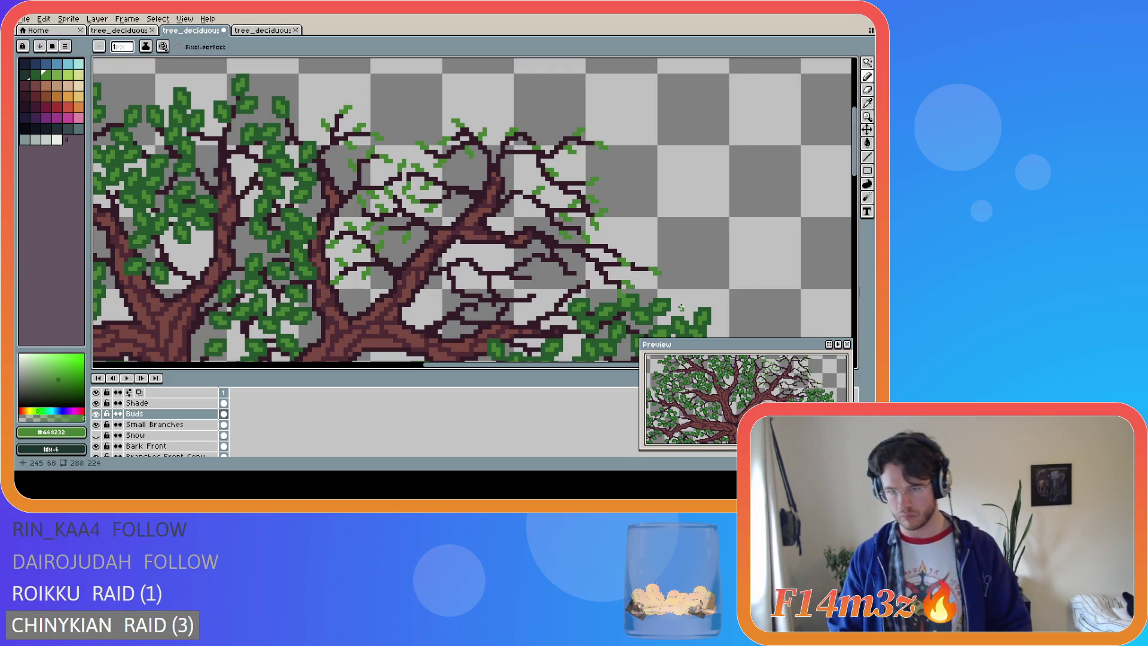
{"action": "left_click", "coordinate": [597, 287]}
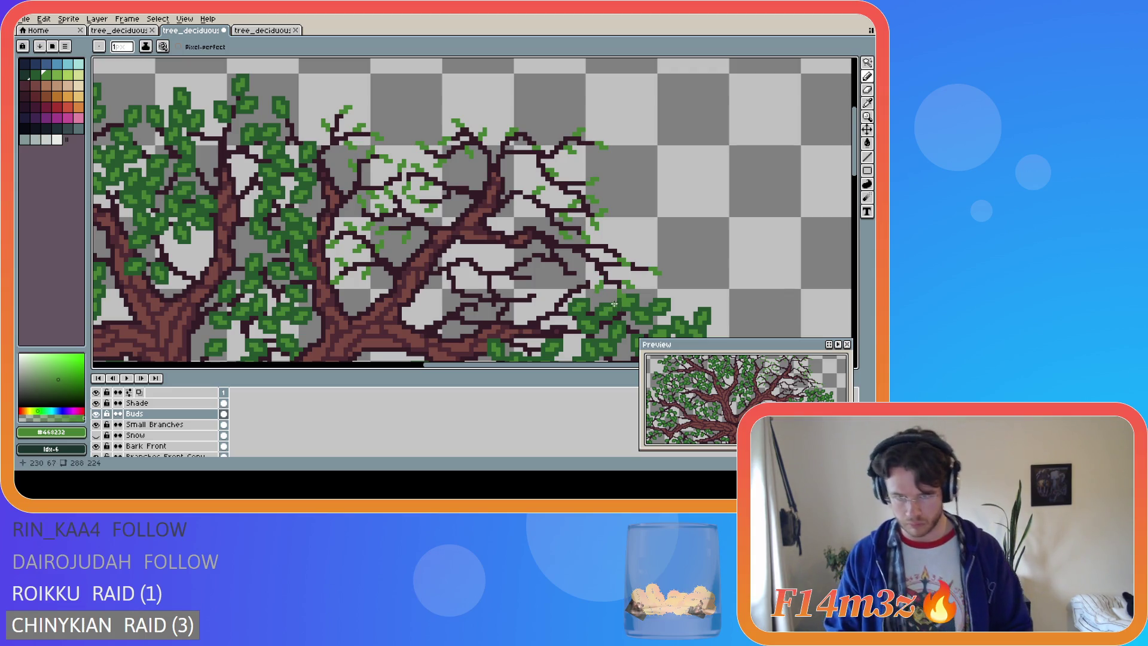